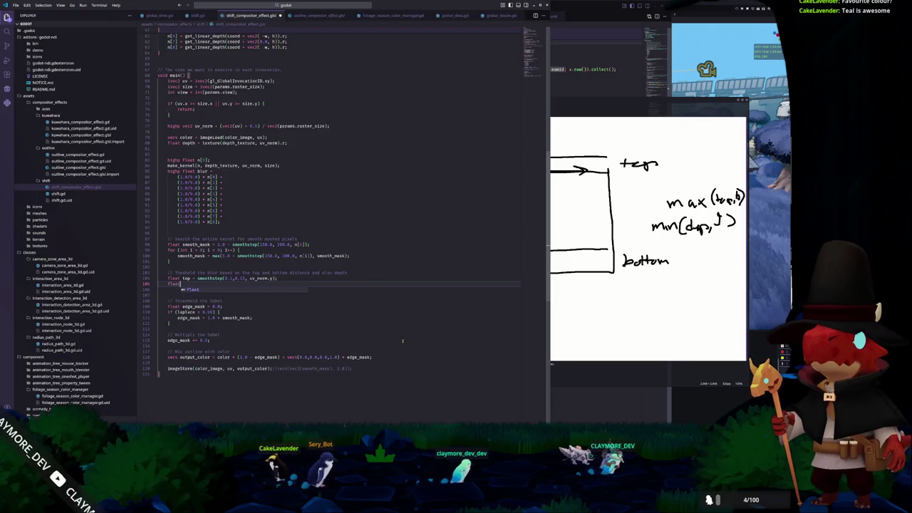
- Finish the bot smoothstep mask and add float edge_mask = max(top, bot)
text( bot = smoothstep()
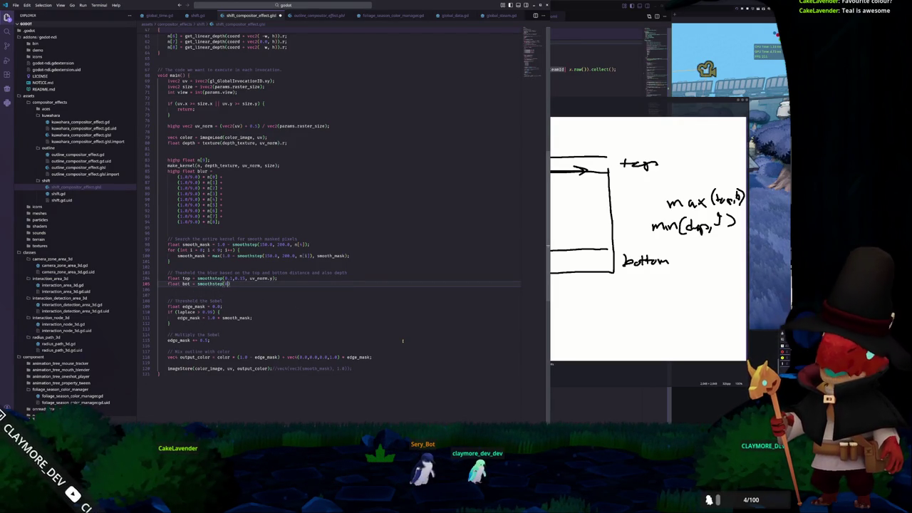
text(0.85, 0)
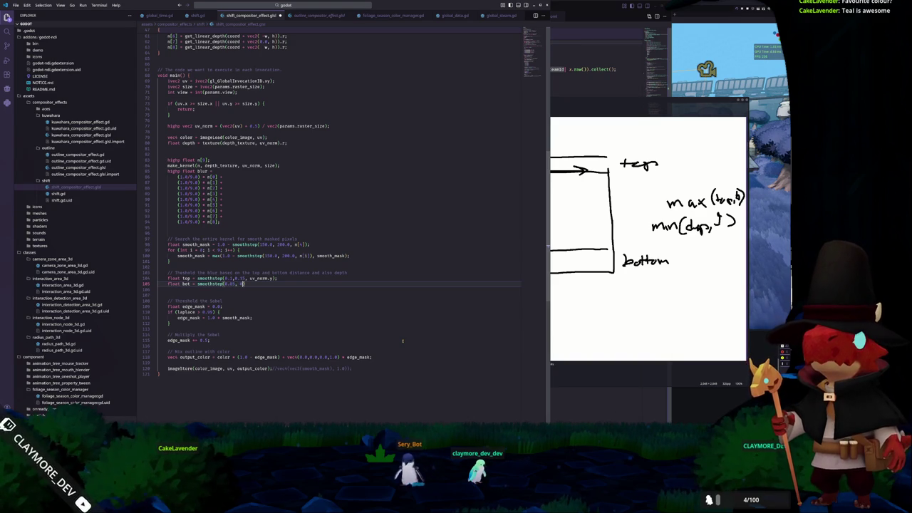
text(orm.y);)
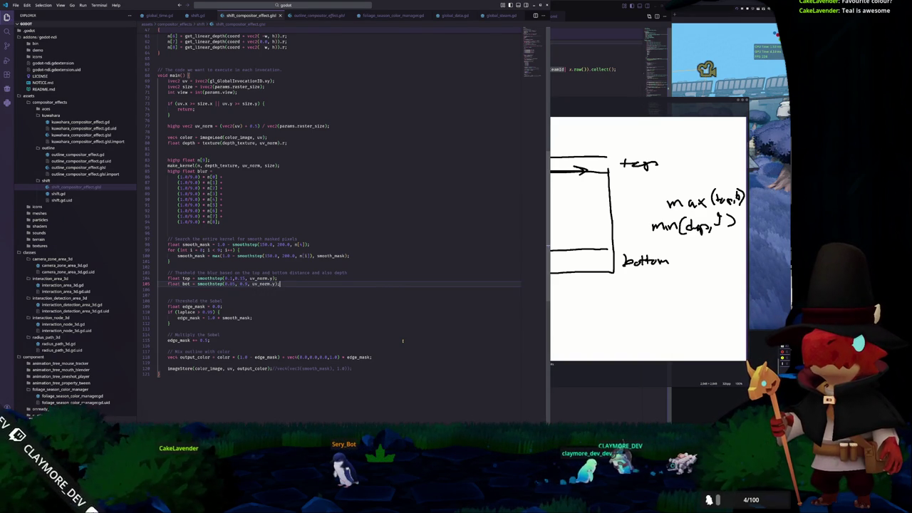
key(Return)
key(Return)
text(float edge_mask = )
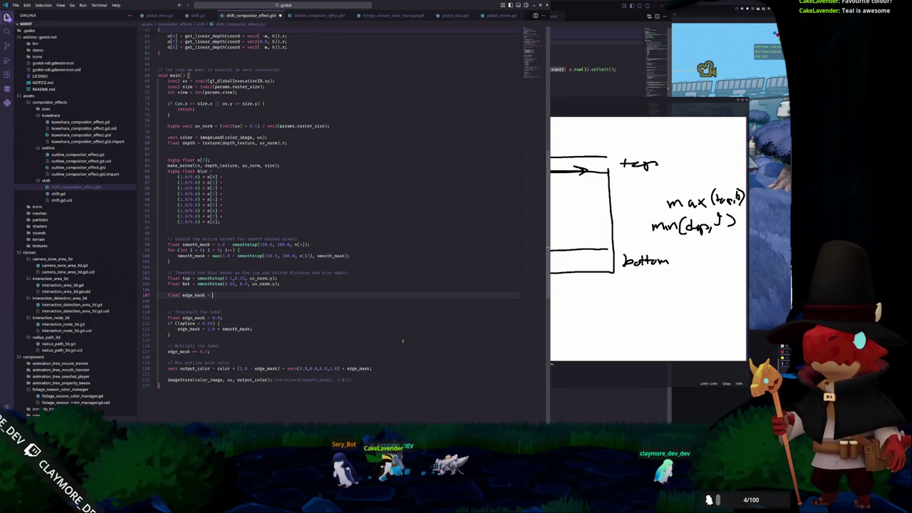
text(max(top, bo)
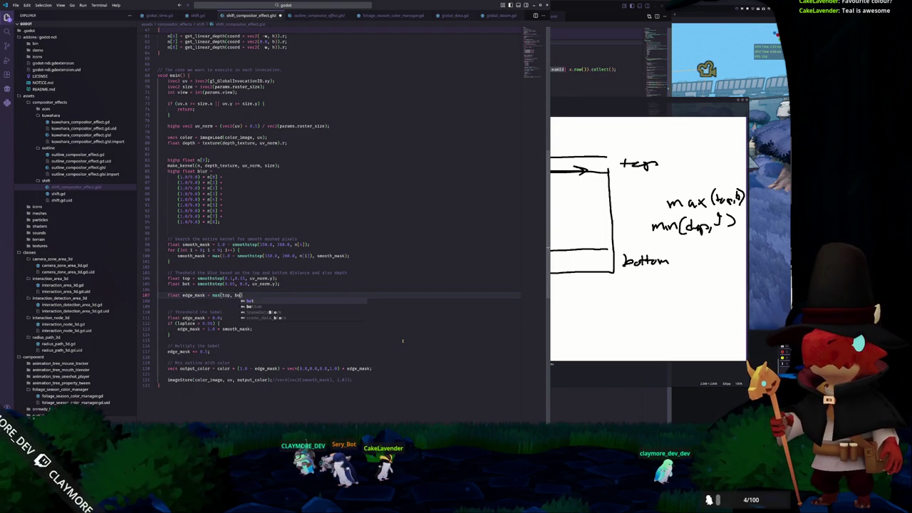
- Comment out the old Sobel threshold, multiply and output colour mix lines
key(Down)
key(Down)
key(Down)
key(shift+Down)
key(shift+Down)
key(shift+Down)
key(shift+Down)
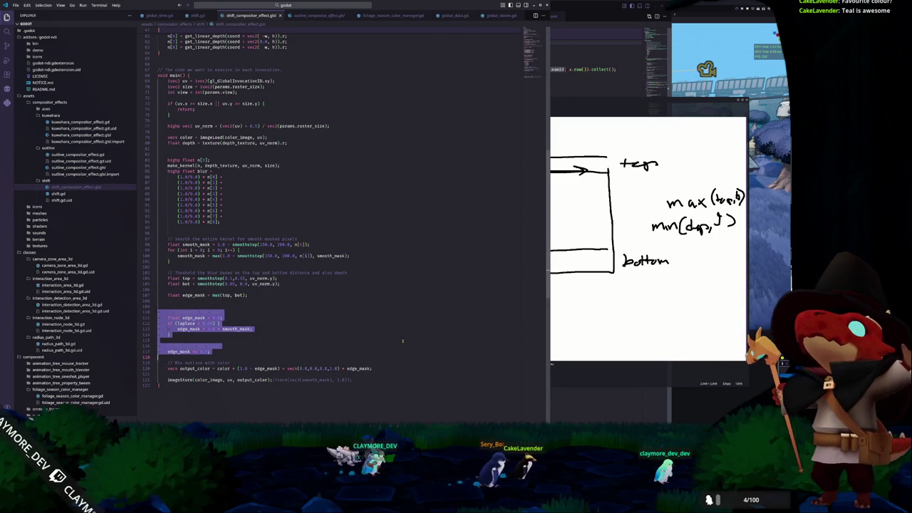
key(ctrl+slash)
key(Down)
key(Down)
key(Down)
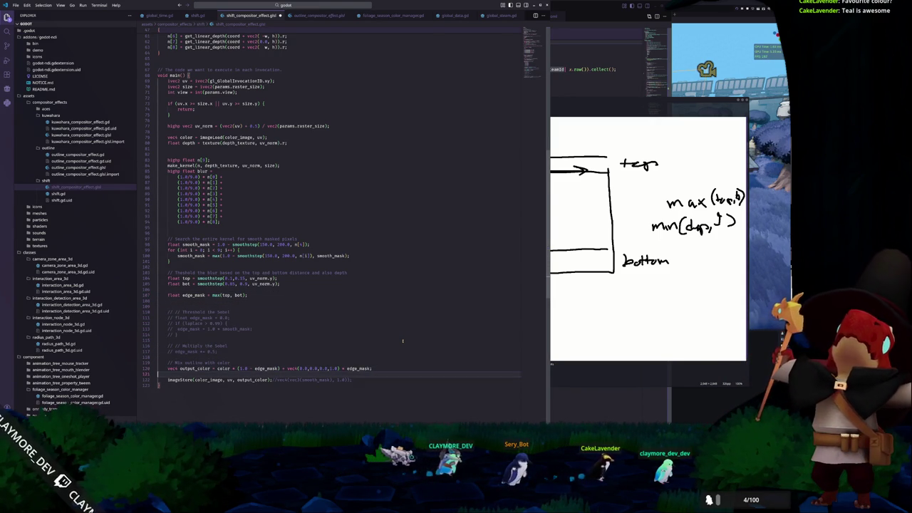
key(Up)
key(ctrl+slash)
key(Down)
- Make imageStore output vec4(vec3(edge_mask), 1.0) instead of output_color
key(ctrl+Right)
key(ctrl+Right)
key(ctrl+Right)
key(ctrl+shift+Right)
key(ctrl+shift+Right)
key(BackSpace)
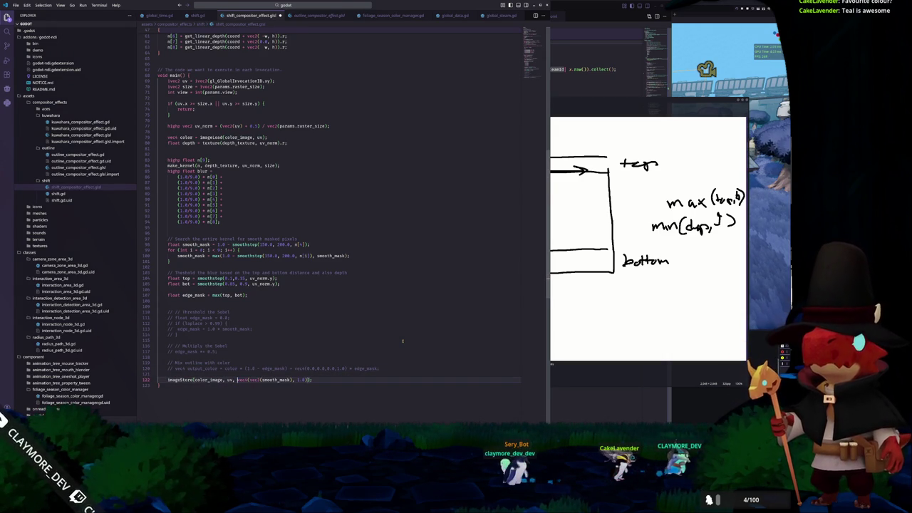
key(Tab)
key(Left)
key(Left)
key(ctrl+shift+Left)
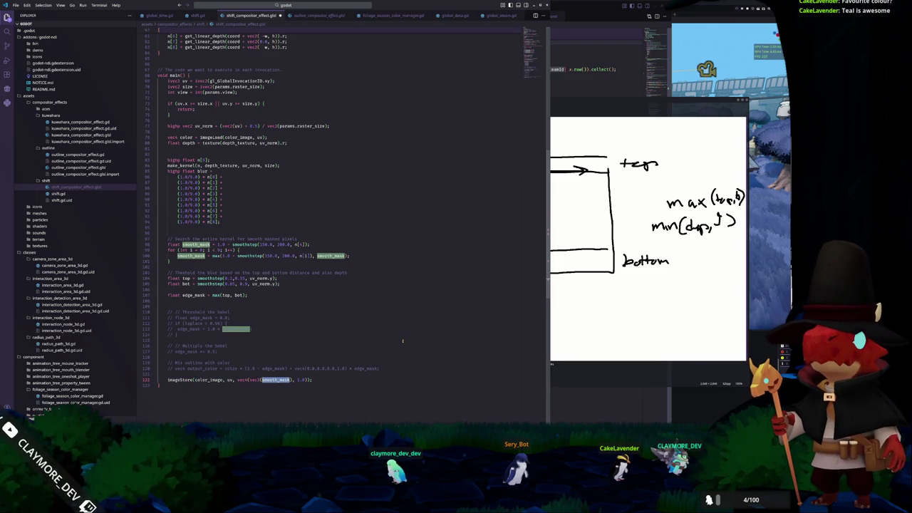
text(edge)
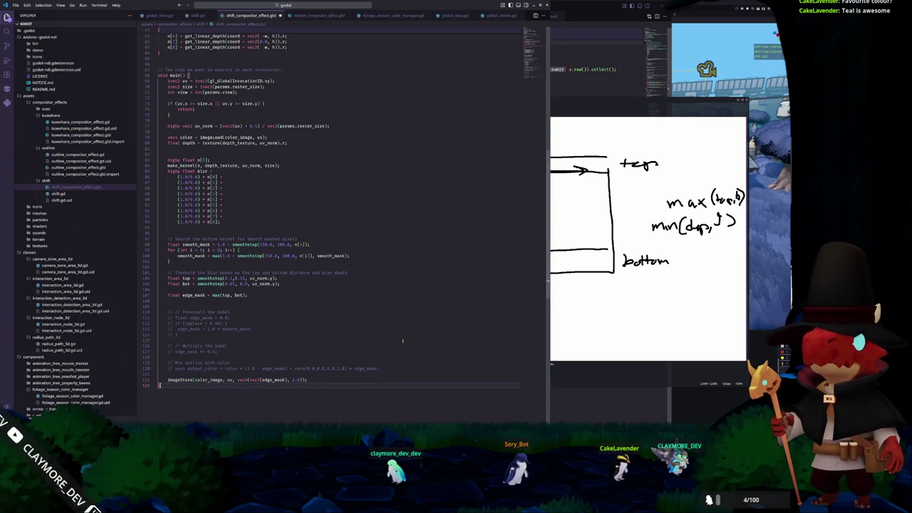
key(alt+Tab)
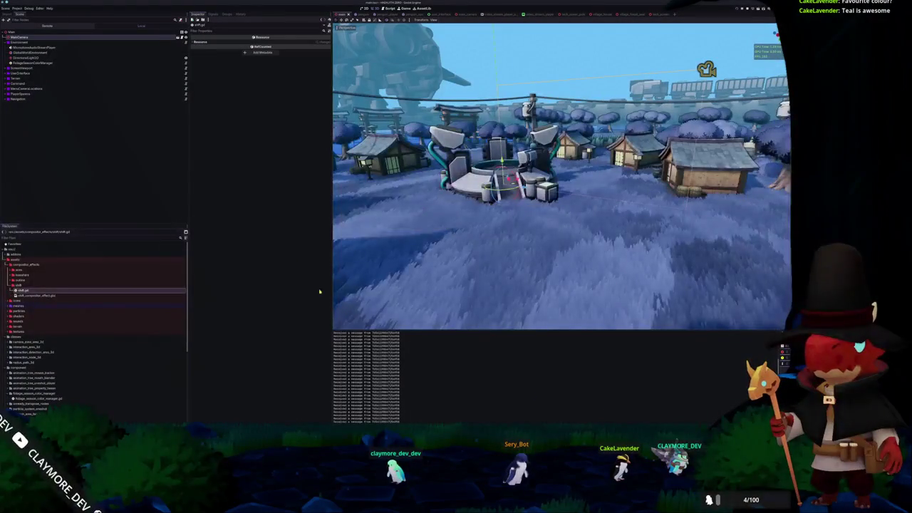
- Put ShiftCompositorEffect into empty slot 3 of GlobalWorldEnvironment's Compositor Effects
click(79, 52)
click(296, 42)
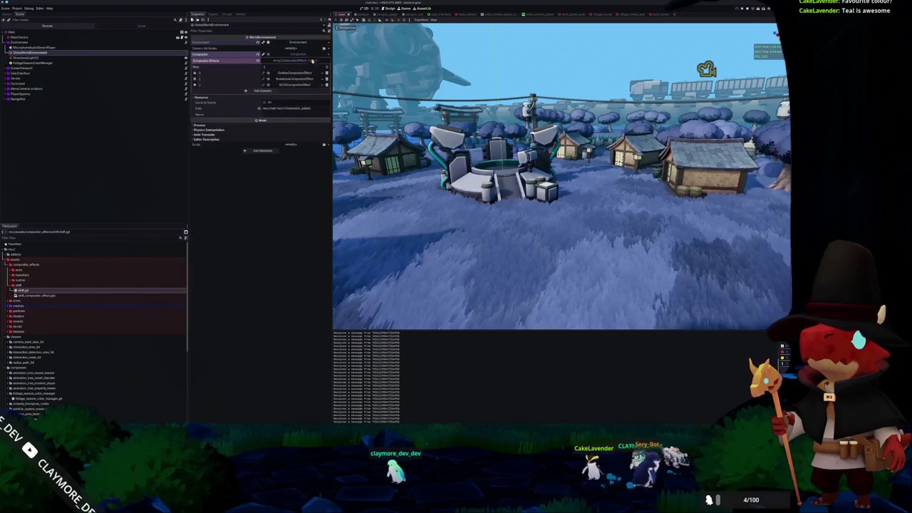
click(295, 60)
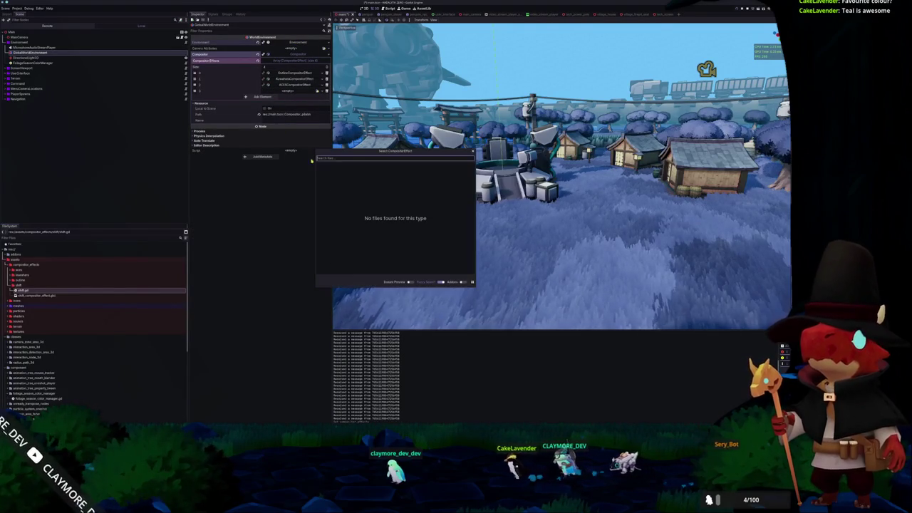
click(317, 90)
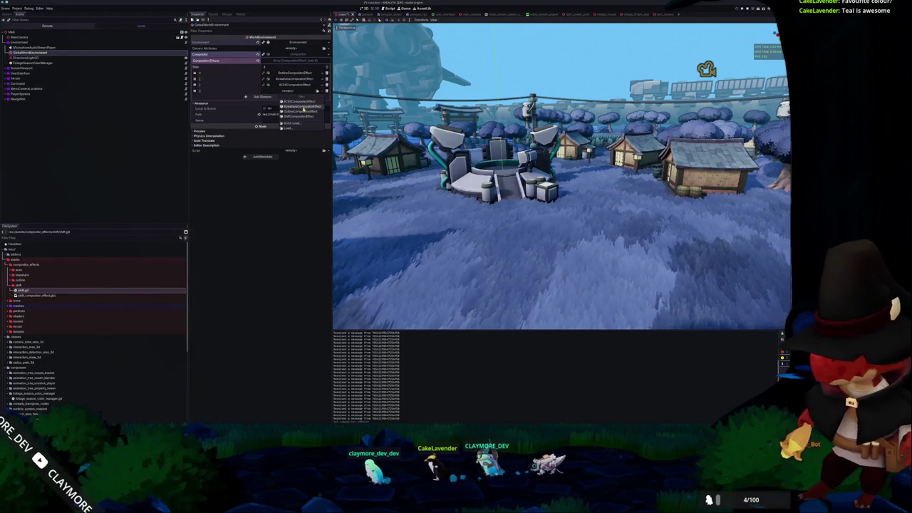
click(319, 121)
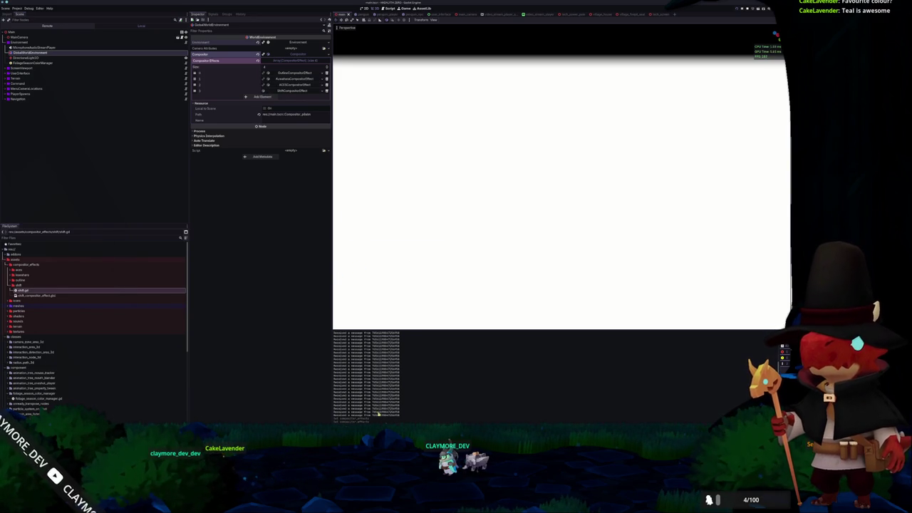
key(alt+Tab)
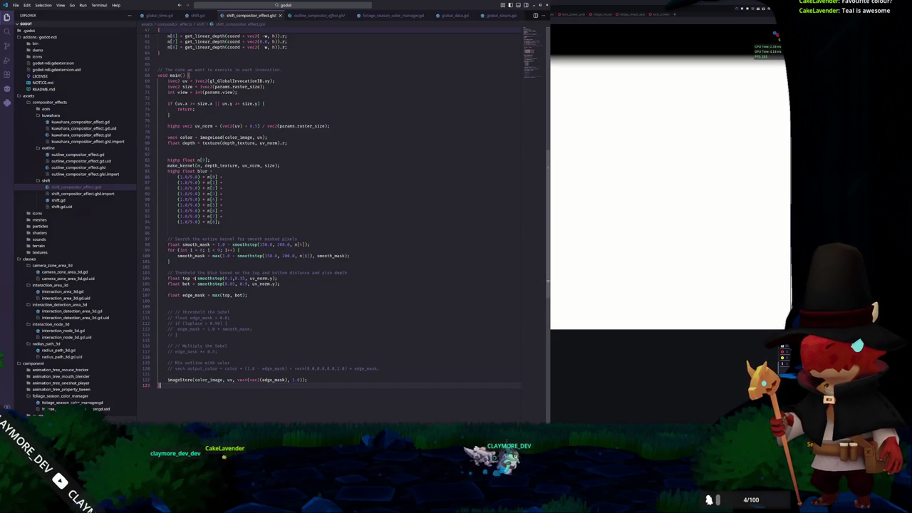
- Prefix both top and bot smoothstep masks with 1.0 - and reload ShiftCompositorEffect in Godot
click(198, 278)
text(1.0 -)
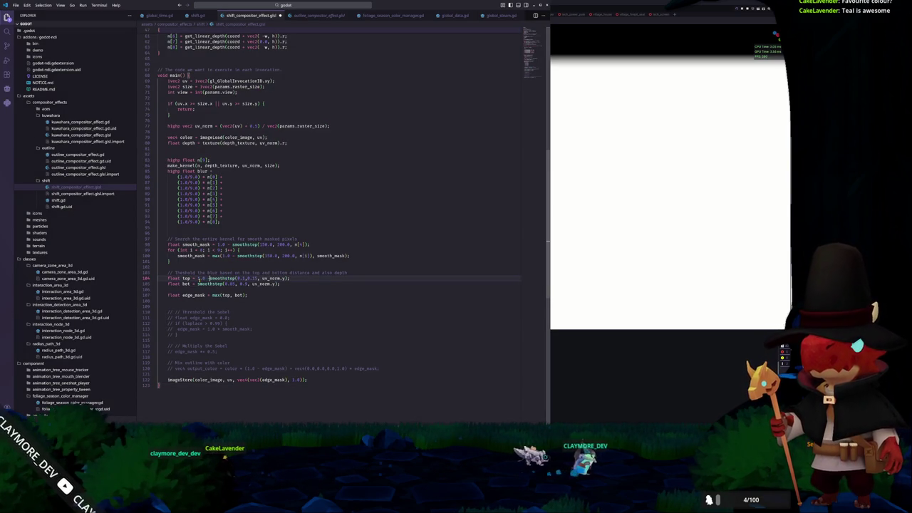
key(shift+Left)
key(shift+Left)
key(shift+Left)
key(ctrl+c)
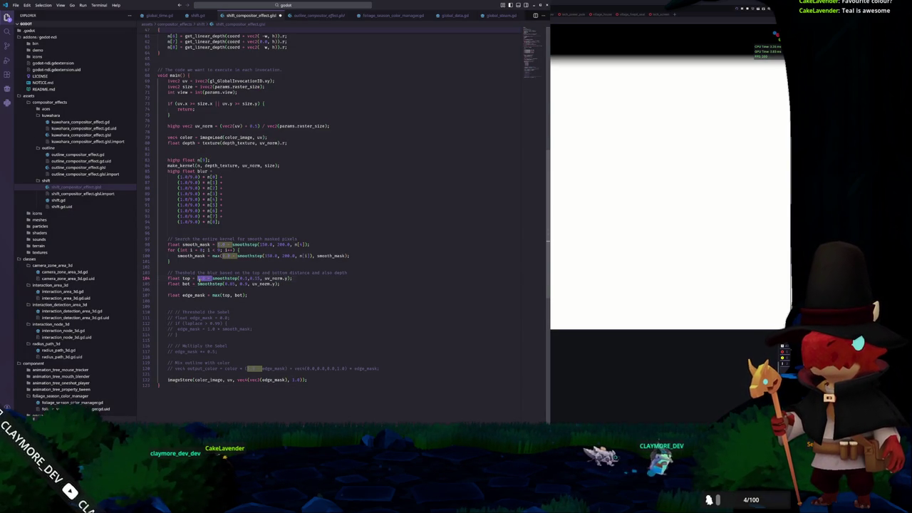
key(Down)
key(ctrl+v)
key(alt+Tab)
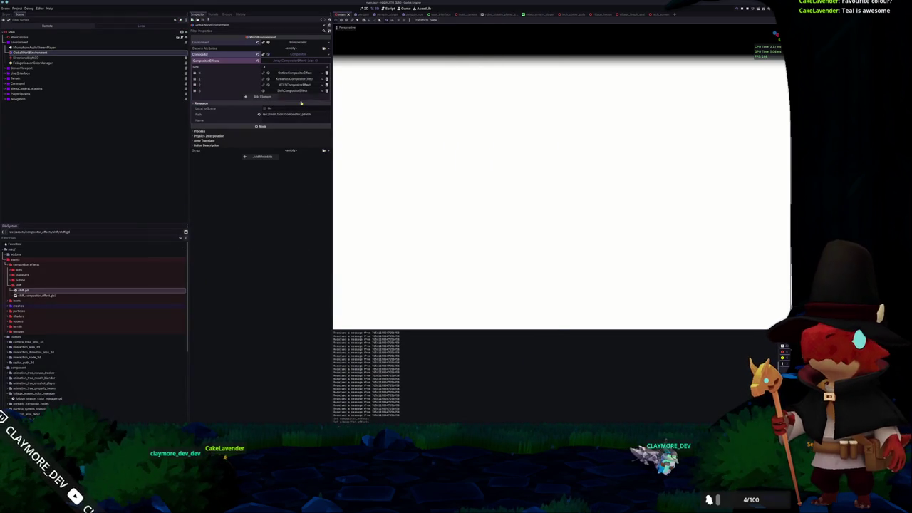
click(324, 91)
click(302, 117)
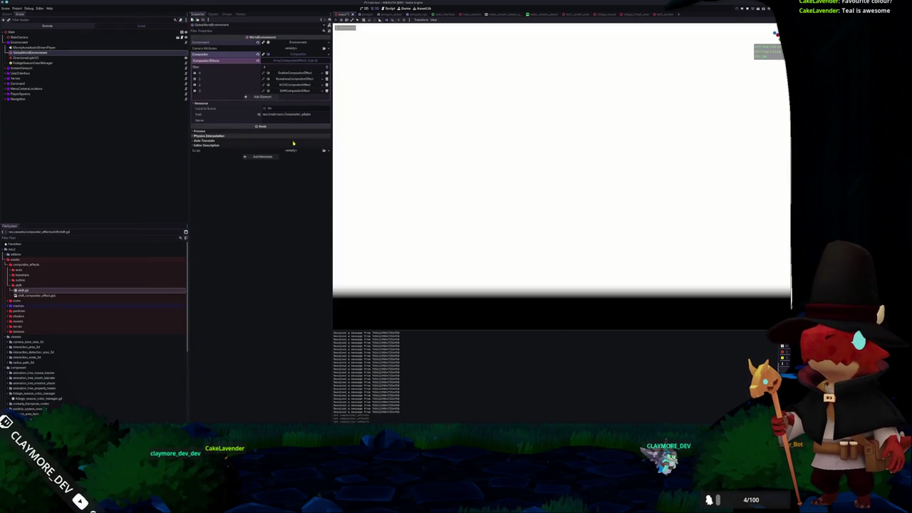
key(alt+Tab)
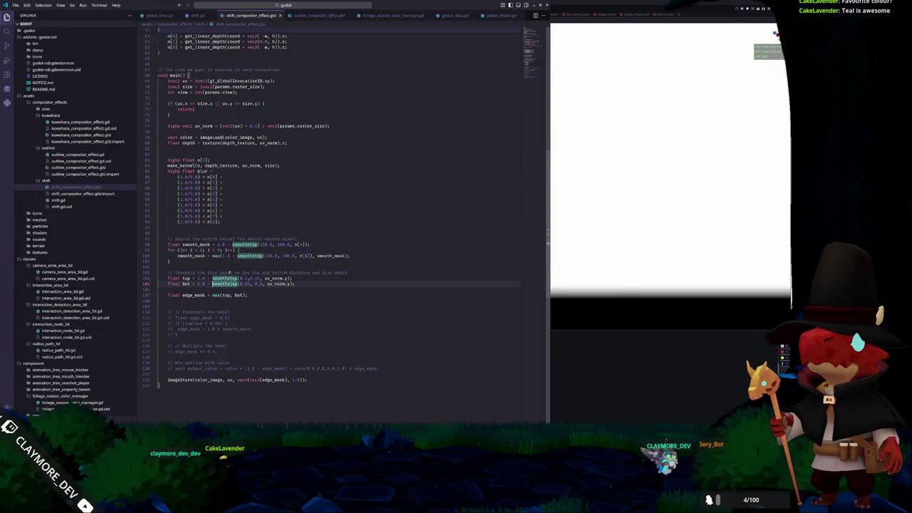
- Remove the 1.0 - inversion from the bot mask and reload the effect again
key(shift+Left)
key(shift+Left)
key(shift+Left)
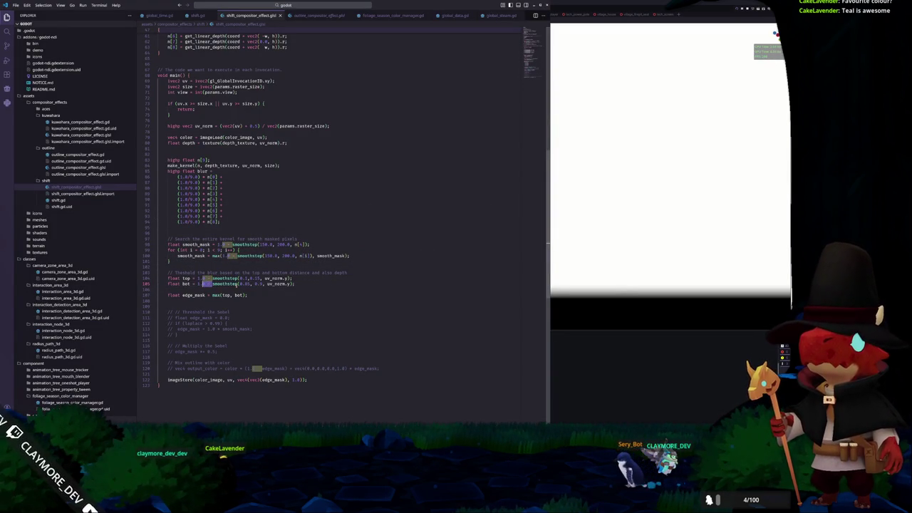
key(BackSpace)
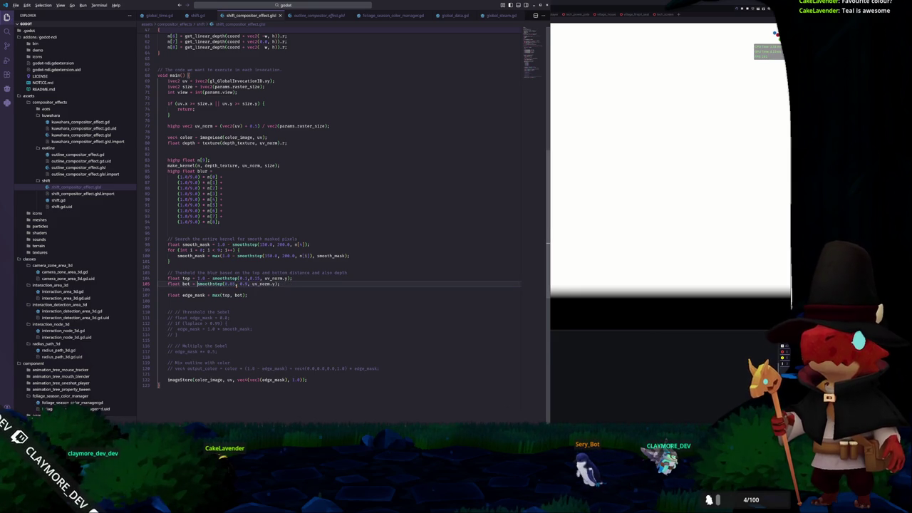
key(alt+Tab)
click(323, 91)
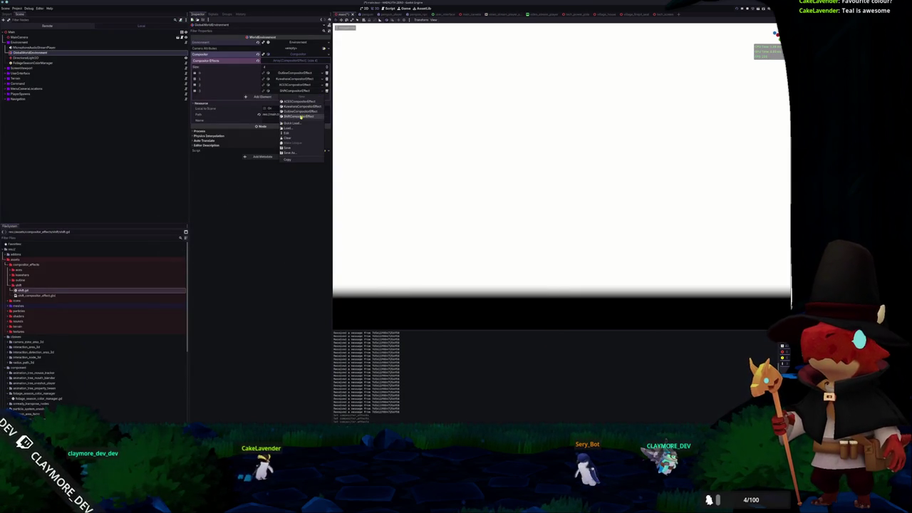
click(300, 116)
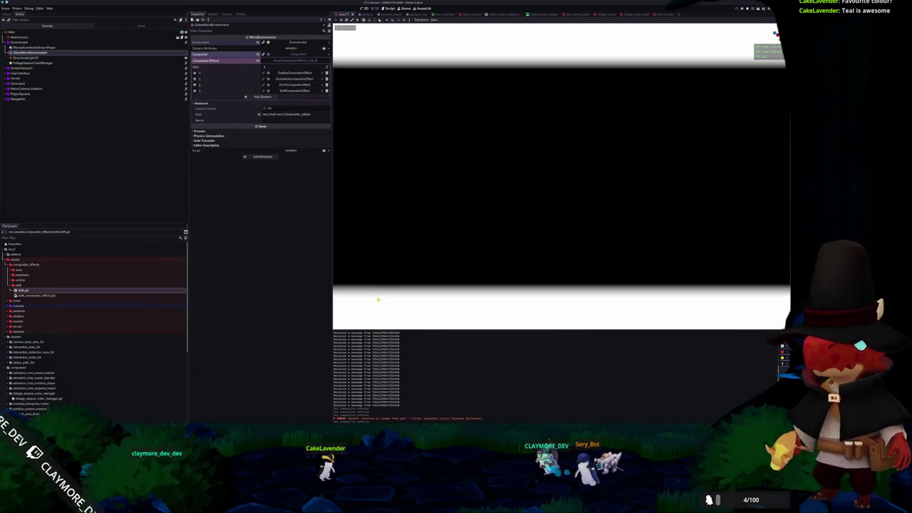
key(alt+Tab)
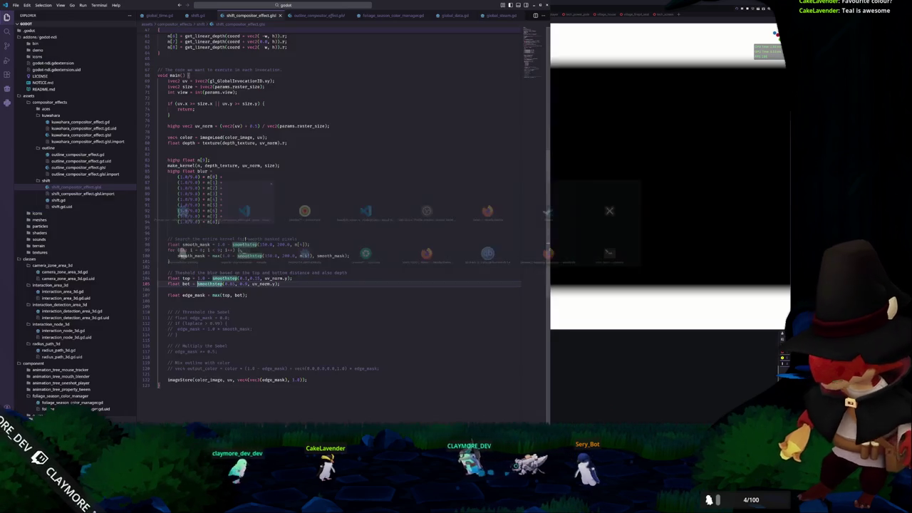
- Add float edge_thickness = 0.1 and edge_fade = 0.05 above the top mask
double_click(242, 278)
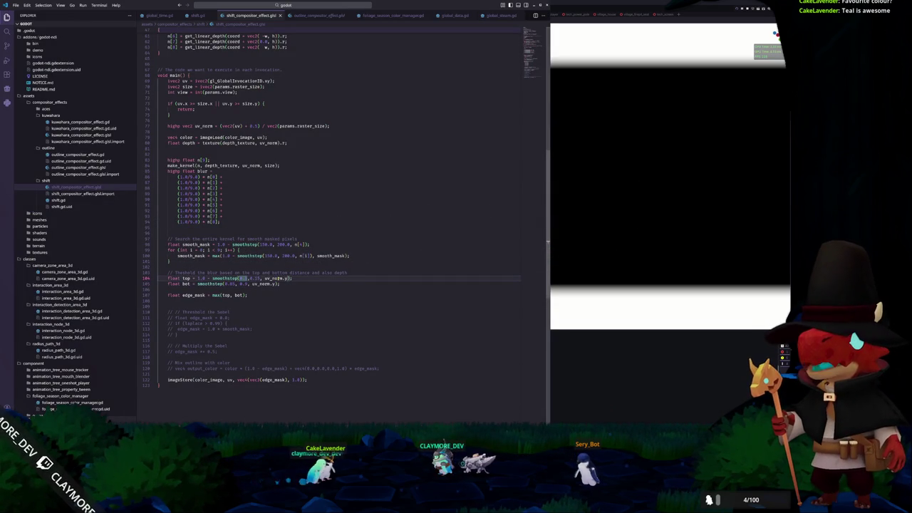
text(0.1)
key(Home)
key(Return)
text(float)
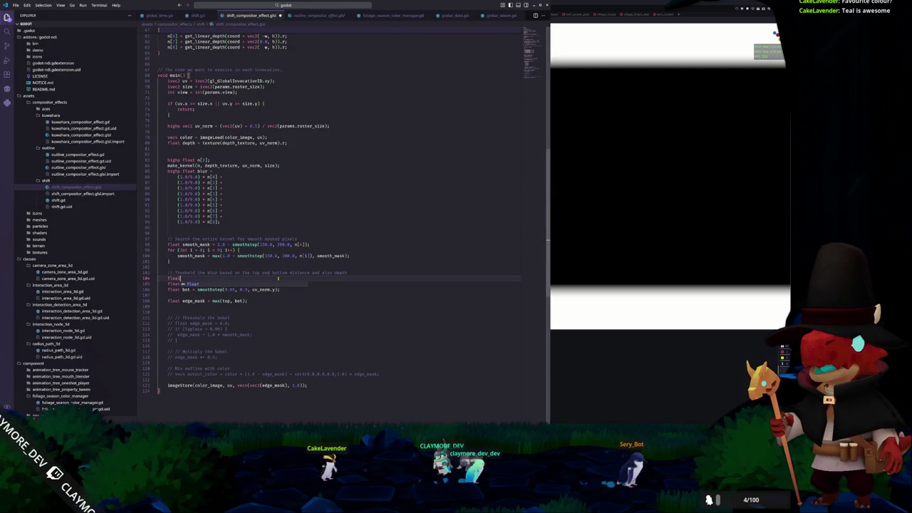
text( edge_thickness = 0.1)
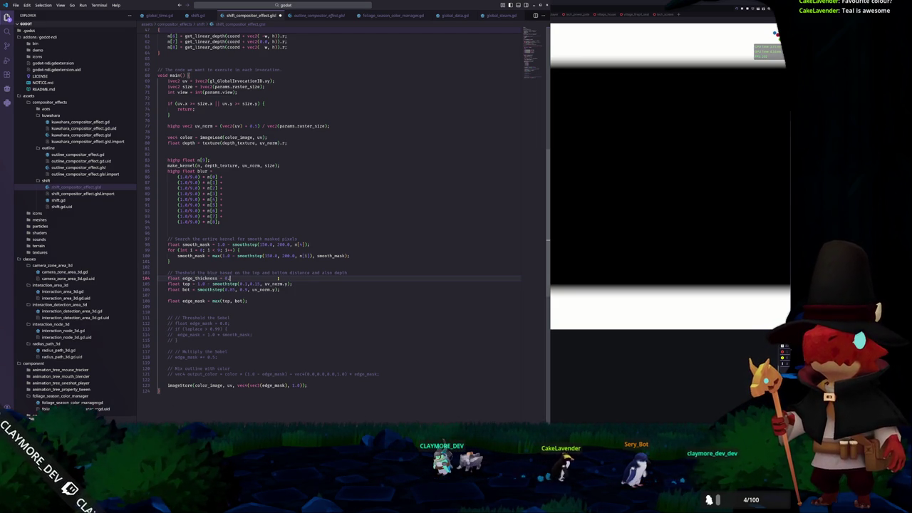
text(;)
key(Return)
text(float edge)
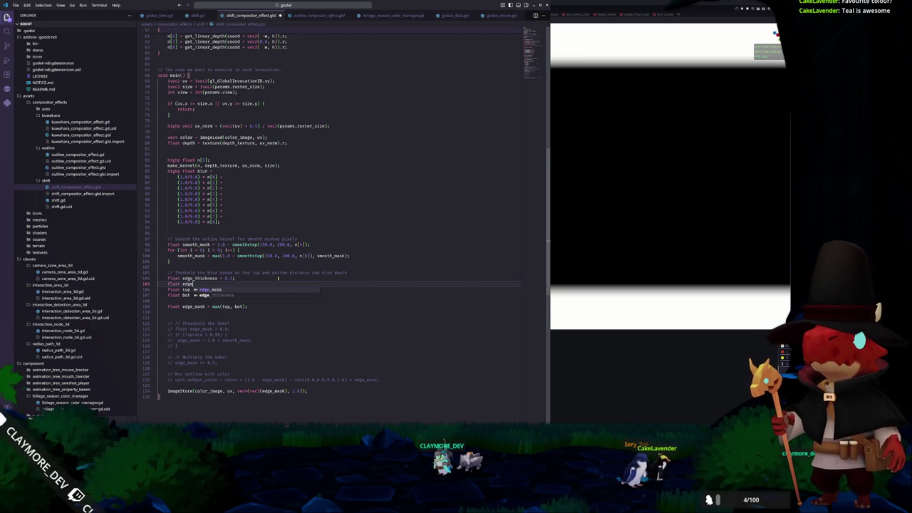
text(_fade = 0.)
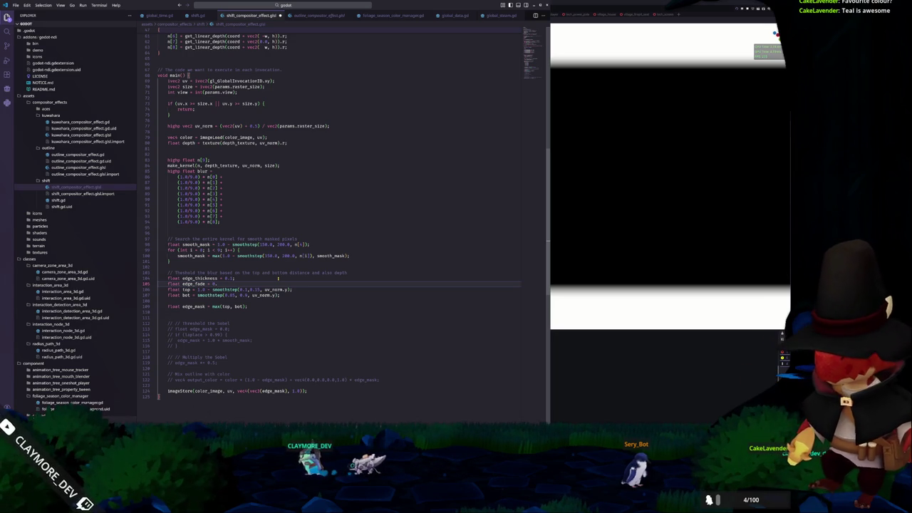
text(05)
- Rewrite the masks to use edge_thickness and edge_fade, bot as smoothstep(1.0 - edge_thickness - edge_fade, 1.0 - edge_thickness)
key(Up)
key(Down)
key(Down)
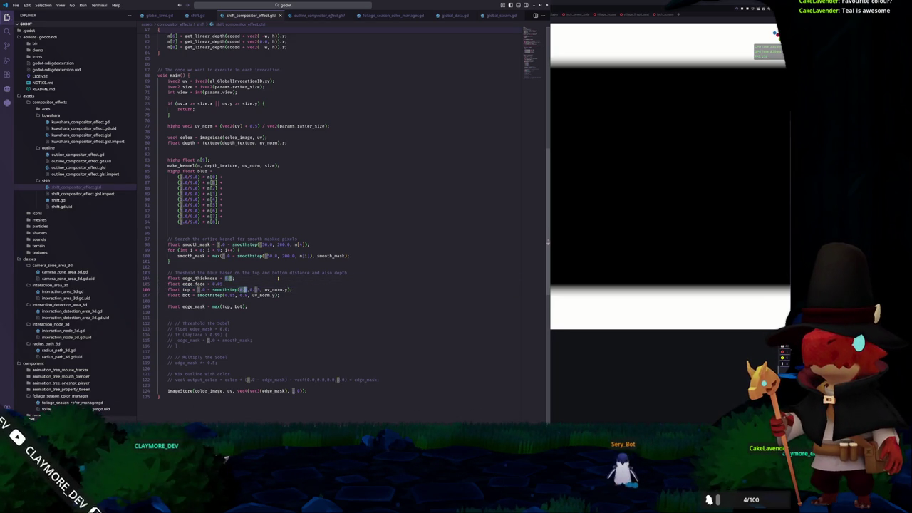
text(edge_thickness)
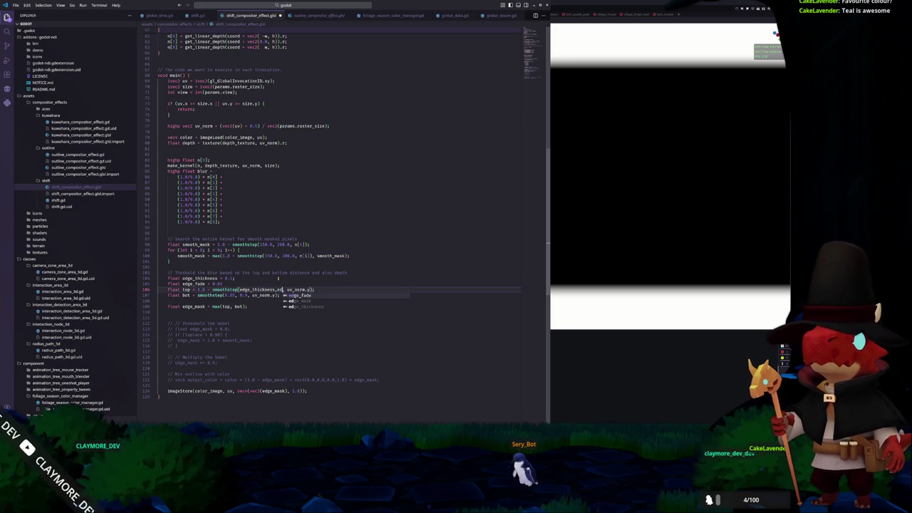
text(edg)
key(Tab)
key(Down)
key(Down)
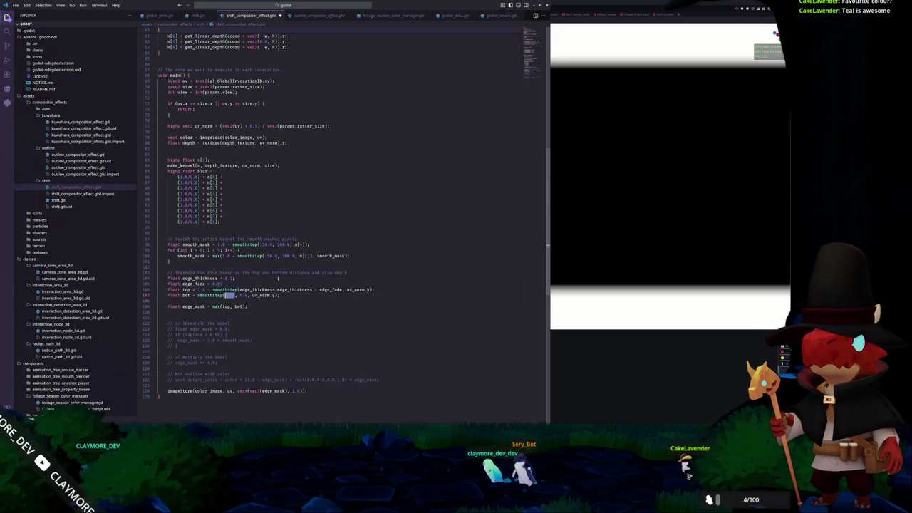
text(1.0 -)
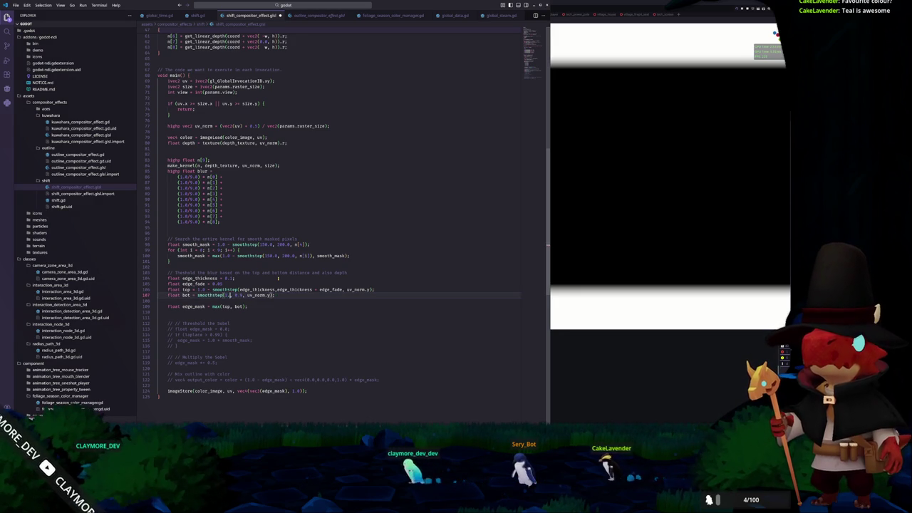
text( edge_thickness)
text( - edge_fade)
key(Tab)
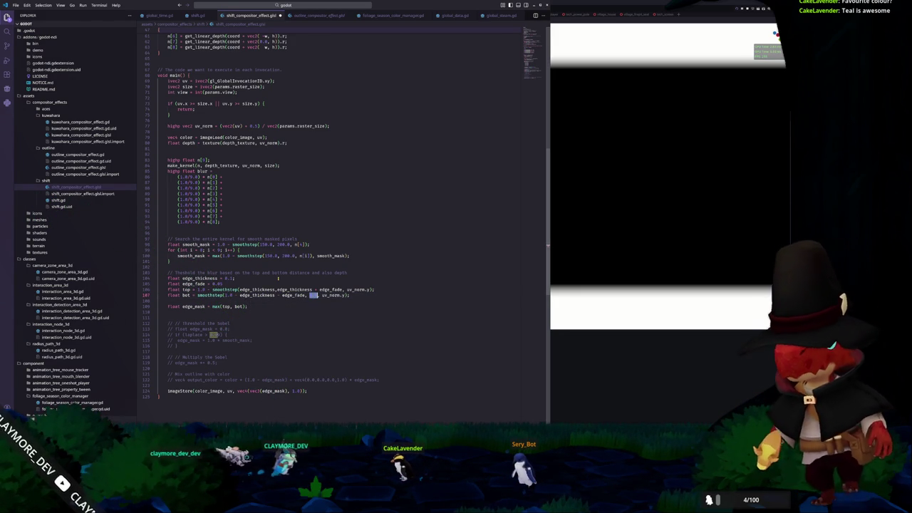
text(1.0 - edge_thickness)
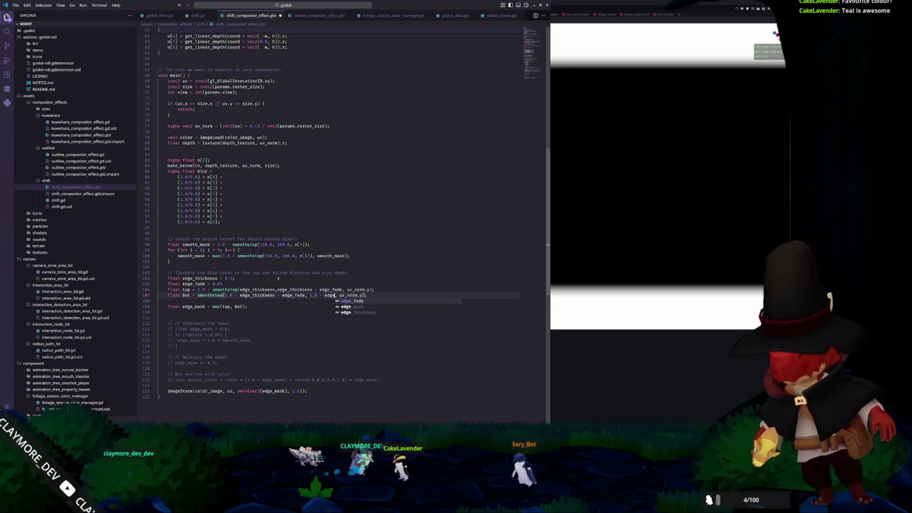
drag(212, 283, 223, 284)
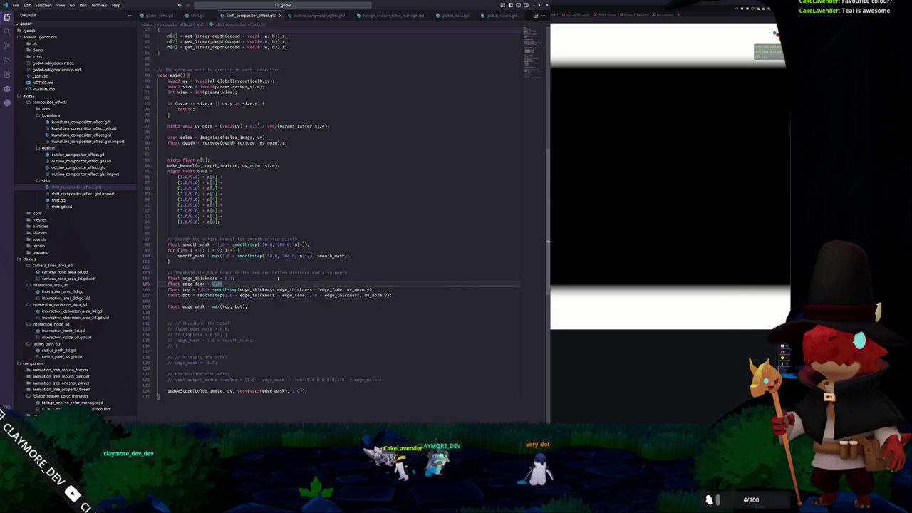
key(alt+Tab)
- Reload ShiftCompositorEffect and confirm the shader compiles without errors
click(324, 91)
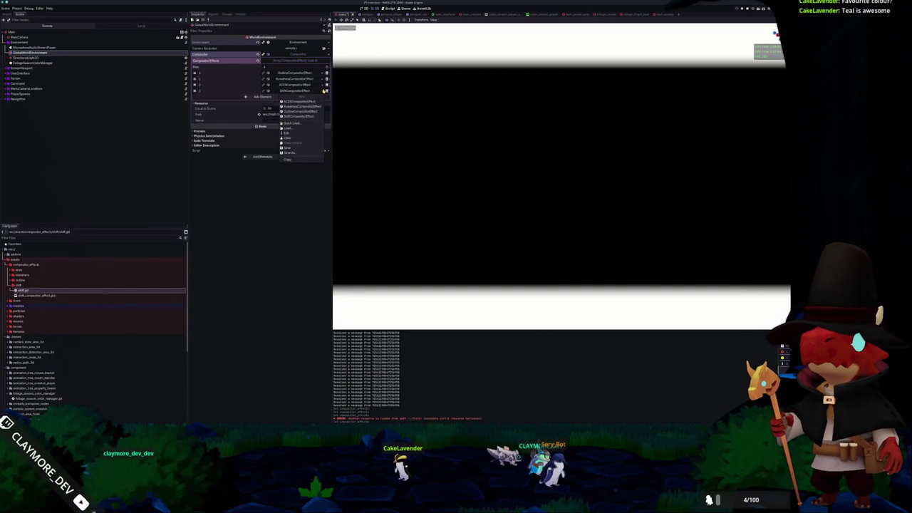
click(299, 117)
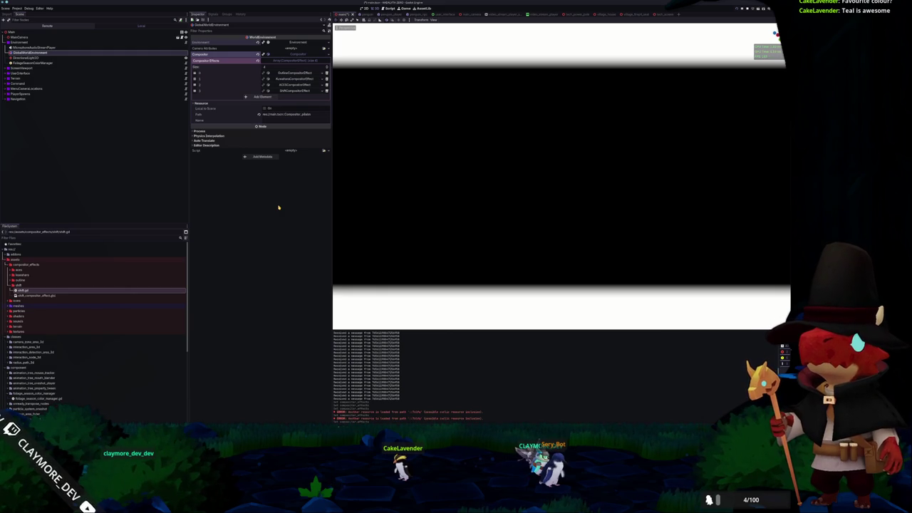
click(45, 296)
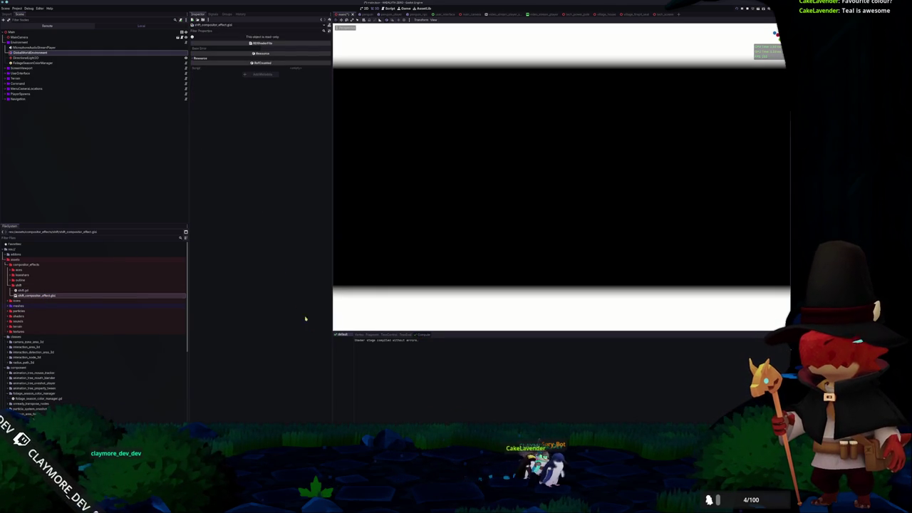
click(71, 53)
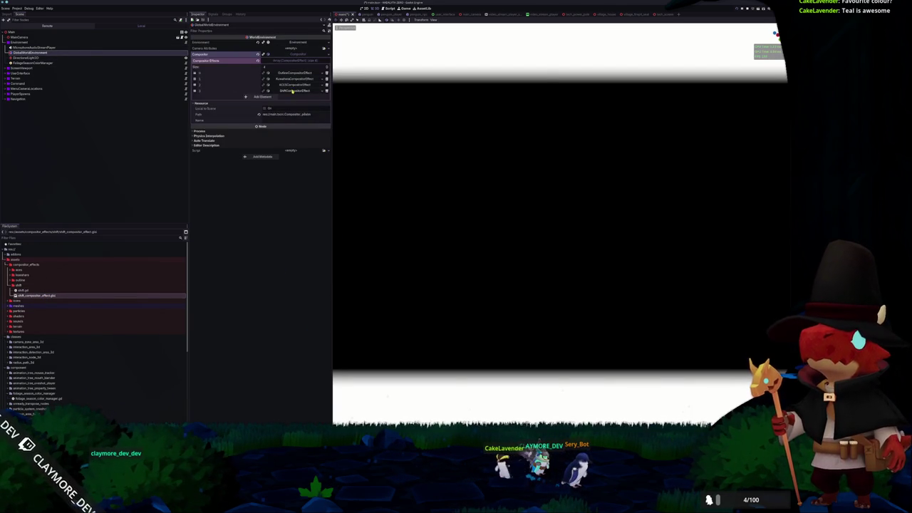
key(alt+Tab)
key(Up)
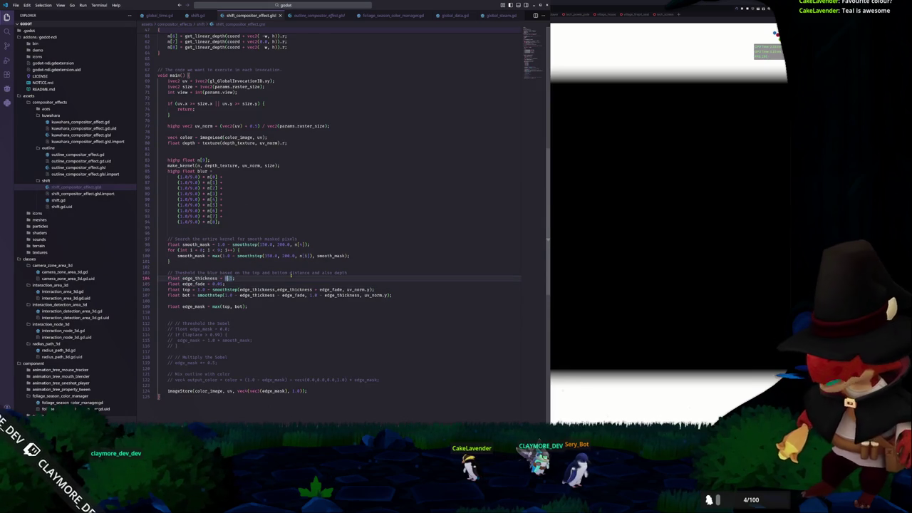
key(alt+Tab)
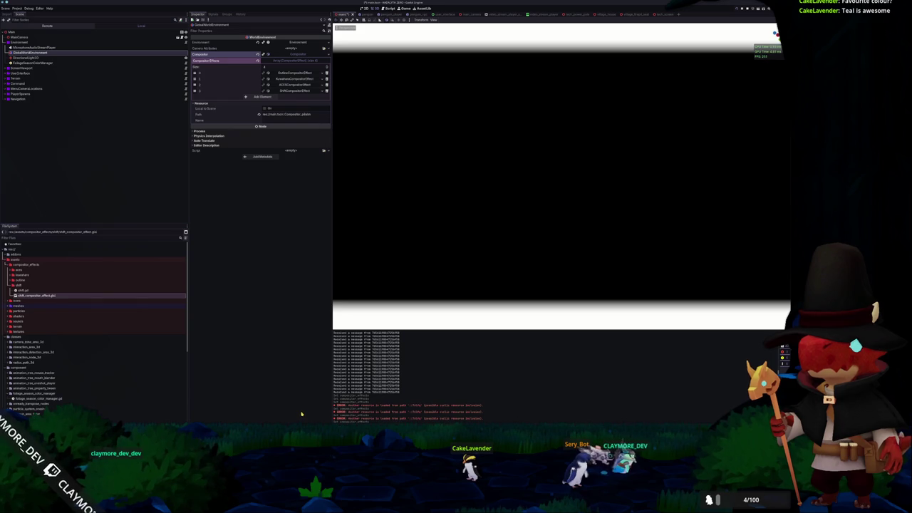
- Output vec4(vec3(smooth_mask), 1.0) instead of edge_mask and reload the effect to preview it
key(alt+Tab)
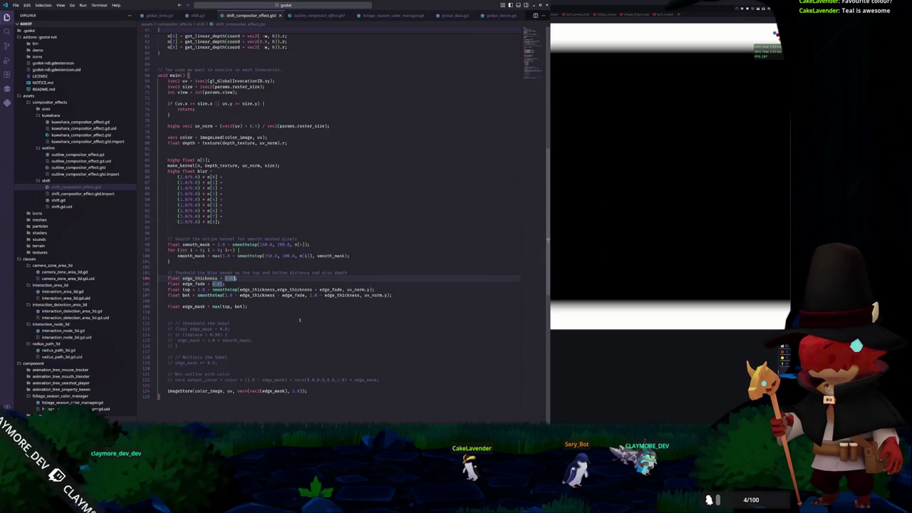
click(237, 300)
scroll(238, 300, down, 2)
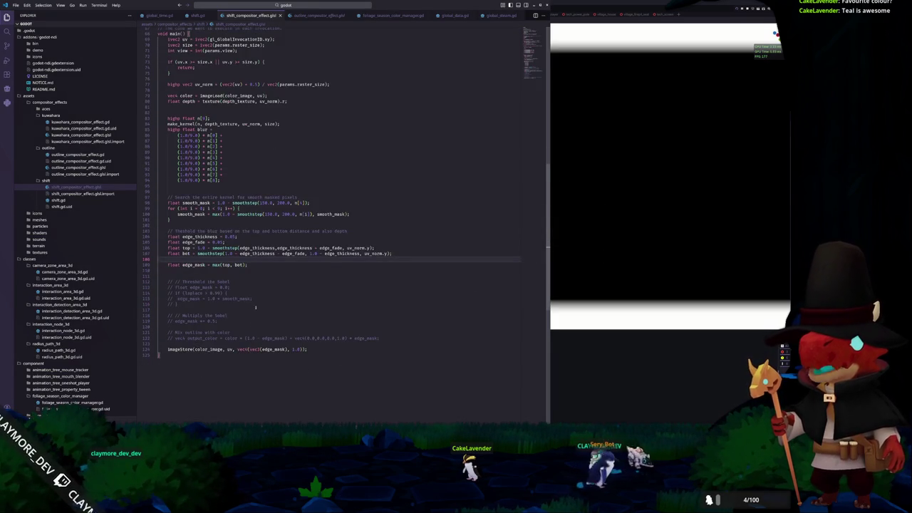
double_click(191, 234)
key(ctrl+c)
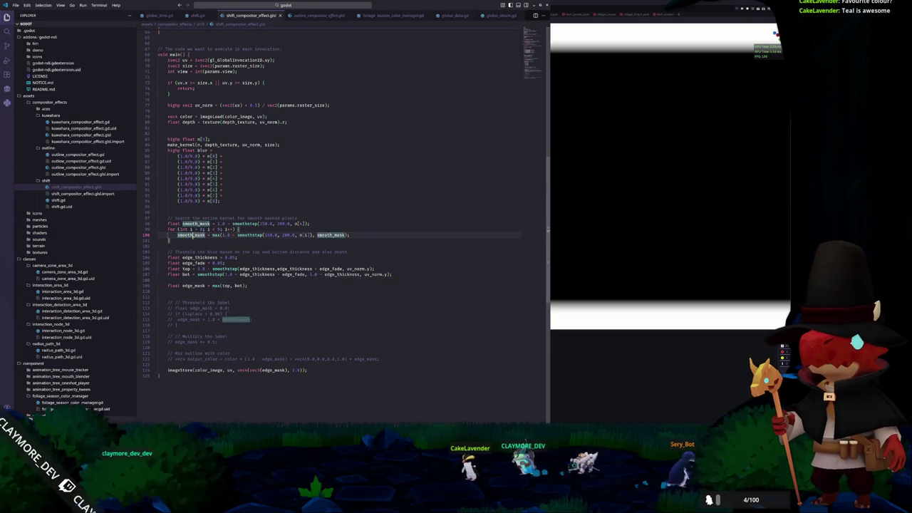
double_click(271, 371)
key(ctrl+v)
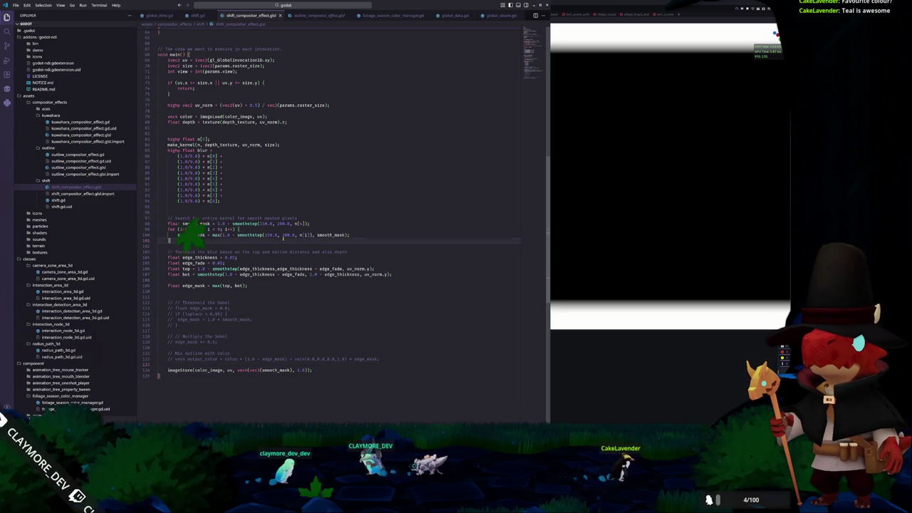
key(alt+Tab)
click(324, 91)
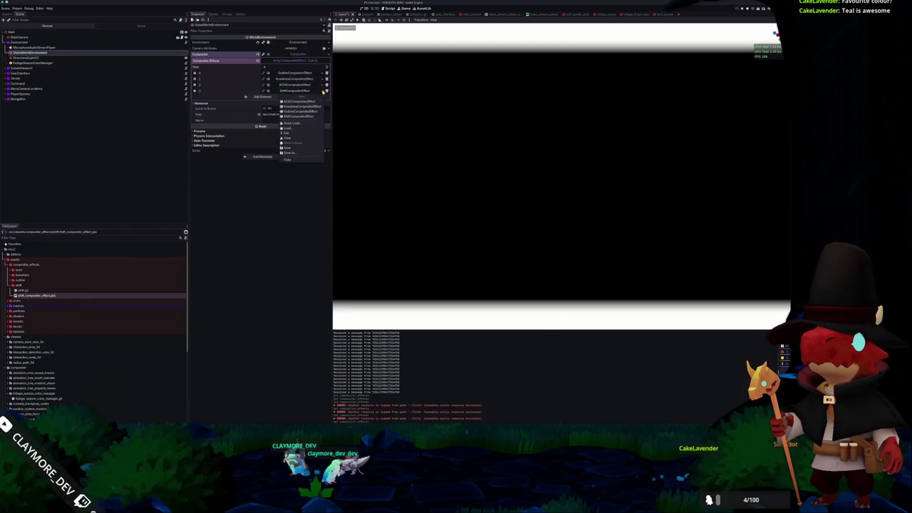
click(305, 118)
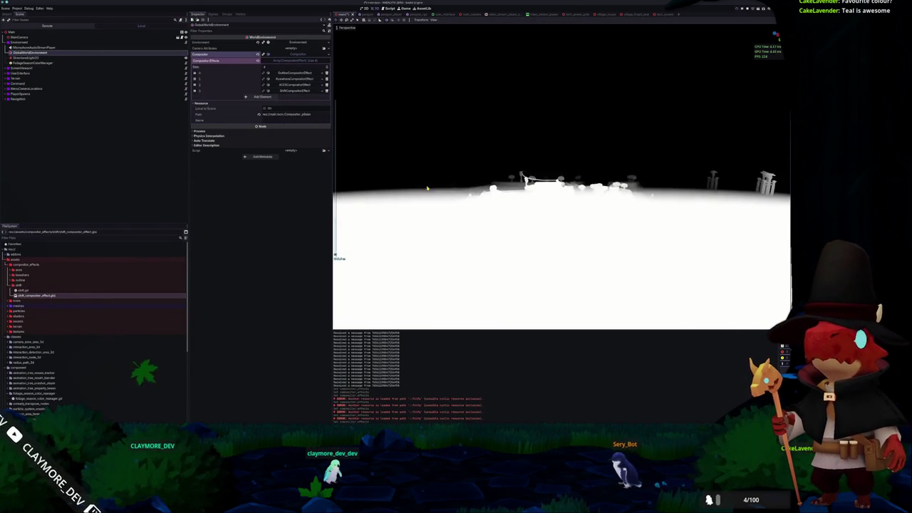
key(alt+Tab)
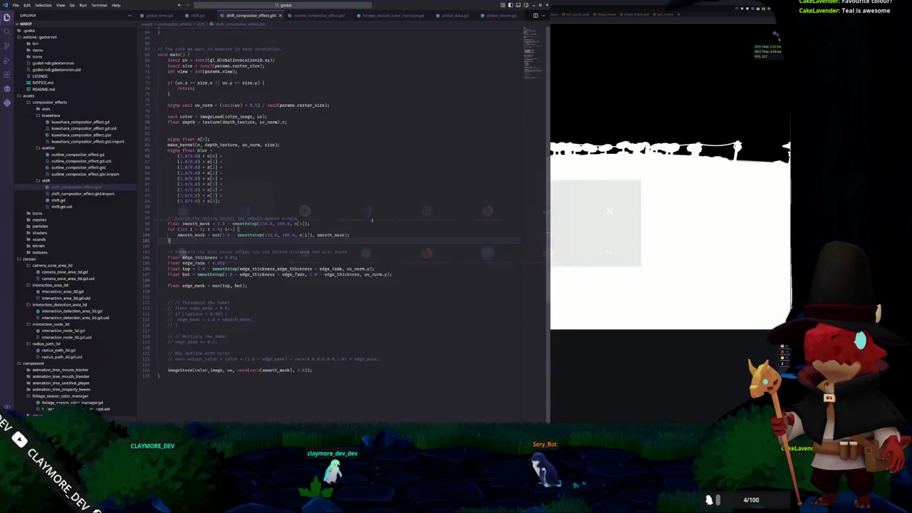
- Change the smooth_mask smoothstep thresholds on lines 98 and 100 to a 0.0–2.0 range
double_click(265, 224)
text(5)
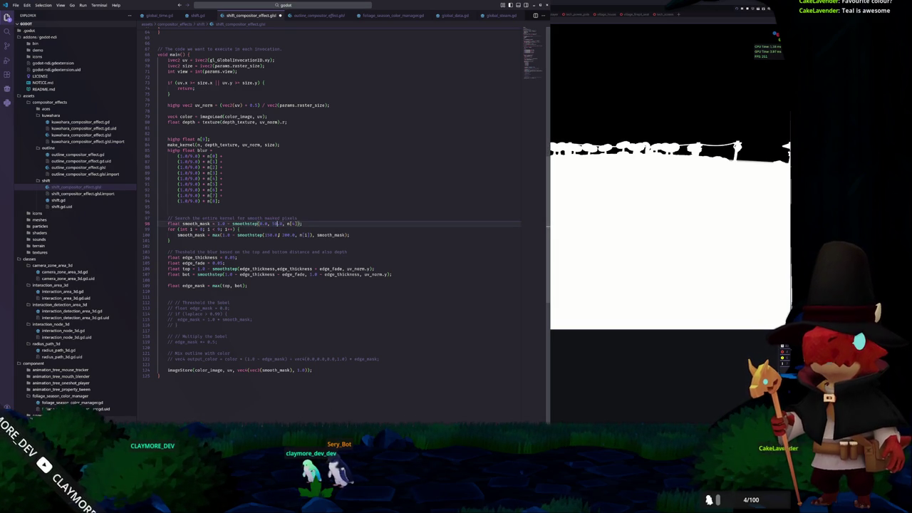
double_click(249, 234)
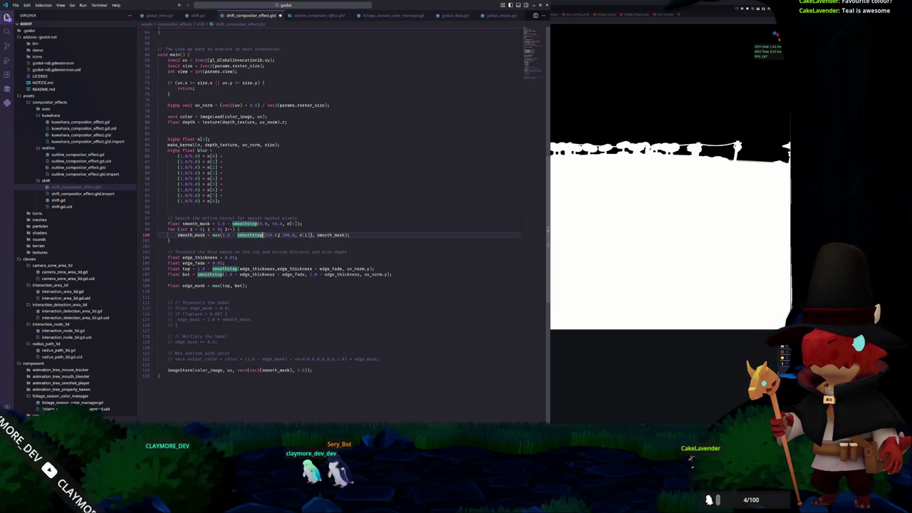
double_click(269, 234)
text(0)
double_click(283, 234)
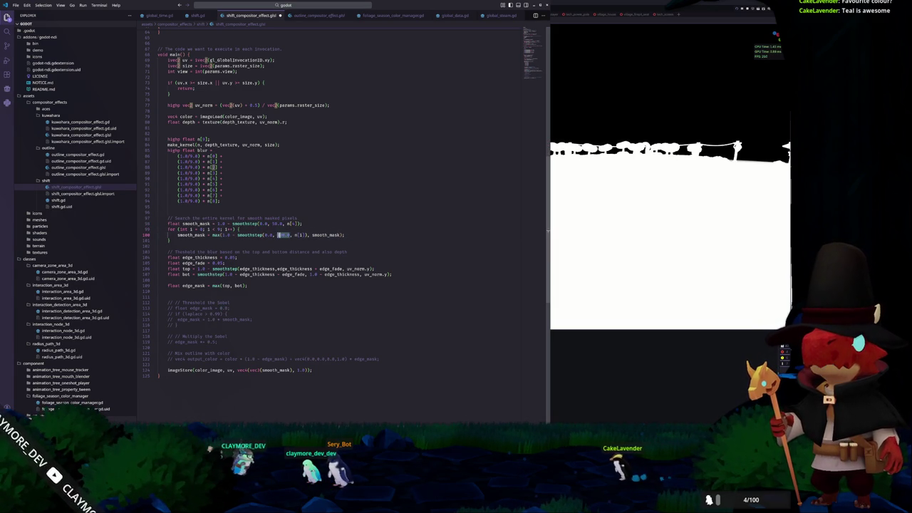
text(1)
double_click(276, 223)
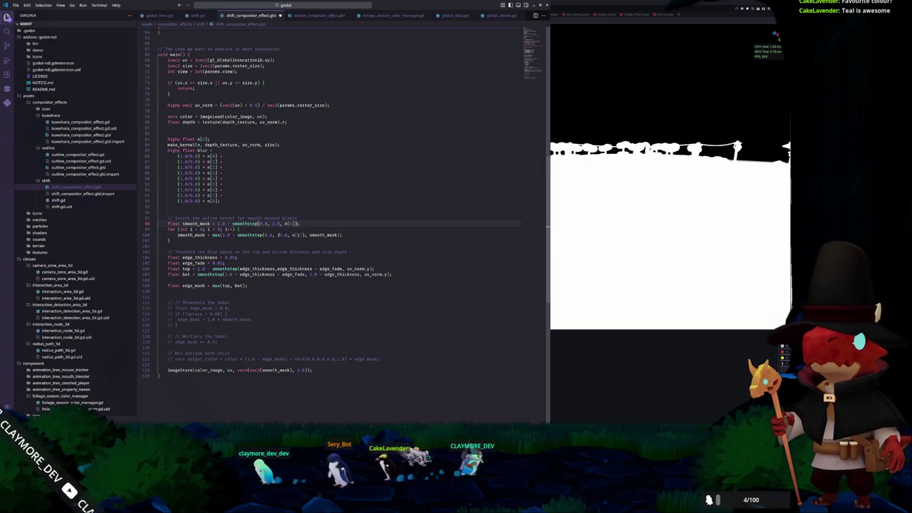
key(alt+Tab)
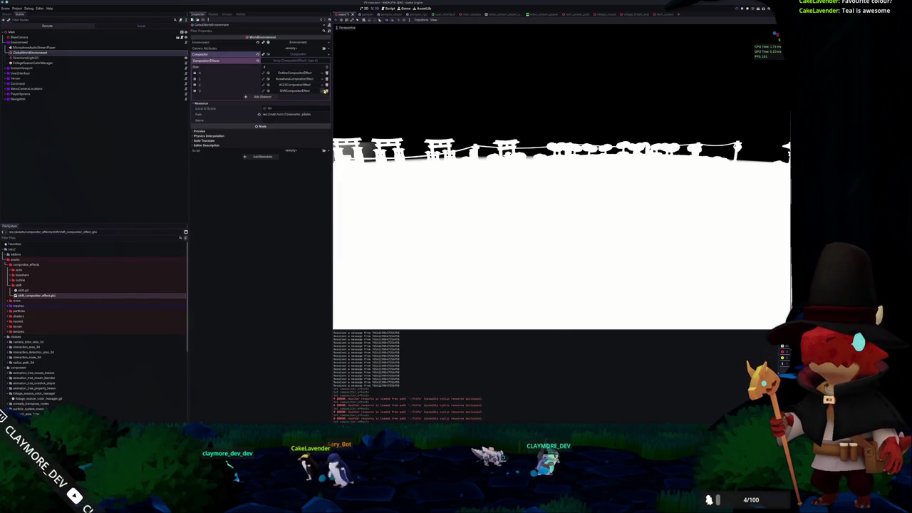
- Reload ShiftCompositorEffect to preview the new smooth_mask thresholds
click(323, 91)
click(291, 158)
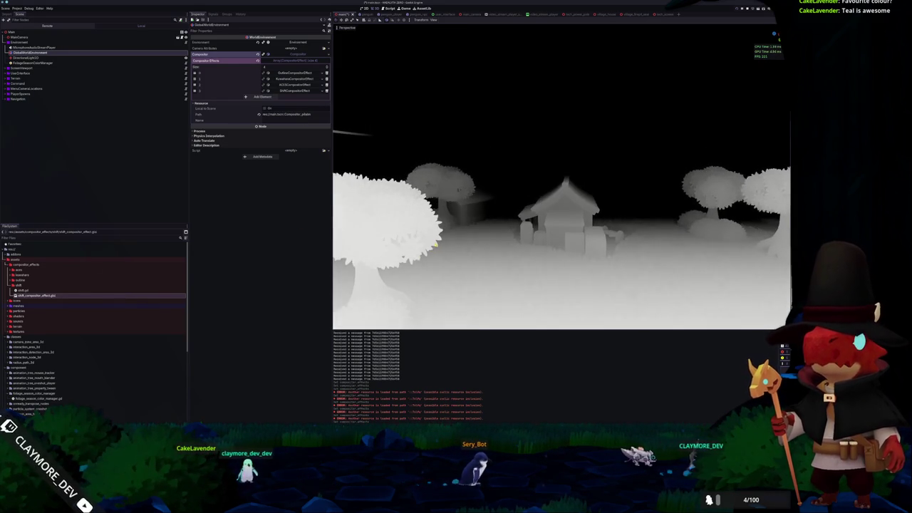
key(alt+Tab)
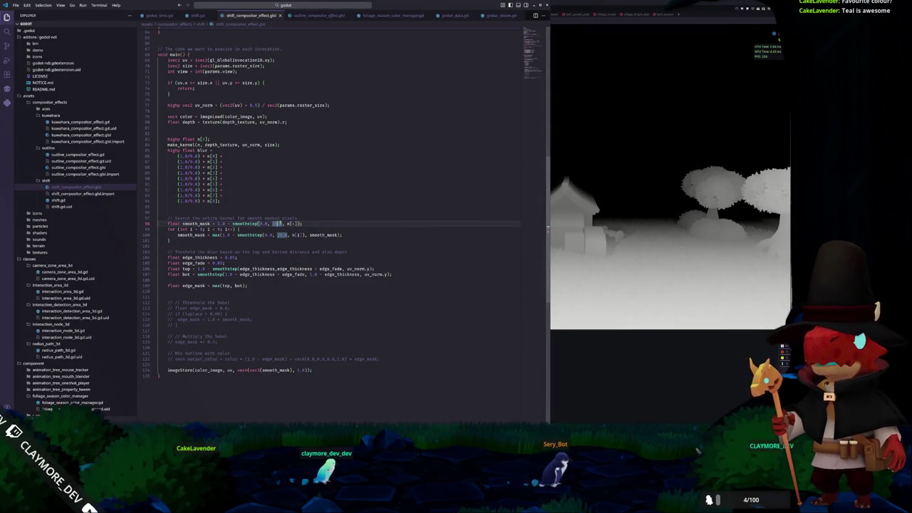
- Set a threshold to 1.0, reload the effect, and inspect the greyscale viewport render
text(1.0)
double_click(282, 234)
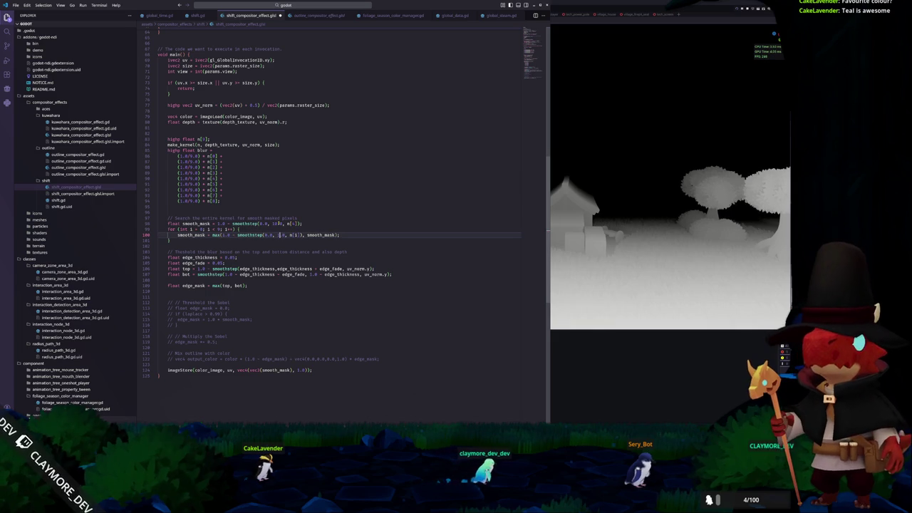
key(alt+Tab)
click(327, 91)
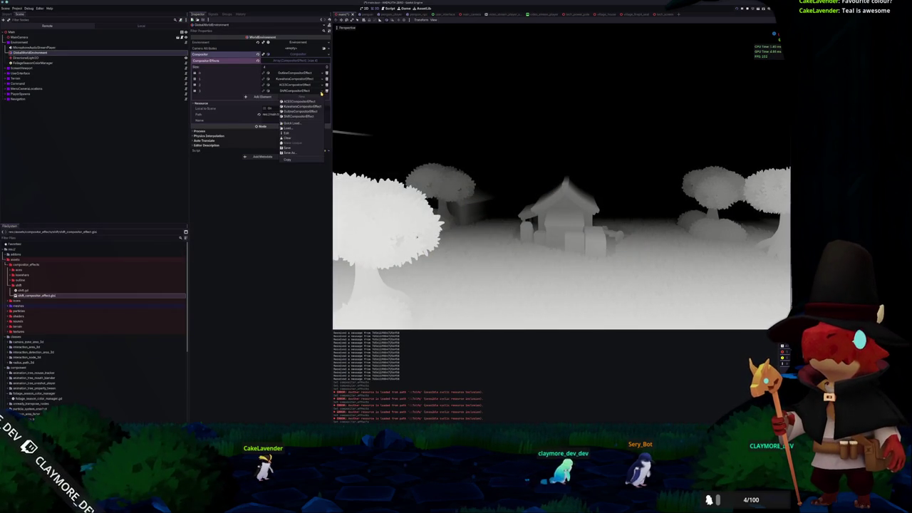
click(299, 113)
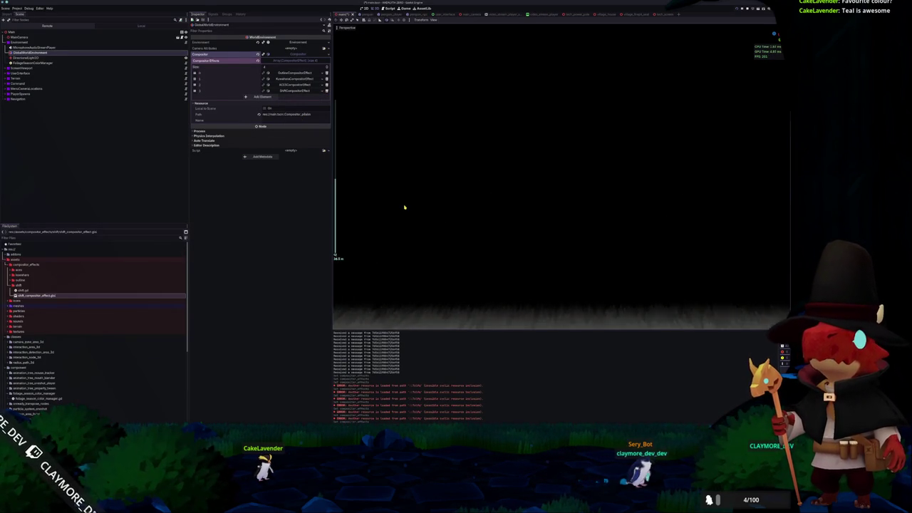
scroll(417, 214, down, 3)
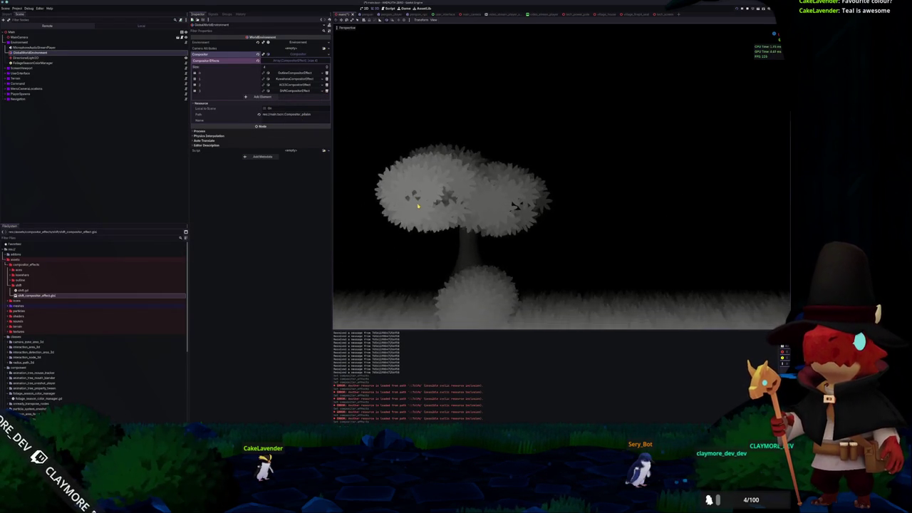
scroll(418, 208, up, 5)
scroll(416, 211, up, 3)
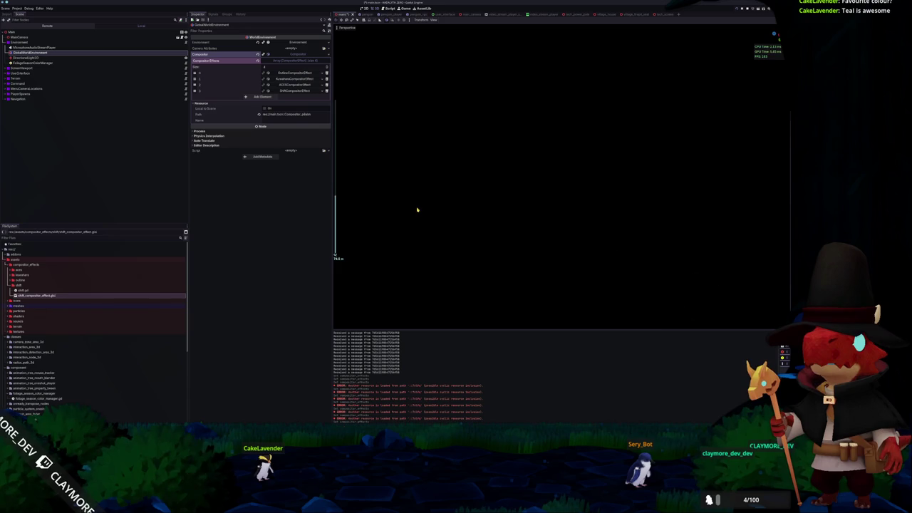
scroll(421, 210, up, 3)
scroll(422, 209, down, 3)
scroll(421, 209, up, 3)
key(alt+Tab)
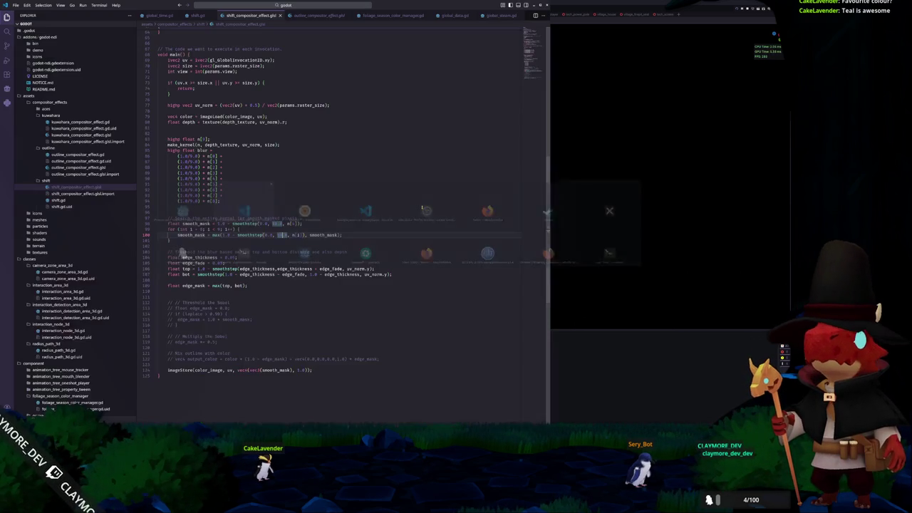
- Add float blur_mask = edge_mask * smooth_mask; below edge_mask and feed it to imageStore
click(251, 280)
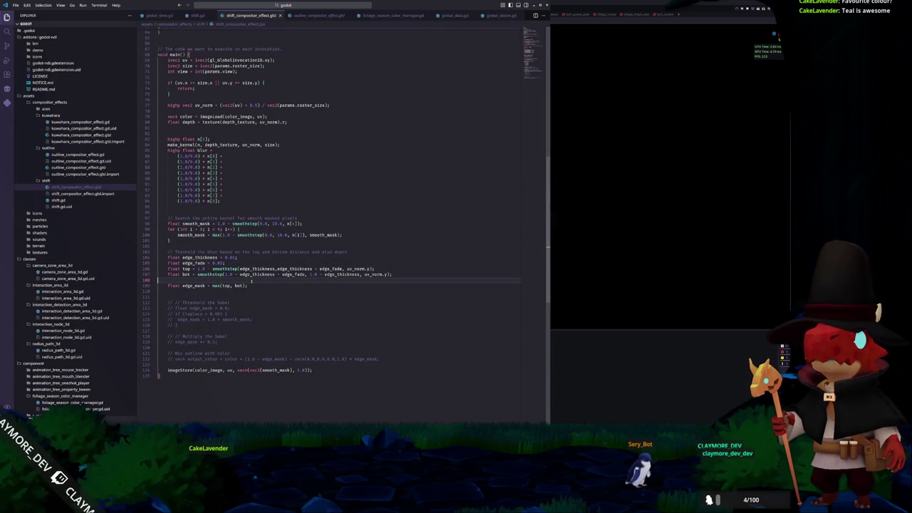
key(Down)
key(Down)
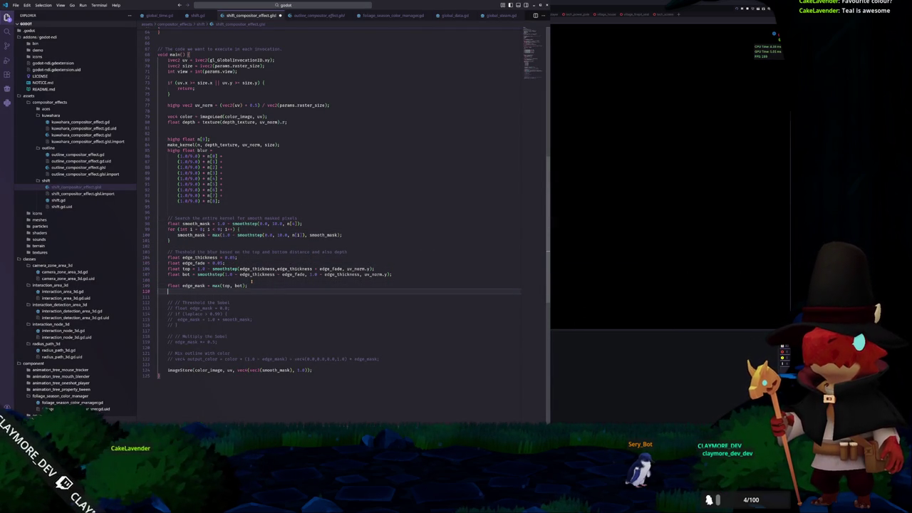
key(Return)
text(e)
key(BackSpace)
text(float )
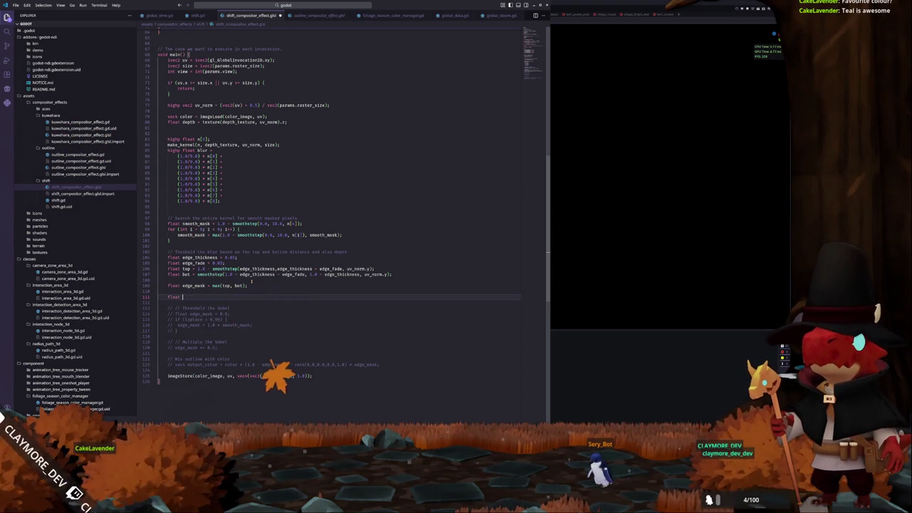
text(blur_mask =)
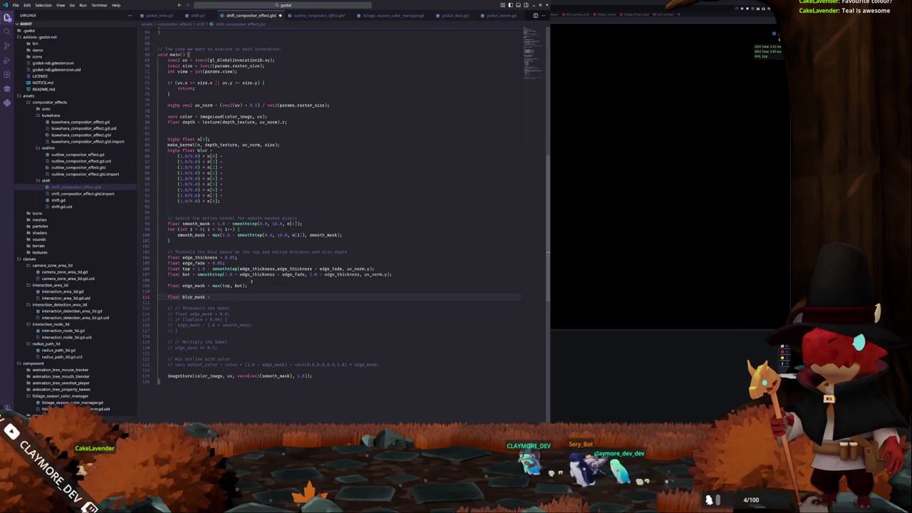
text(e)
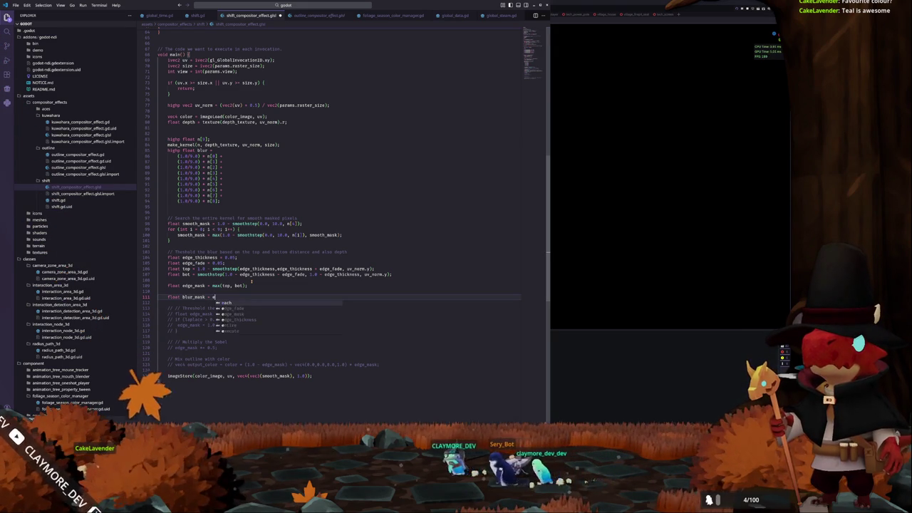
text(dge_mask * smooth)
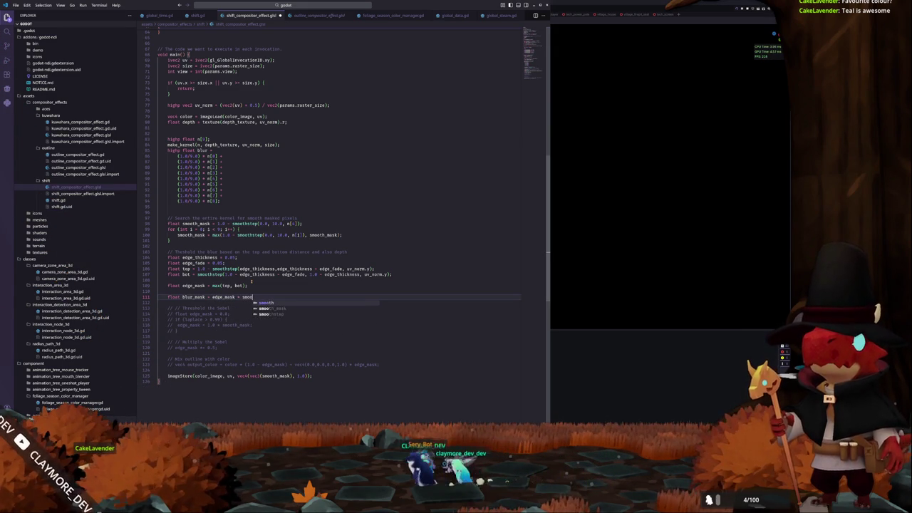
key(Tab)
text(;)
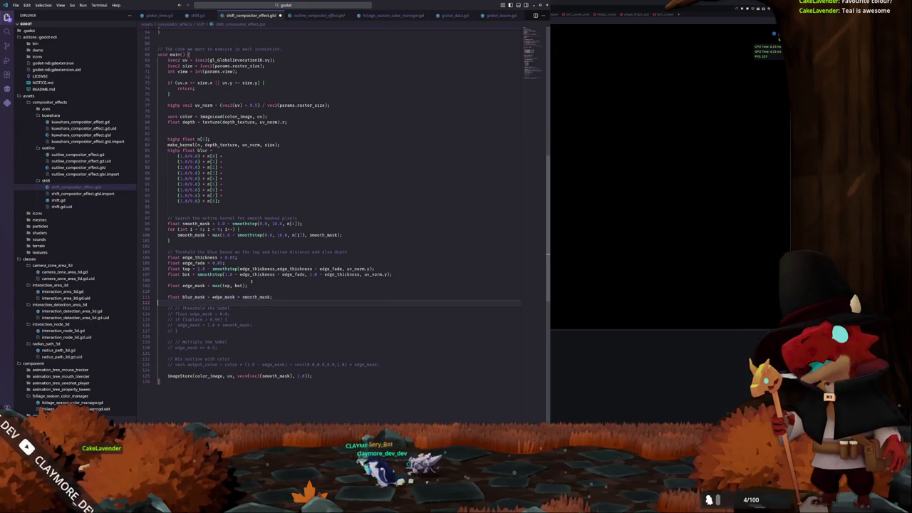
key(Down)
key(Down)
key(Down)
key(Down)
key(Down)
key(Down)
key(ctrl+Right)
key(ctrl+Right)
key(ctrl+Right)
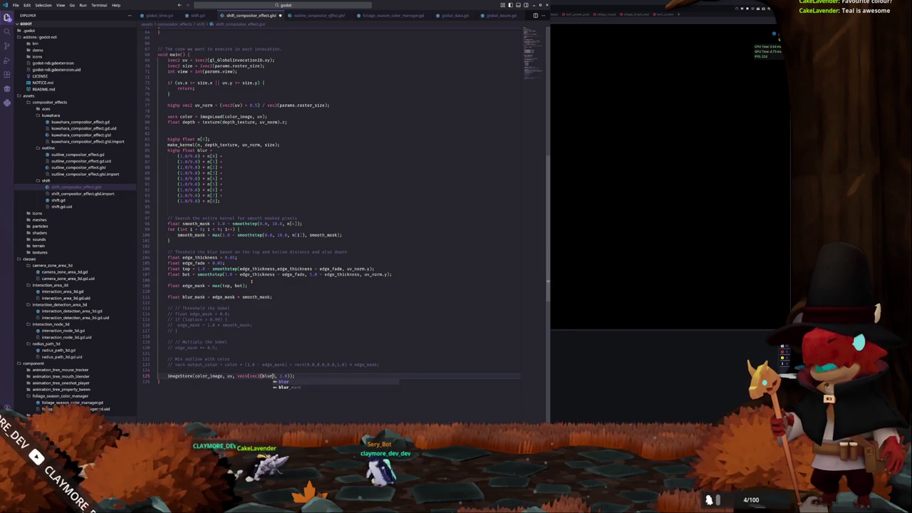
key(alt+Tab)
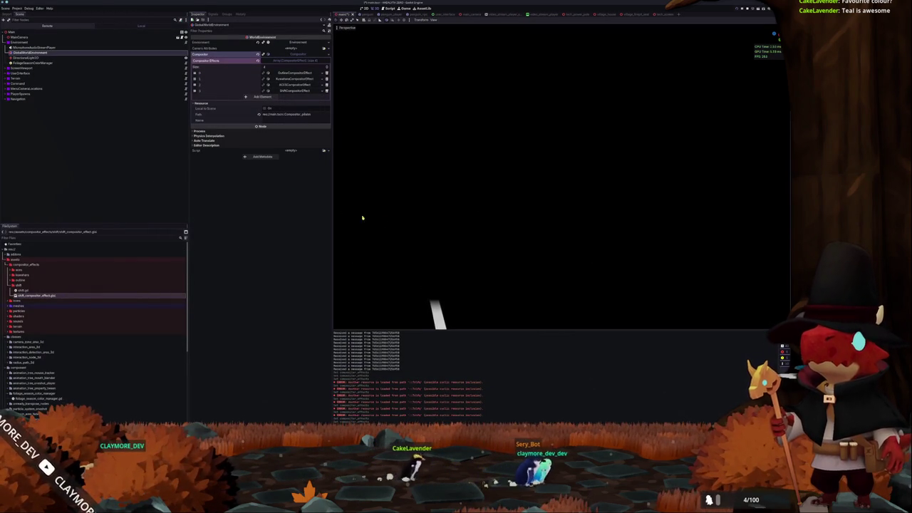
- Change blur_mask to edge_mask * (1.0 - smooth_mask) and reload ShiftCompositorEffect in slot 3
key(alt+Tab)
double_click(273, 376)
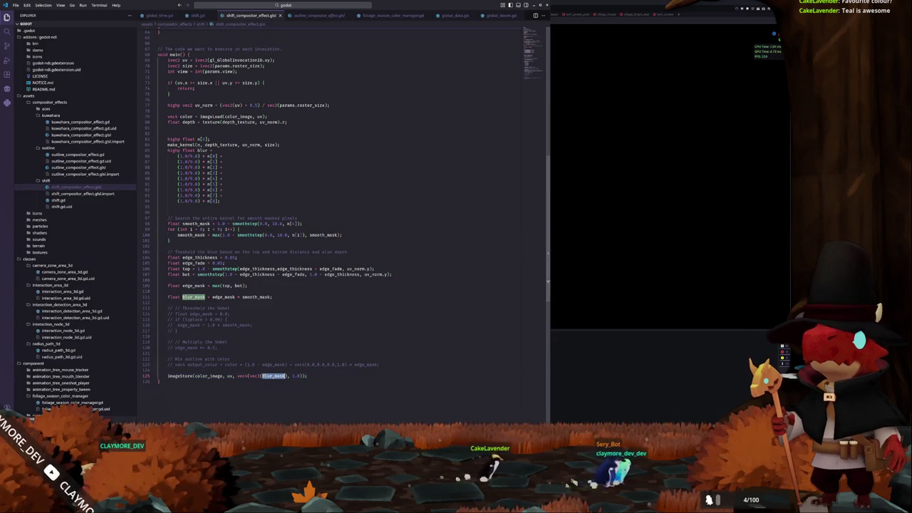
click(277, 368)
key(Up)
key(Up)
key(Up)
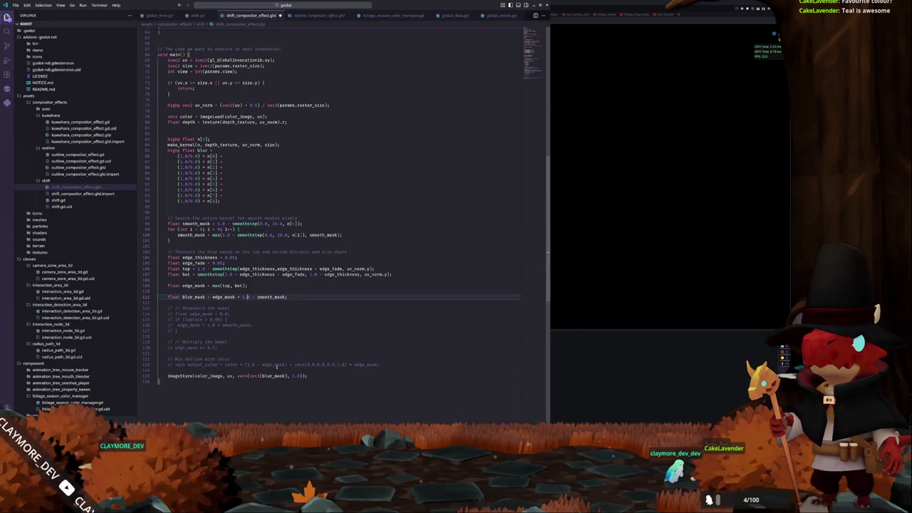
key(Left)
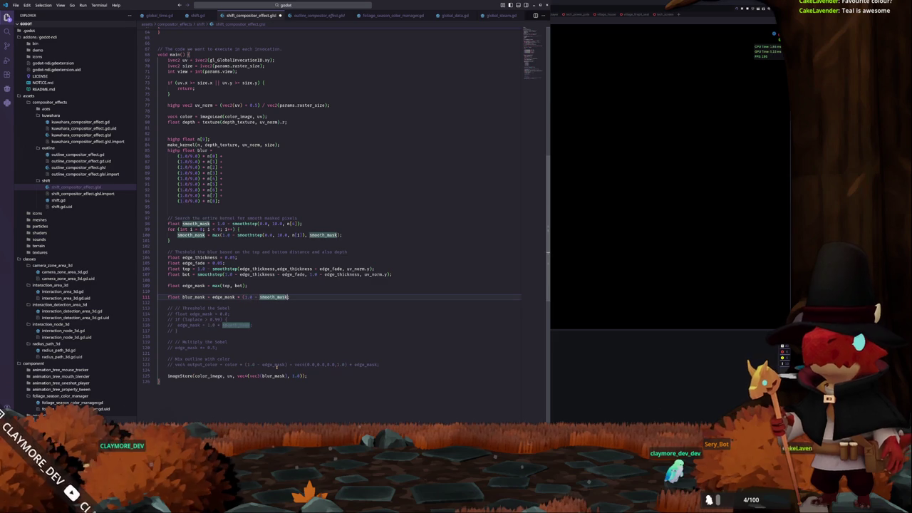
key(alt+Tab)
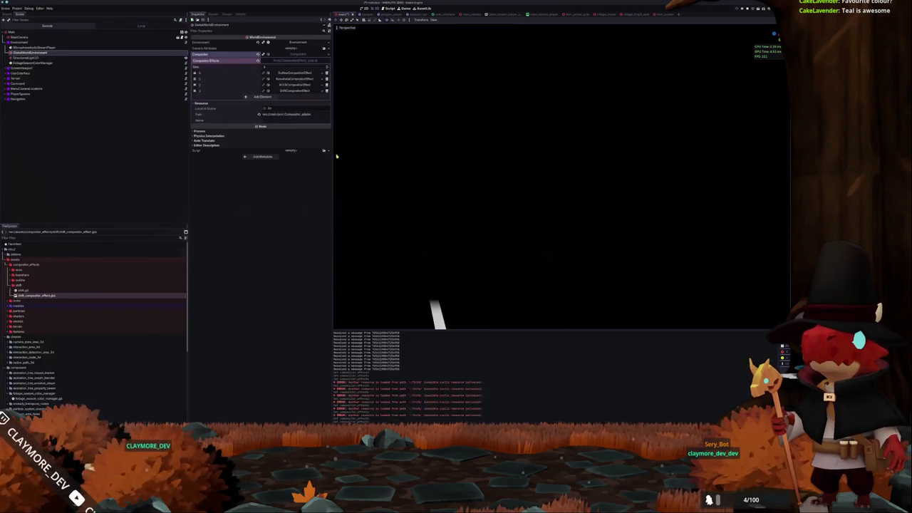
click(324, 89)
click(302, 117)
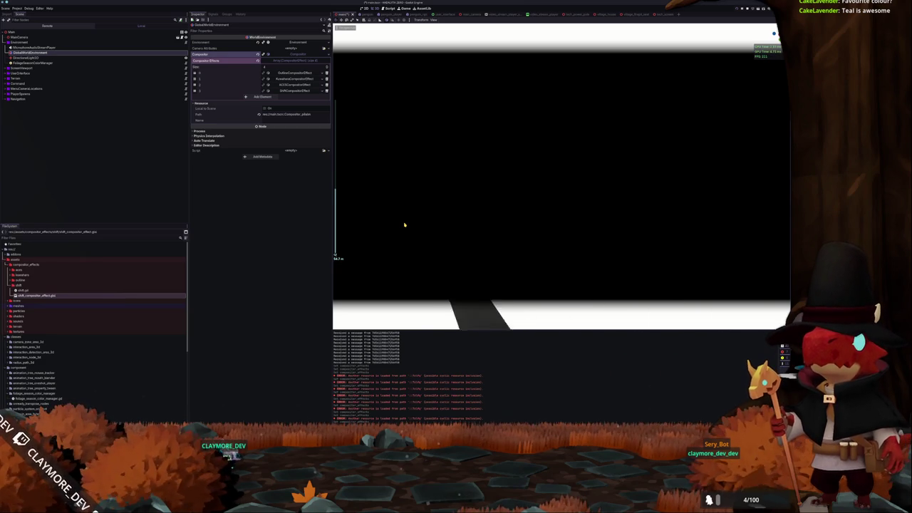
key(alt+Tab)
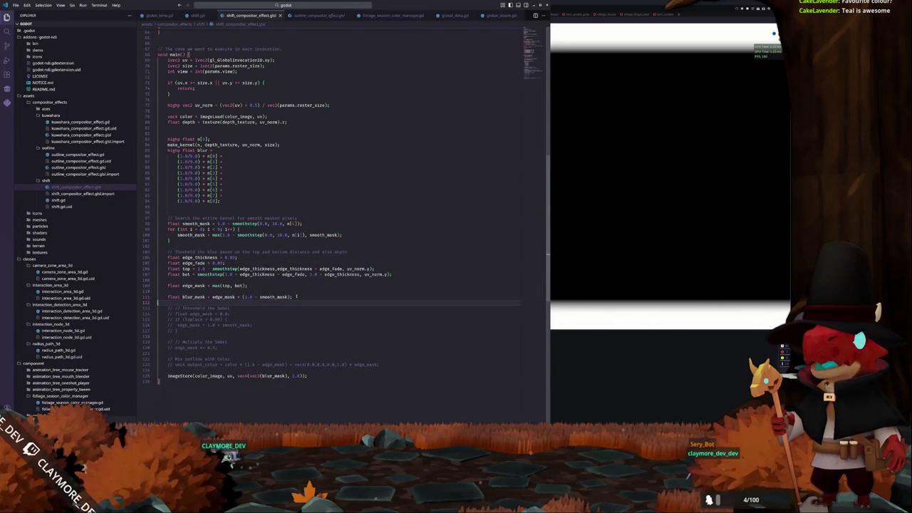
- Uncomment the output_color line and pass output_color to imageStore
key(Down)
key(Down)
key(Down)
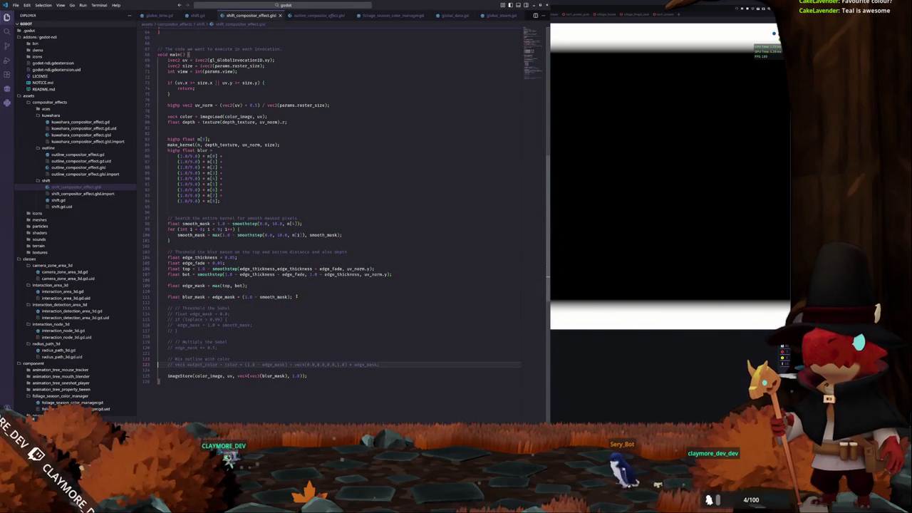
key(Down)
key(Down)
key(ctrl+Right)
key(ctrl+Right)
key(ctrl+Right)
text(output_color)
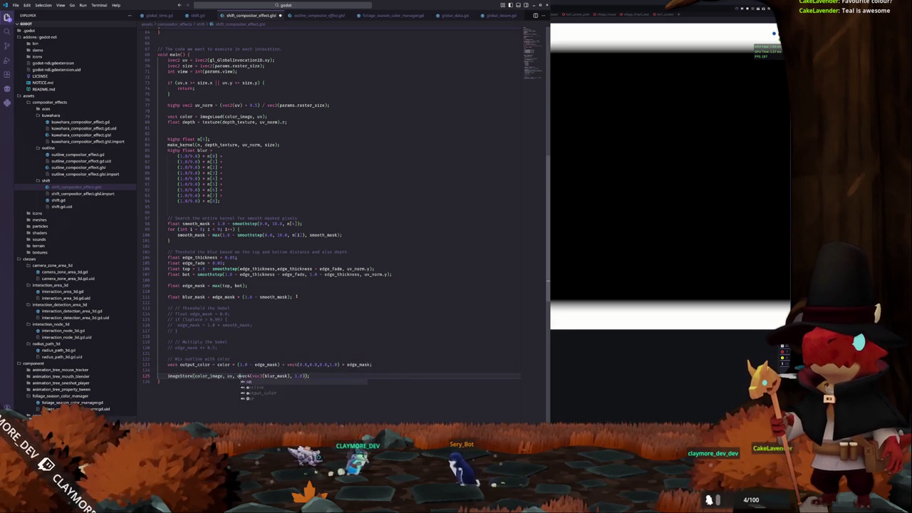
text();)
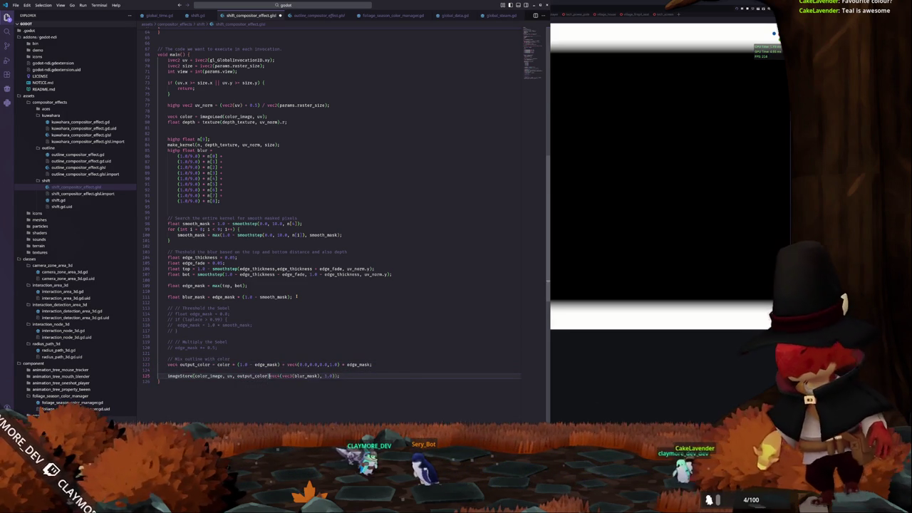
- Rewrite the first half of the output_color expression as blur * (blur_mask)
key(Up)
key(Up)
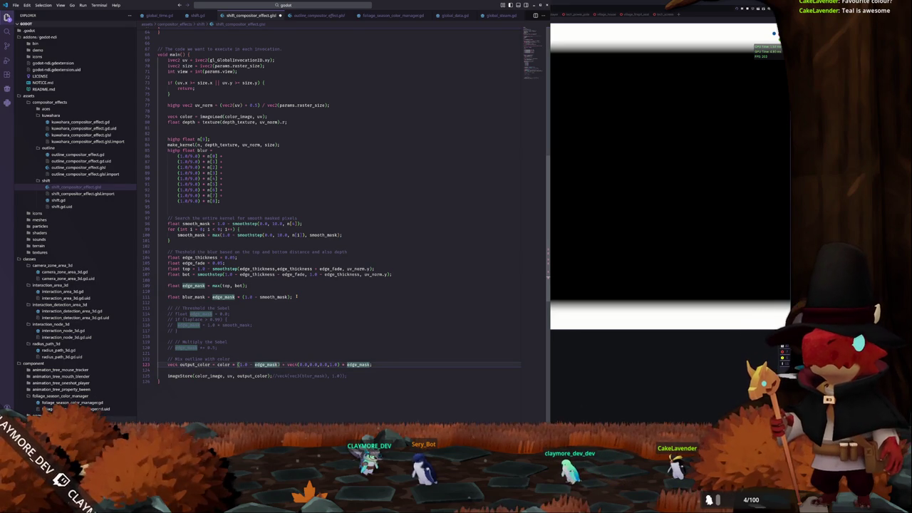
drag(250, 364, 277, 364)
key(Left)
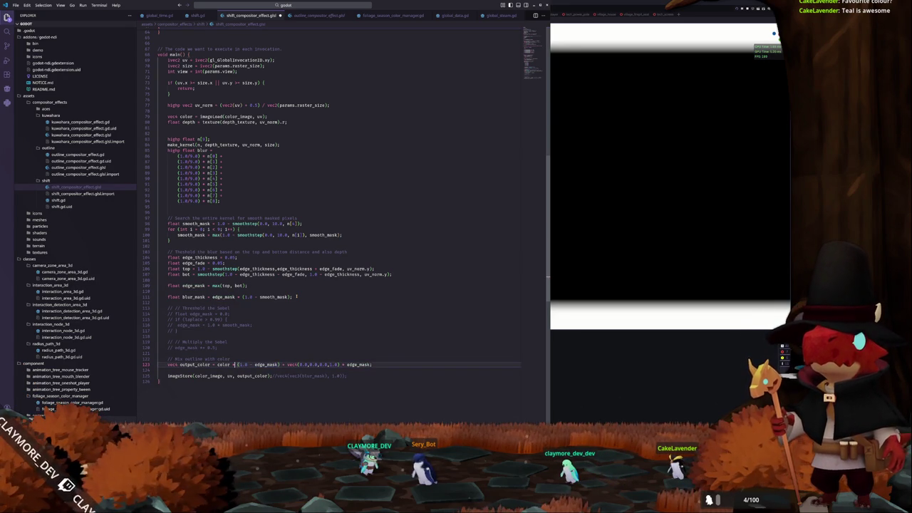
key(ctrl+d)
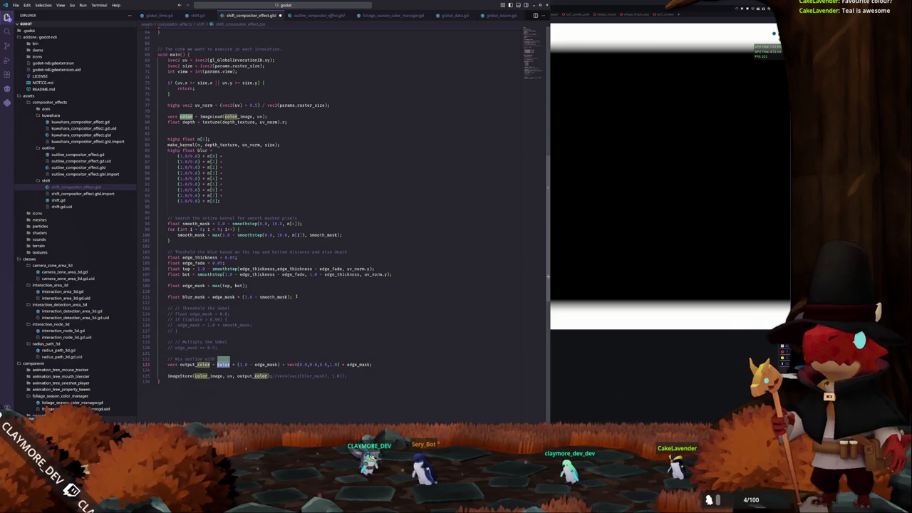
text(blur)
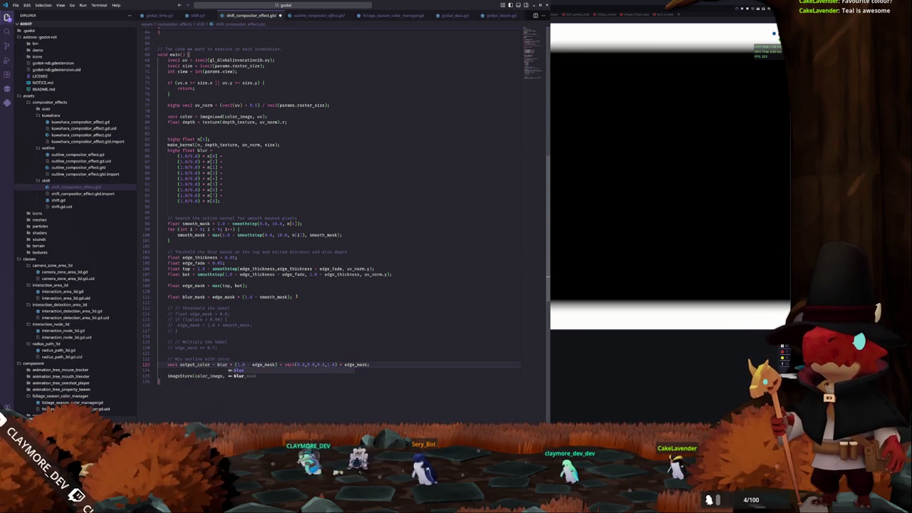
key(Escape)
key(Right)
key(Right)
key(Right)
key(shift+Right)
key(shift+Right)
key(shift+Right)
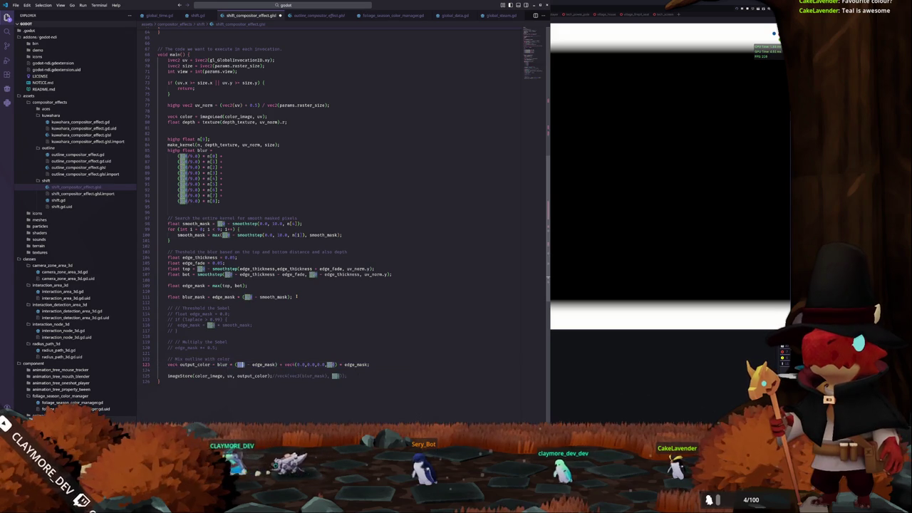
key(ctrl+shift+Right)
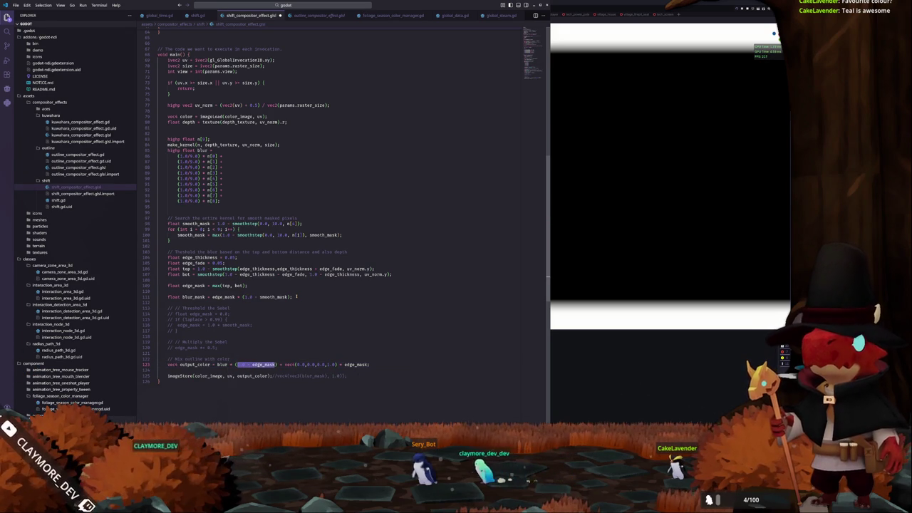
text(blur_m)
key(Tab)
- Finish the expression with color * (1.0 - blur_mask), replacing the vec4 constant and edge_mask
key(Right)
key(Right)
key(Right)
key(ctrl+shift+Right)
key(ctrl+shift+Right)
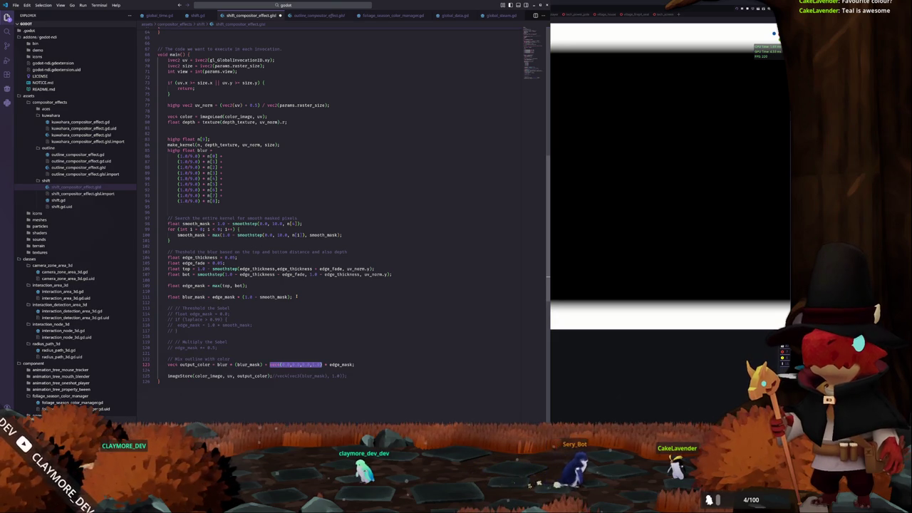
text(color)
key(Right)
key(Right)
key(Right)
key(ctrl+shift+Right)
key(BackSpace)
text(blur_mask)
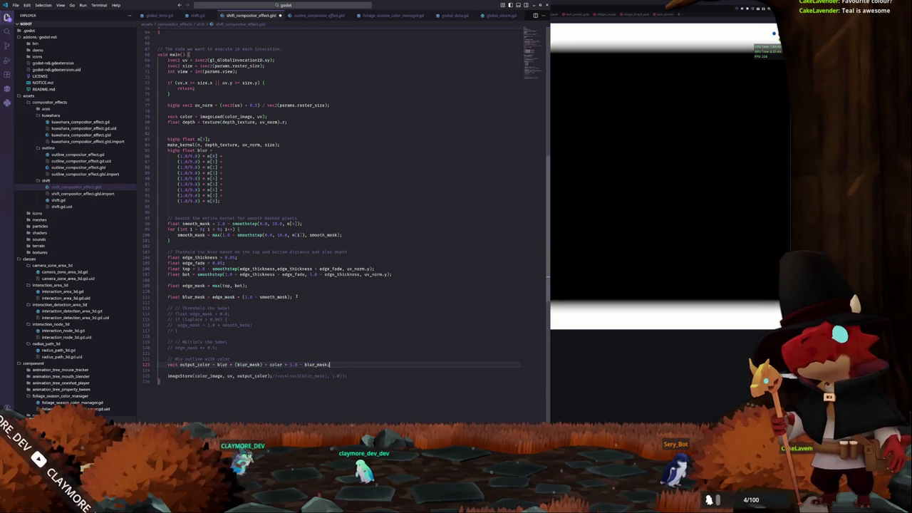
key(Down)
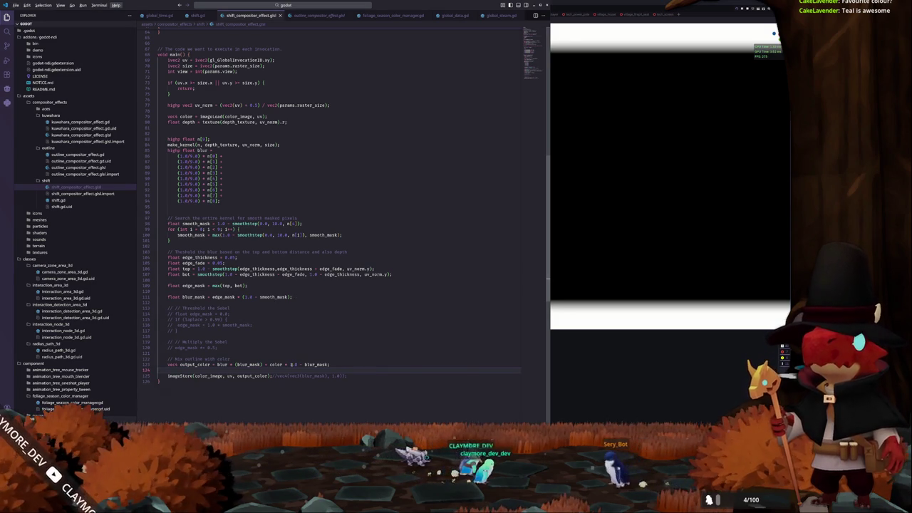
double_click(292, 364)
shift+click(329, 364)
text(()
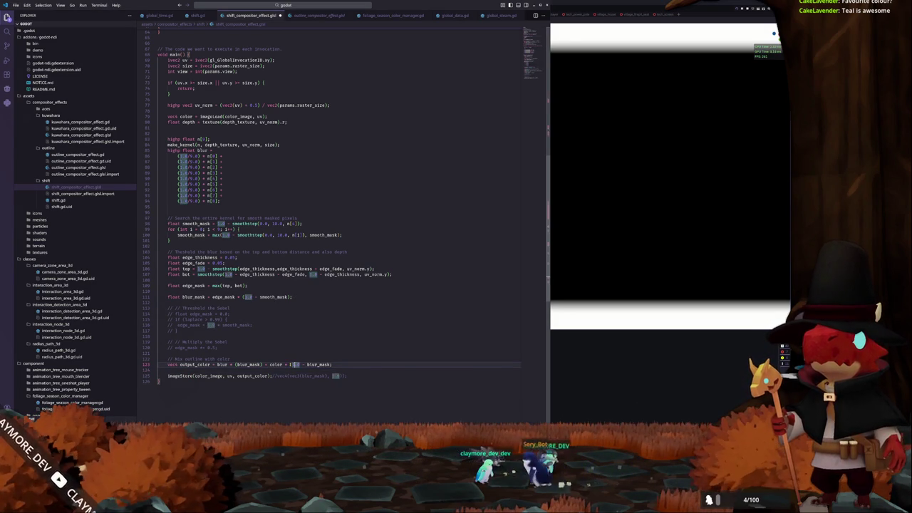
text())
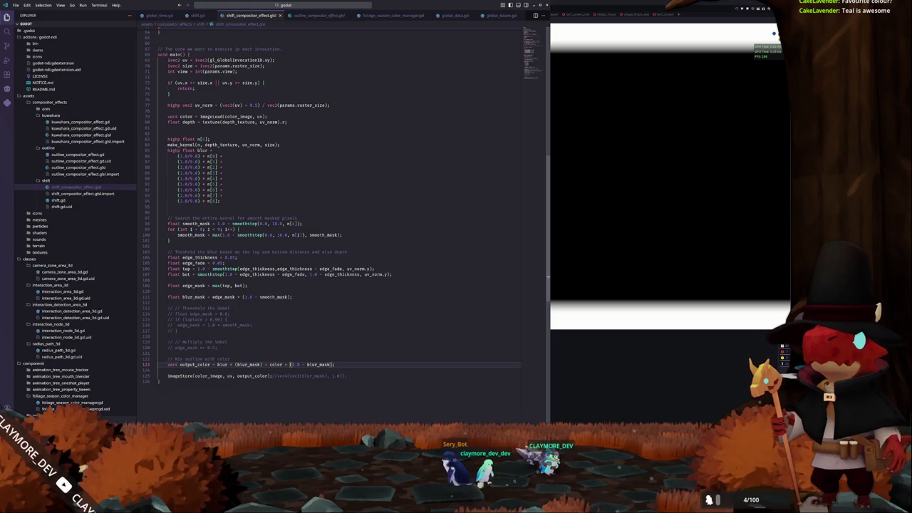
- Reload ShiftCompositorEffect in Godot to see the tilt-shift blurred village
key(alt+Tab)
click(322, 91)
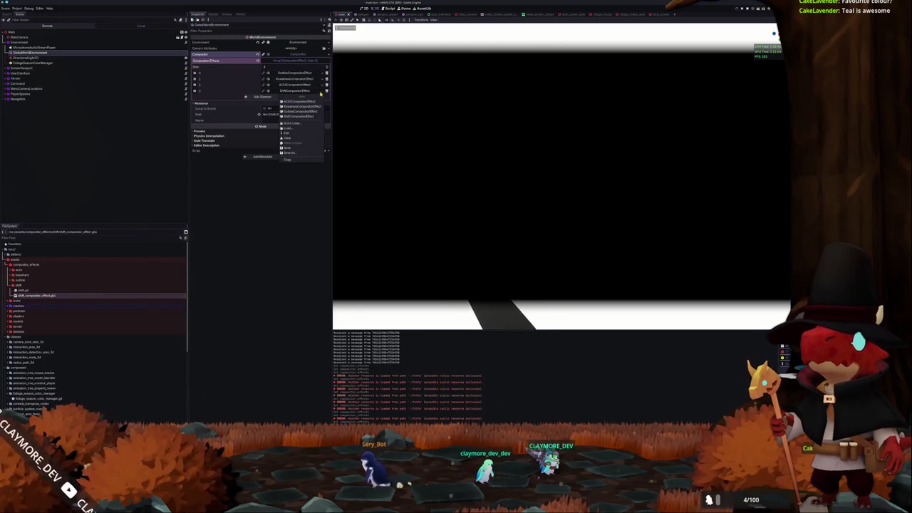
click(305, 116)
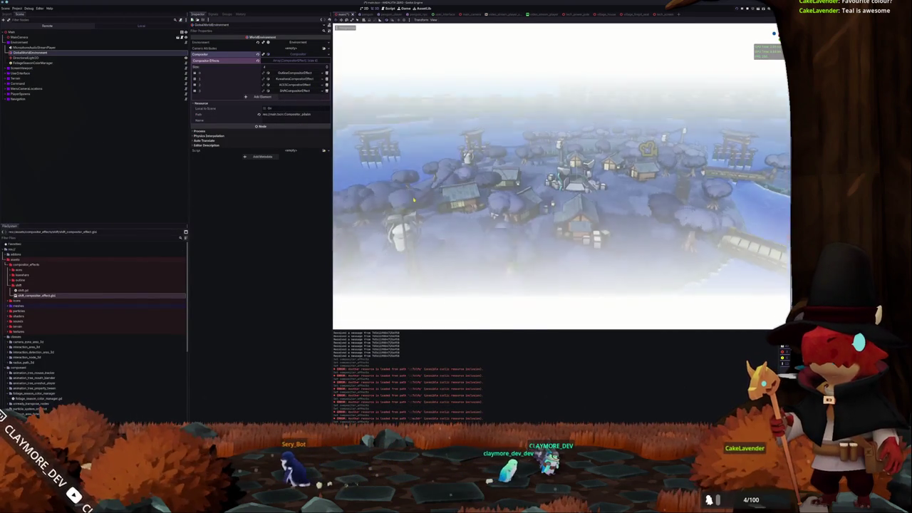
key(alt+Tab)
click(164, 206)
scroll(274, 195, up, 1)
click(214, 171)
click(227, 177)
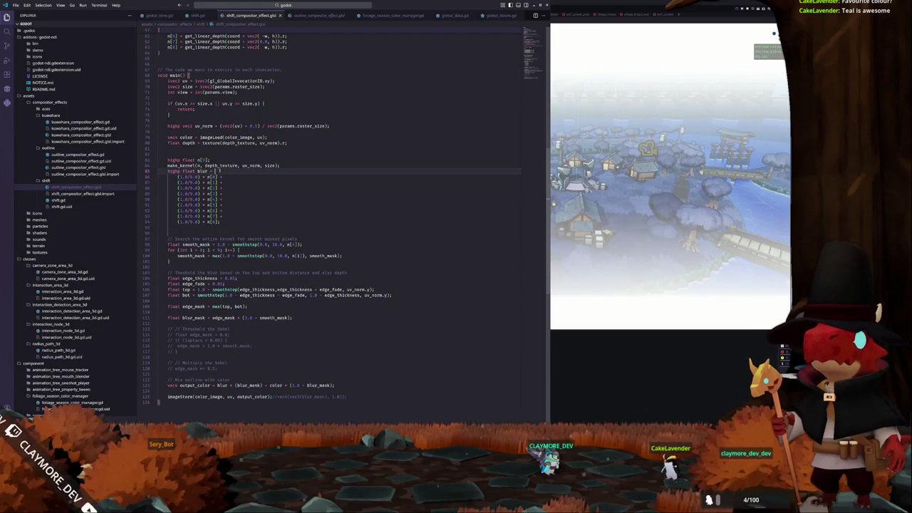
double_click(203, 171)
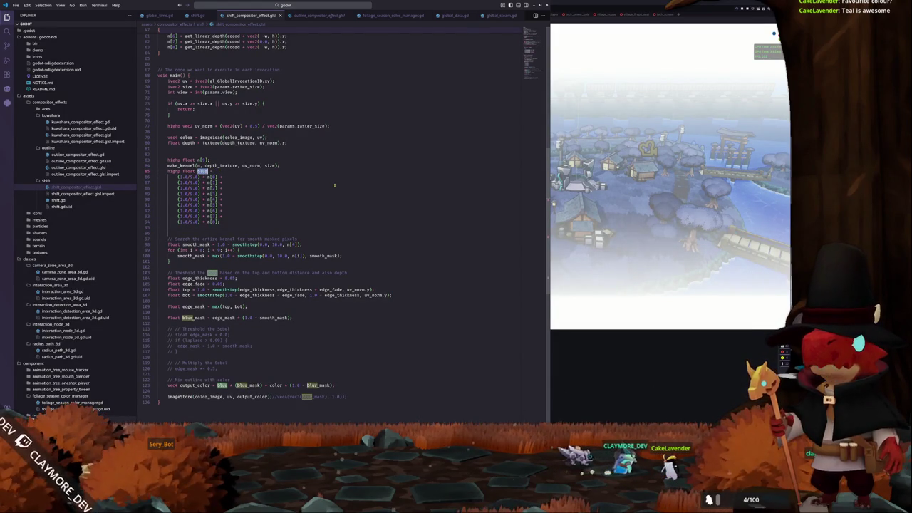
scroll(334, 185, up, 5)
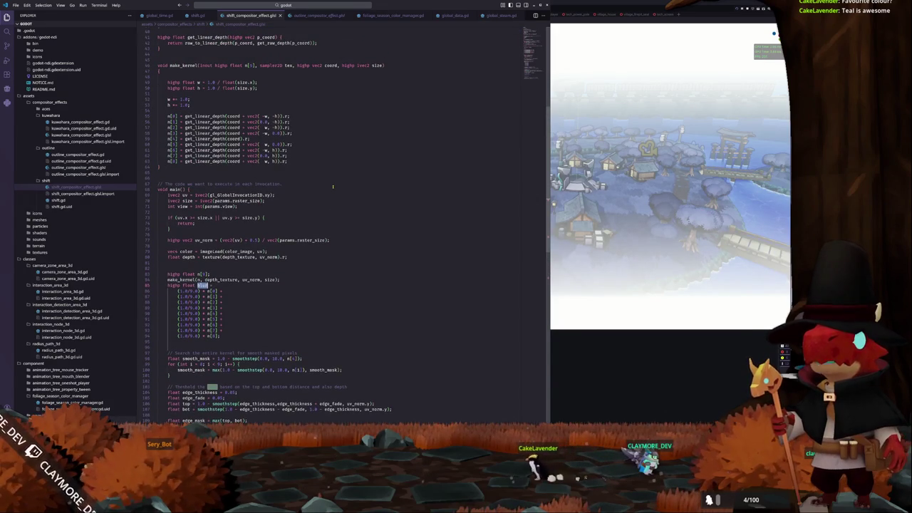
click(205, 176)
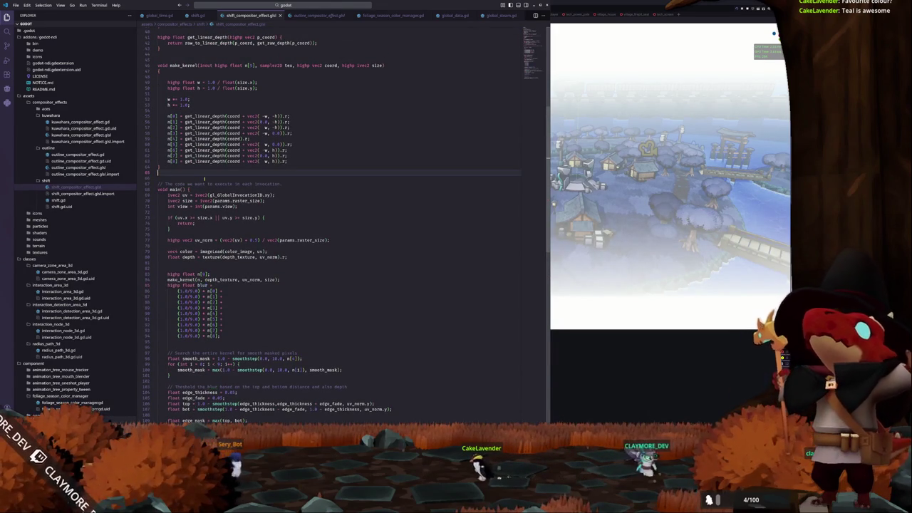
- Declare make_color_kernel(inout highp float n[9], image2D tex, highp vec2 coord, highp ivec2 size) and open its body
key(Return)
text(void make)
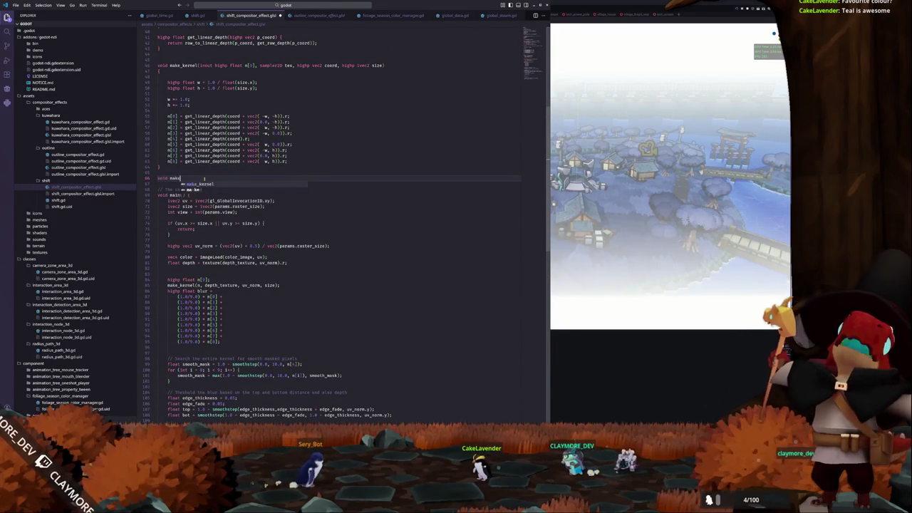
text(_color_kernel(inout hig)
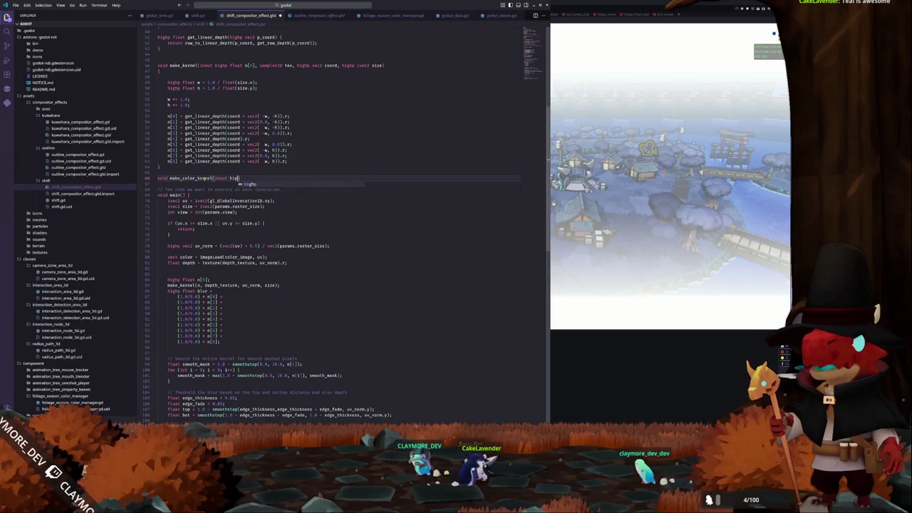
text(hp )
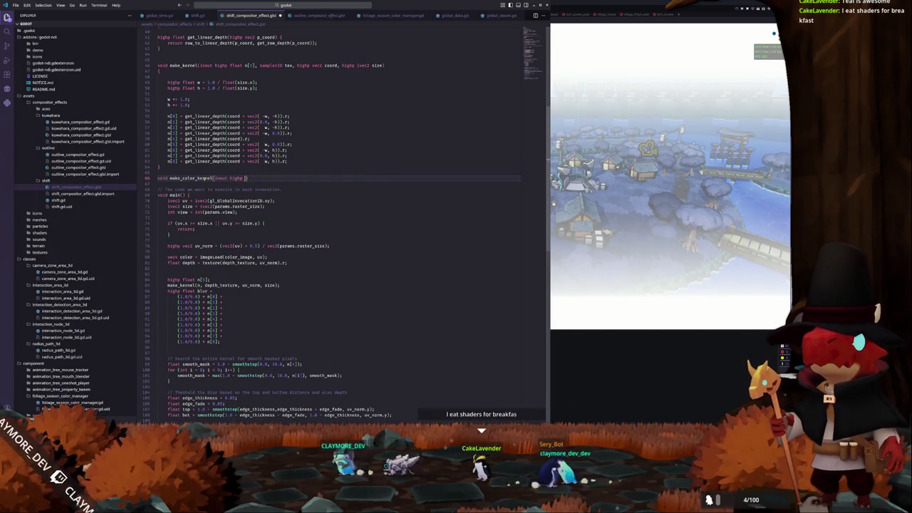
text(float n)
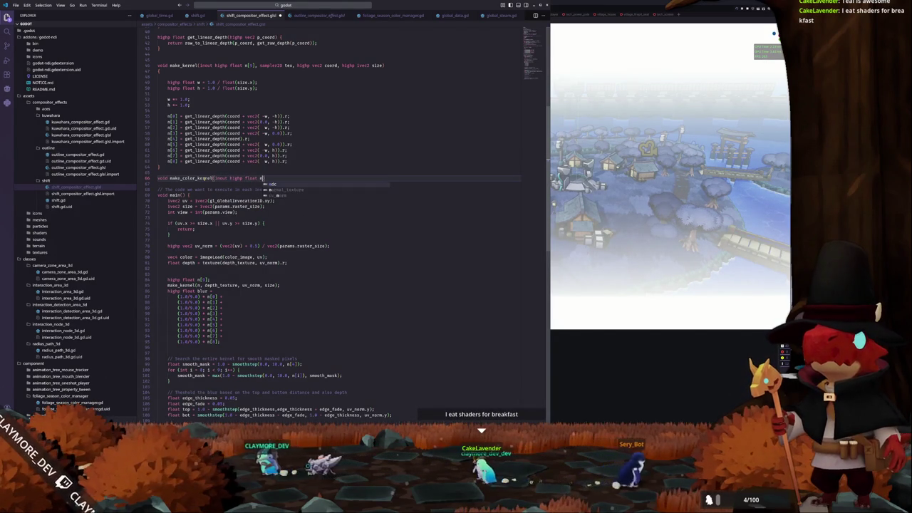
text([9)
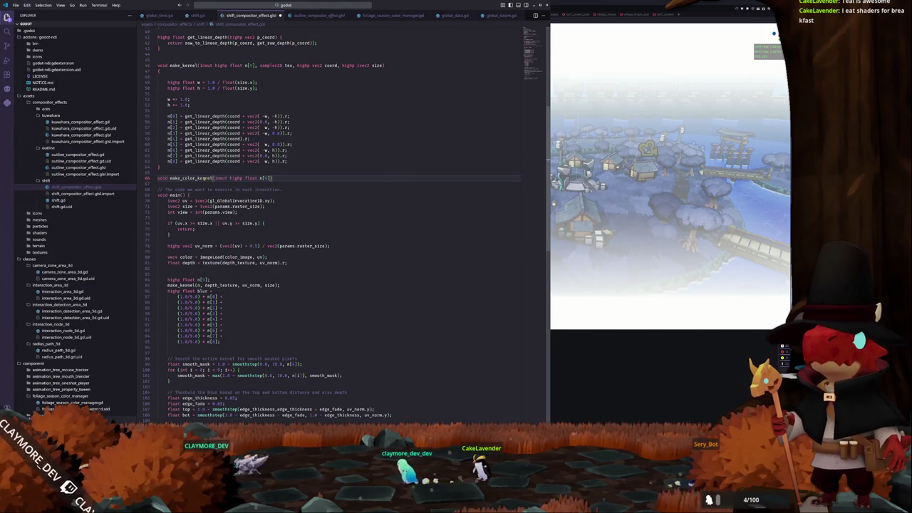
text(], sampler2D)
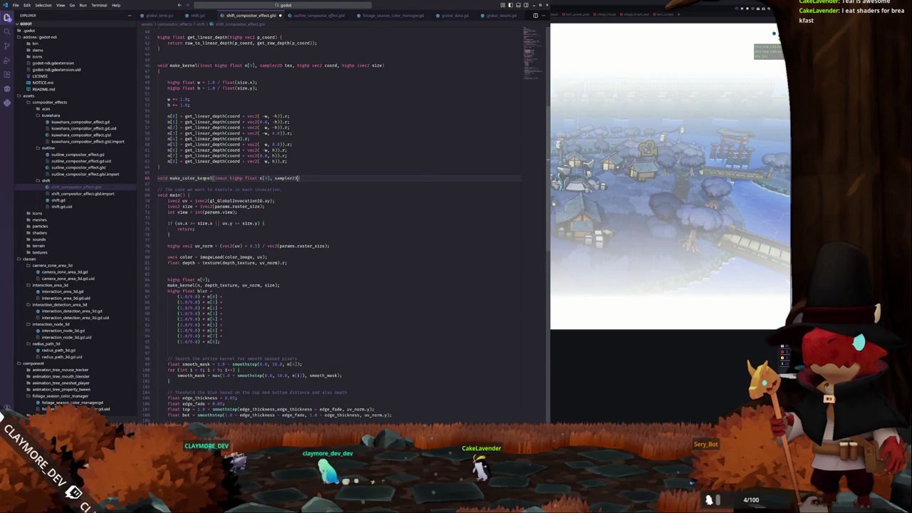
scroll(292, 146, up, 10)
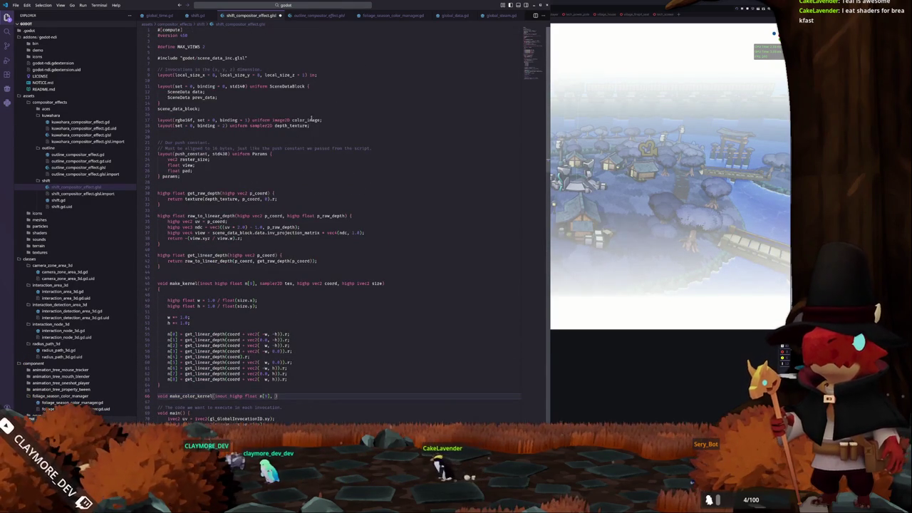
scroll(341, 216, down, 5)
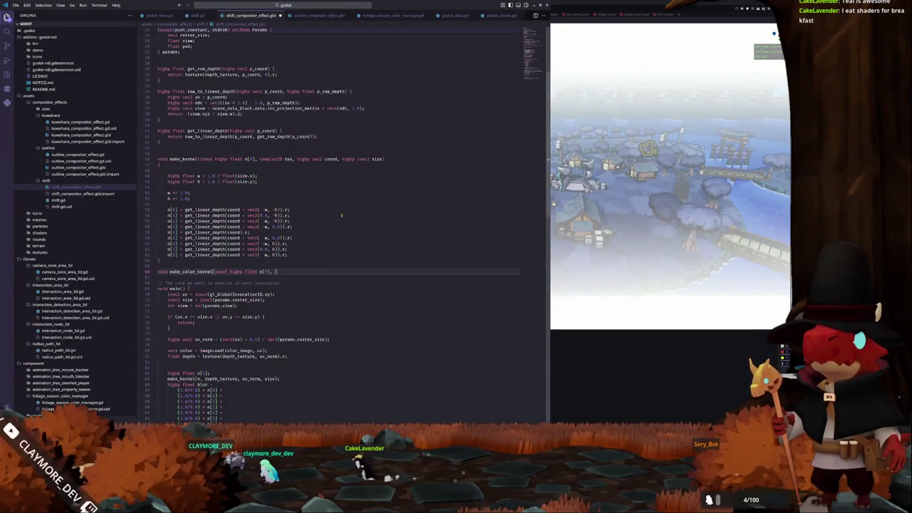
text(image2D)
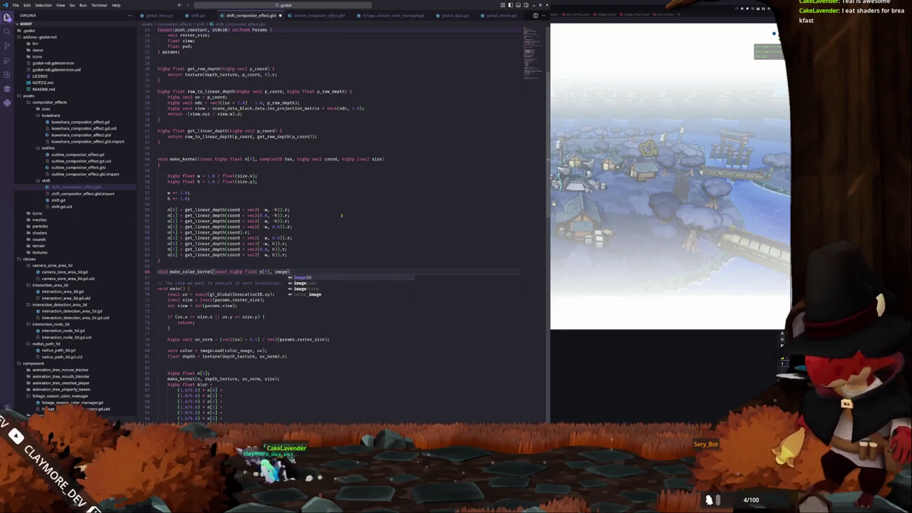
text( color_img)
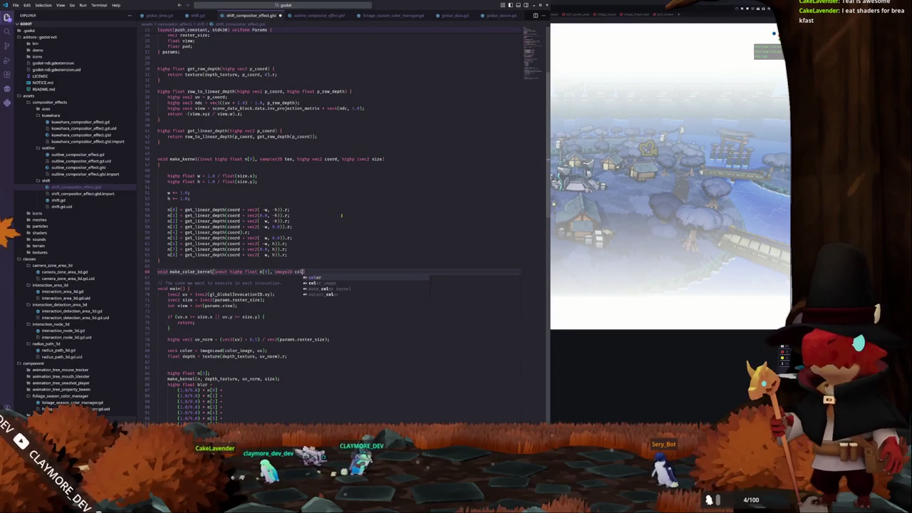
key(ctrl+BackSpace)
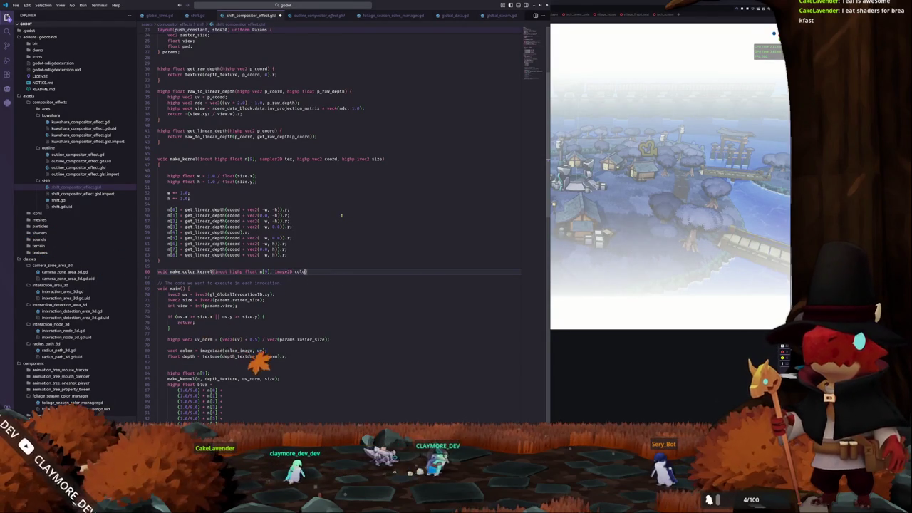
text(tex, )
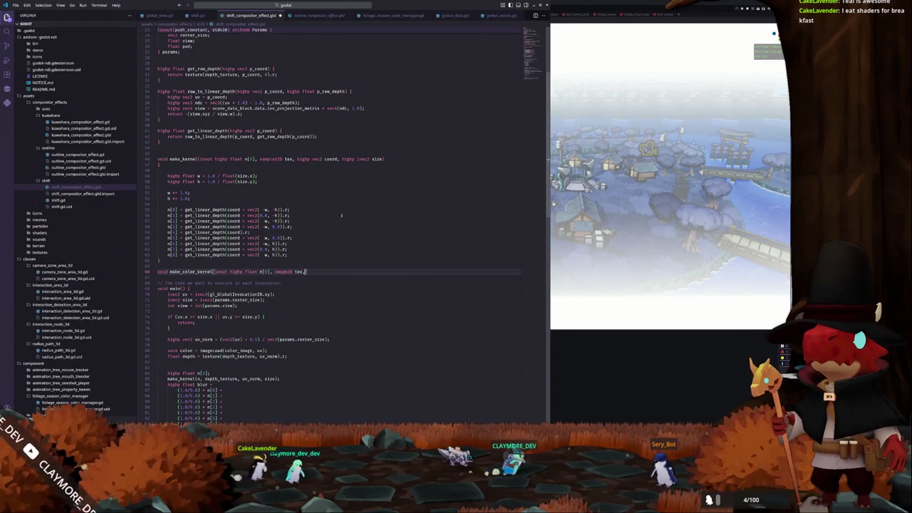
text(highp)
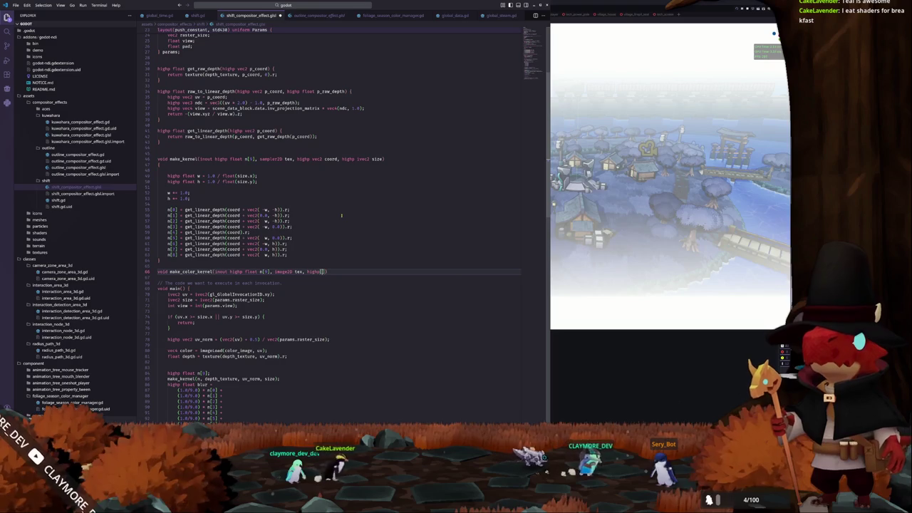
text( vec2 coord)
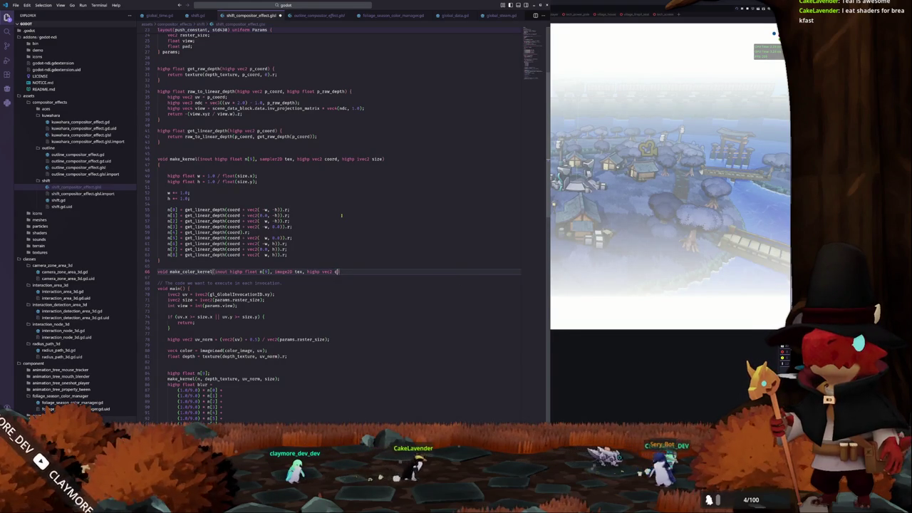
text(, highp)
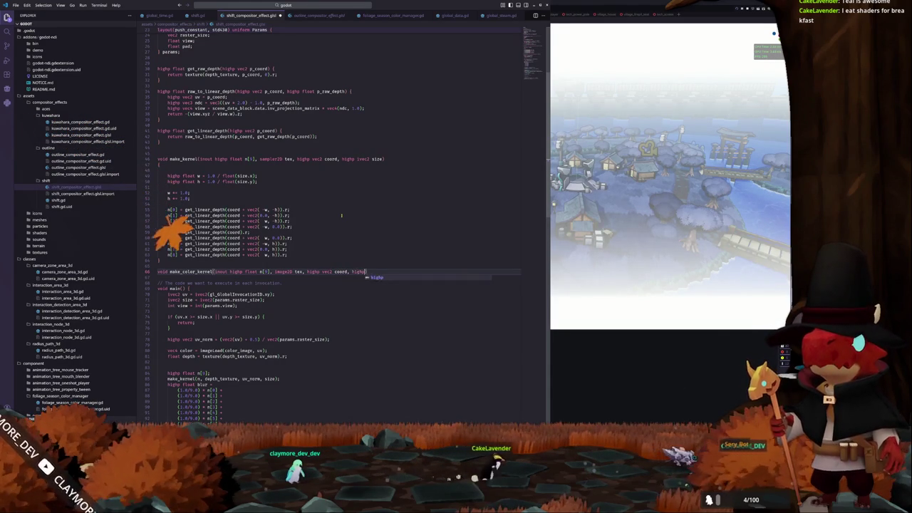
text( ivec2 )
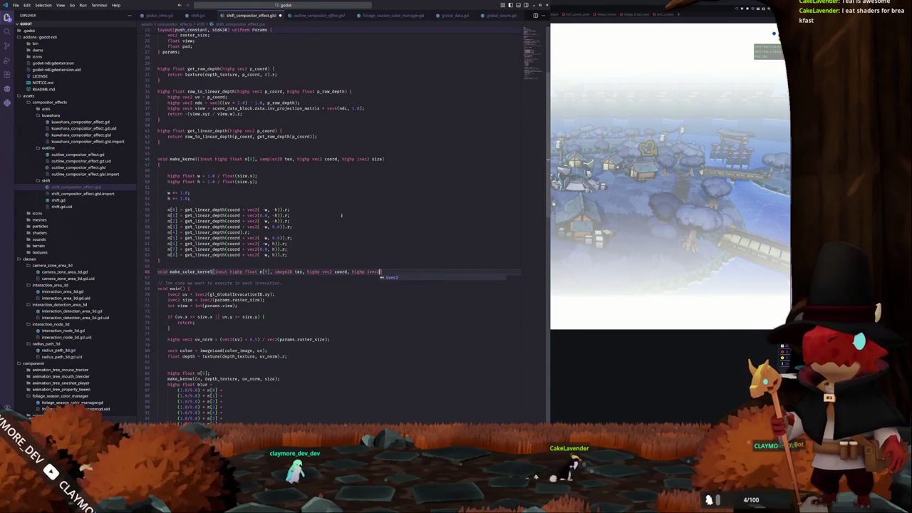
text(size) {)
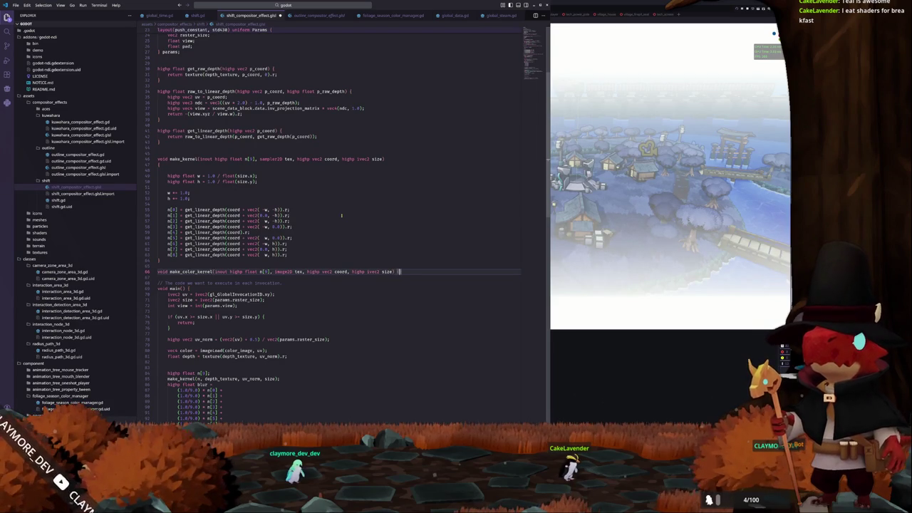
key(Return)
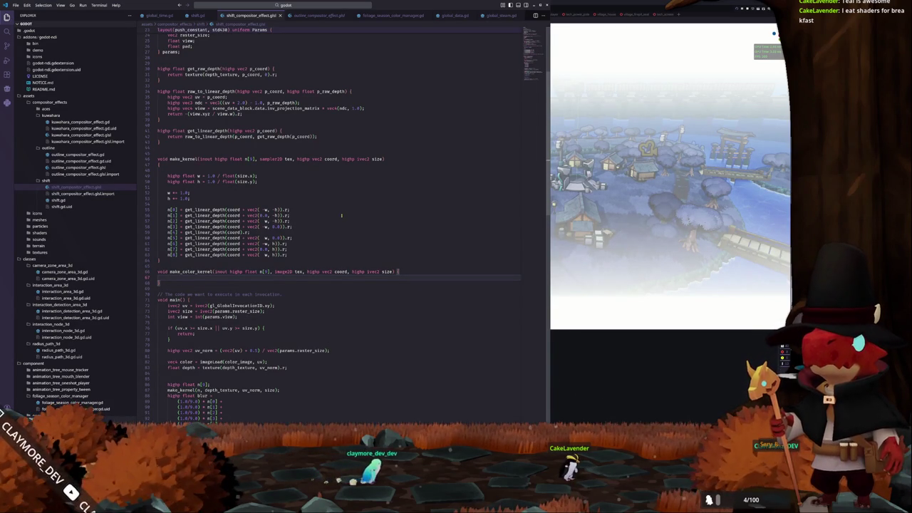
- Load n[0] with imageLoad(tex, coord + vec2(-w, -h)).rgb
text(n[0)
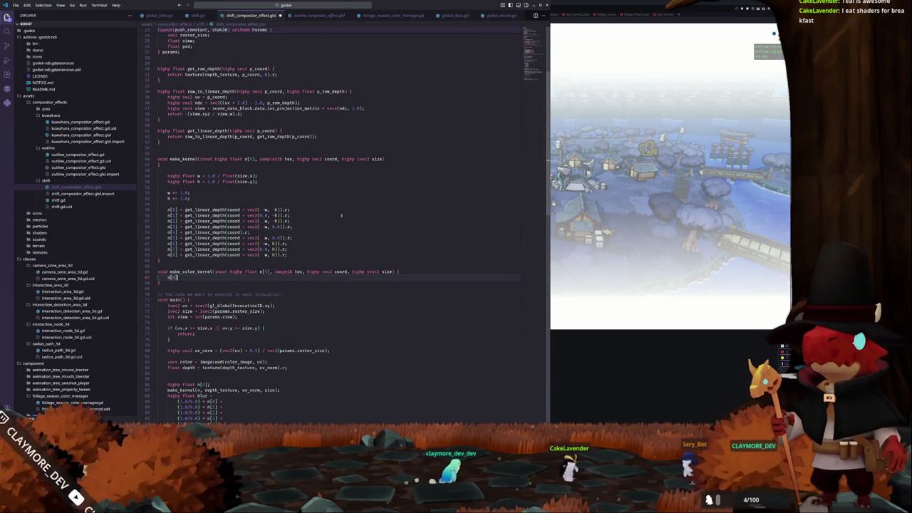
text(] = )
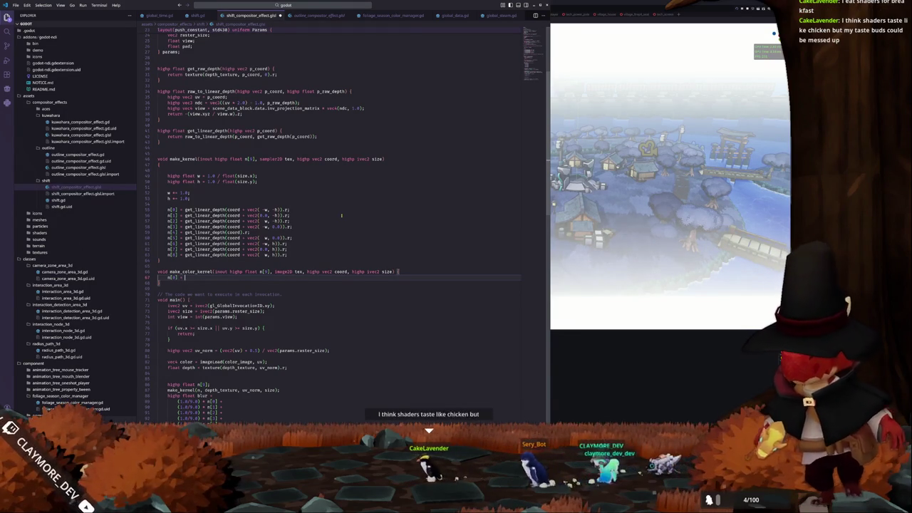
text(imageLoad(tex, coord)
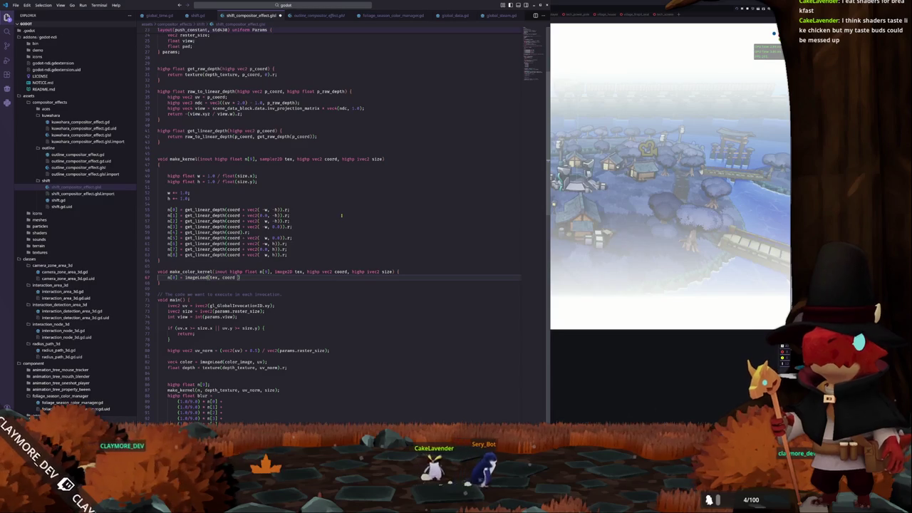
text(vec2()
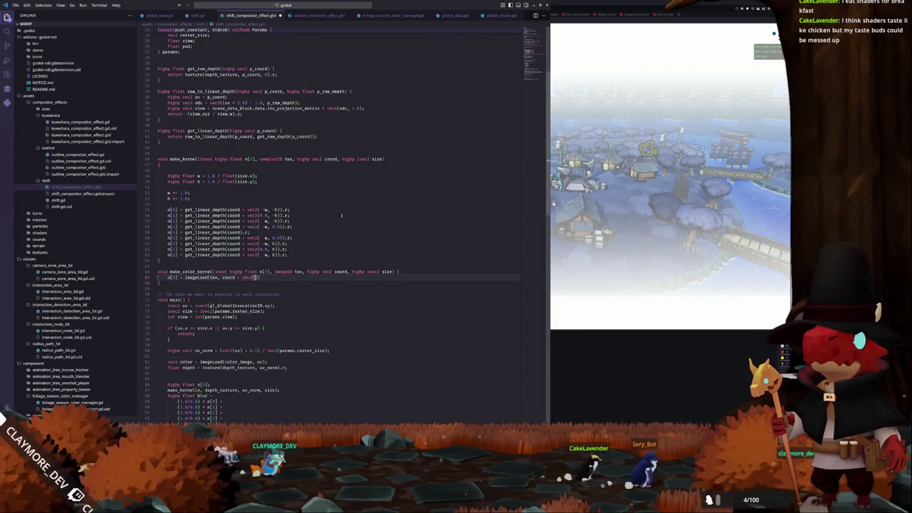
text(-w, -h)))
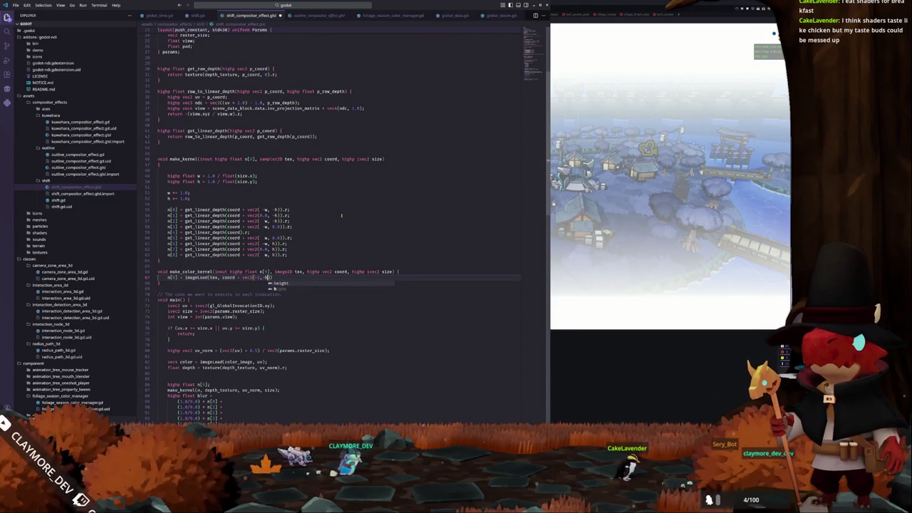
text(.rgb)
key(Down)
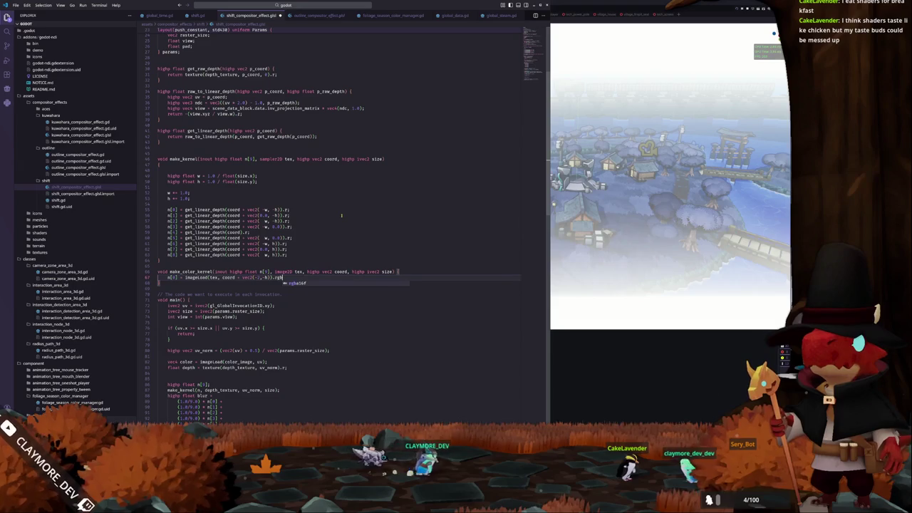
- Change the n parameter type from float to vec3, then select make_kernel's eight m[] sampling lines
key(Up)
key(Up)
key(ctrl+Right)
key(ctrl+Right)
key(ctrl+Right)
key(ctrl+shift+Right)
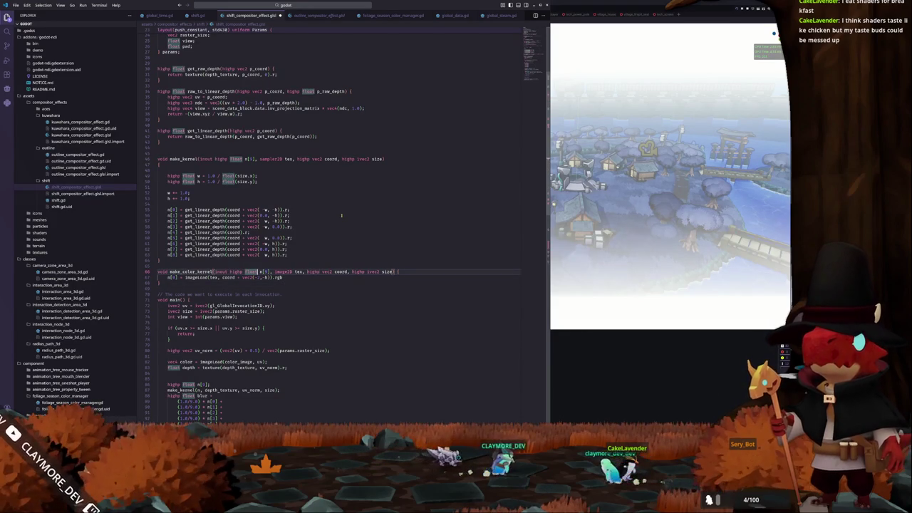
text(vec4)
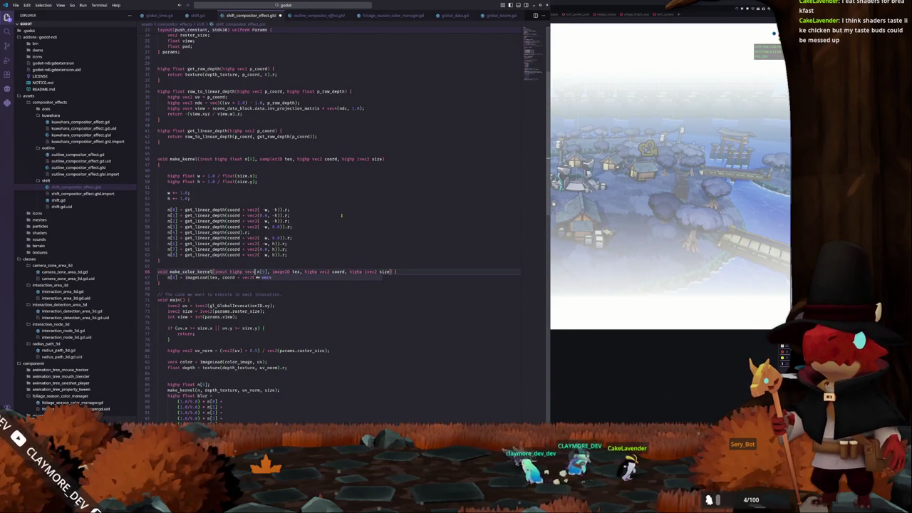
key(Escape)
key(Down)
key(Down)
key(Return)
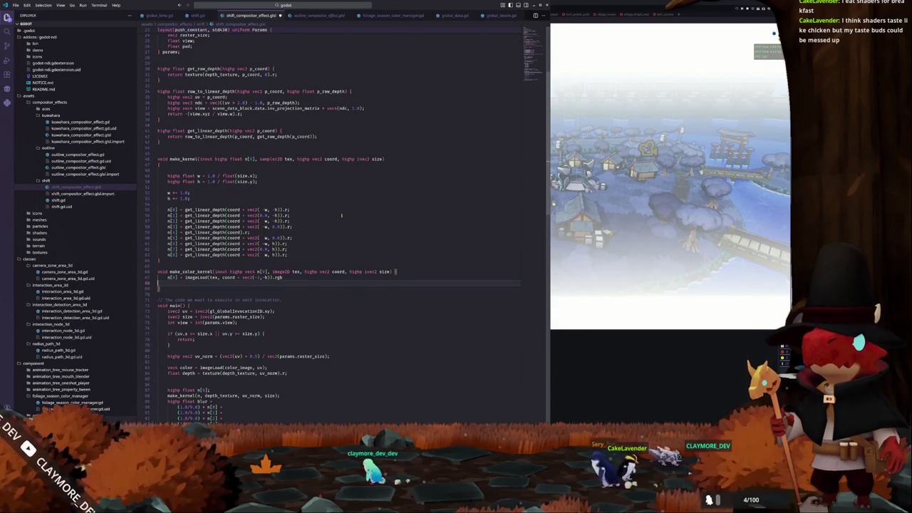
key(Up)
key(Up)
key(Up)
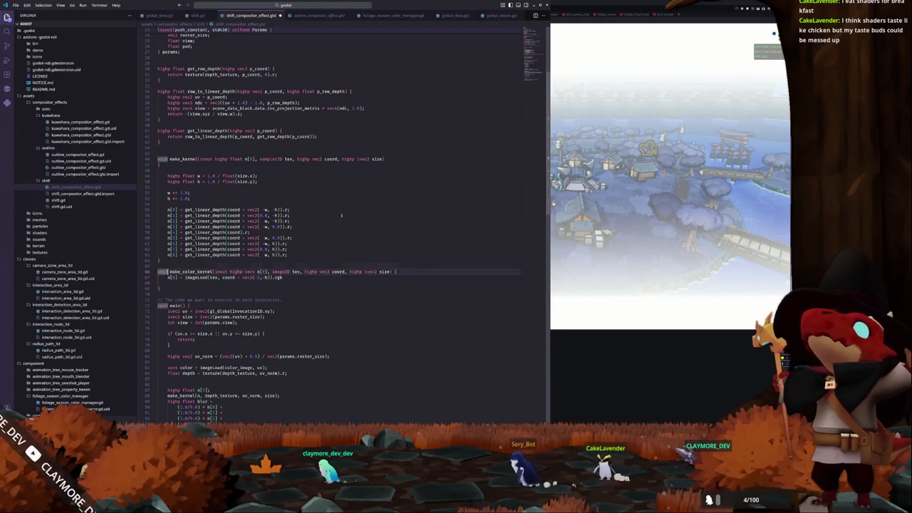
key(shift+Up)
key(shift+Up)
key(shift+Up)
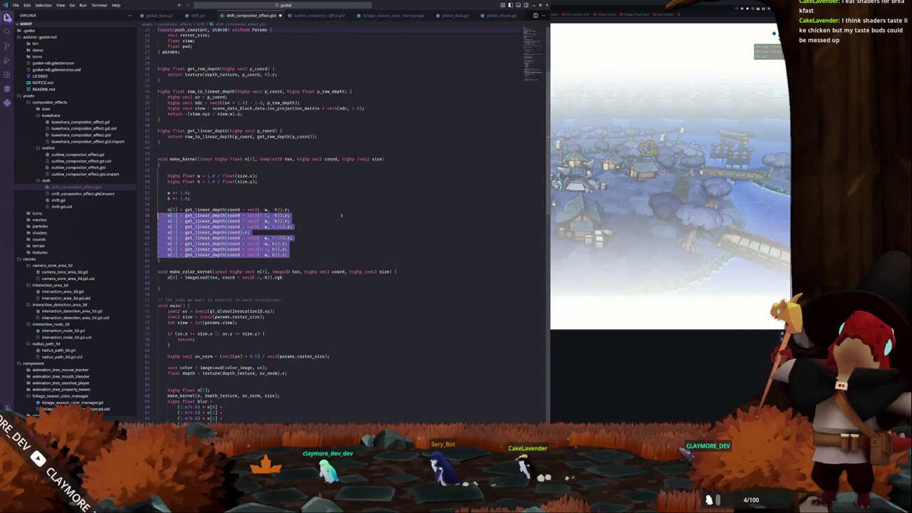
- Copy make_kernel's eight neighbour-sampling lines into make_color_kernel and fix their indentation
key(ctrl+c)
key(Down)
key(Down)
key(Down)
key(ctrl+v)
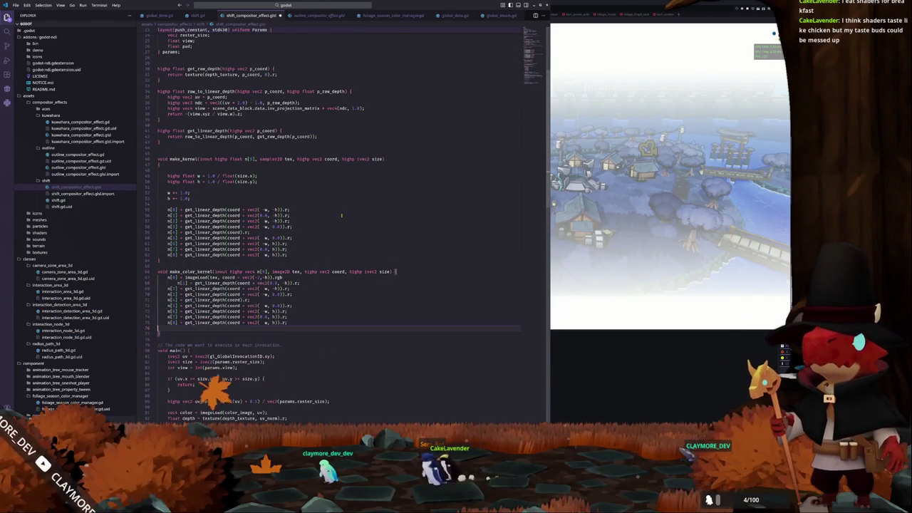
key(Up)
key(Up)
key(Up)
key(shift+Tab)
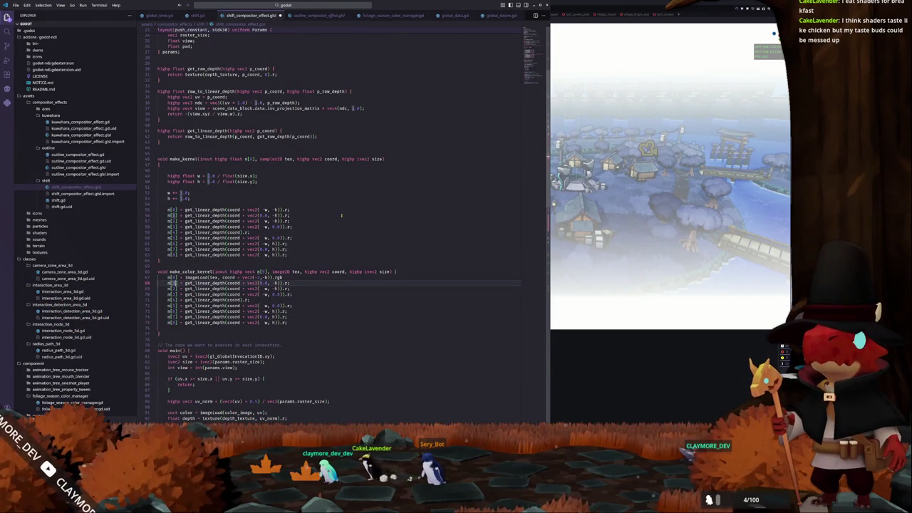
- Replace get_linear_depth with imageLoad on every pasted kernel line
key(Up)
key(Down)
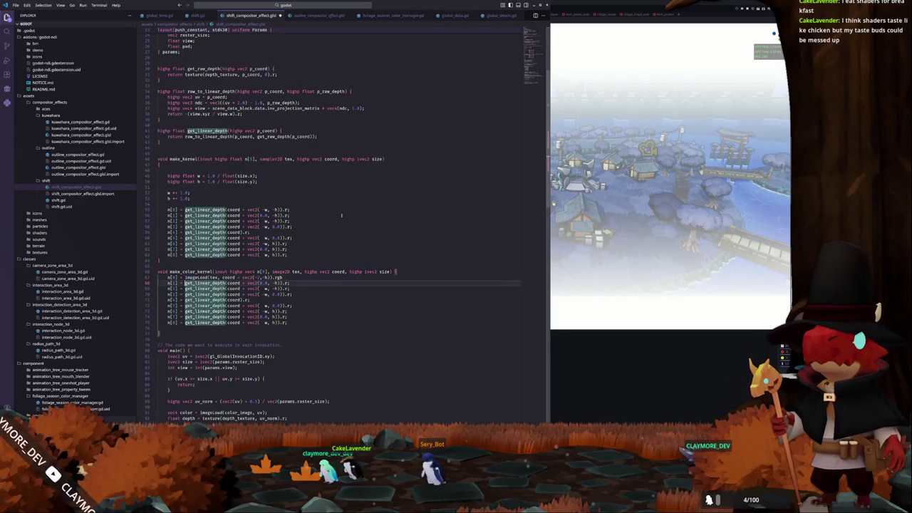
text(imageLoad)
key(Down)
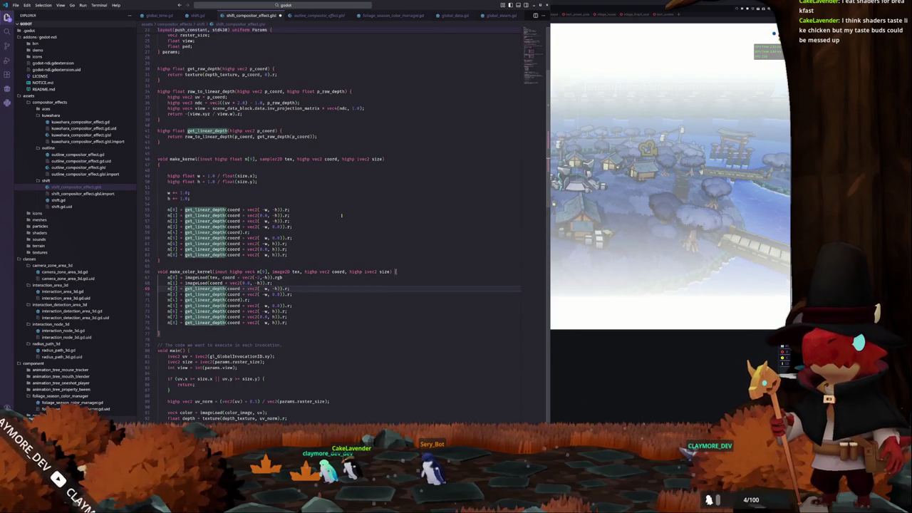
text(imageLoad)
key(Down)
key(ctrl+d)
text(imageLoad)
key(Down)
key(ctrl+d)
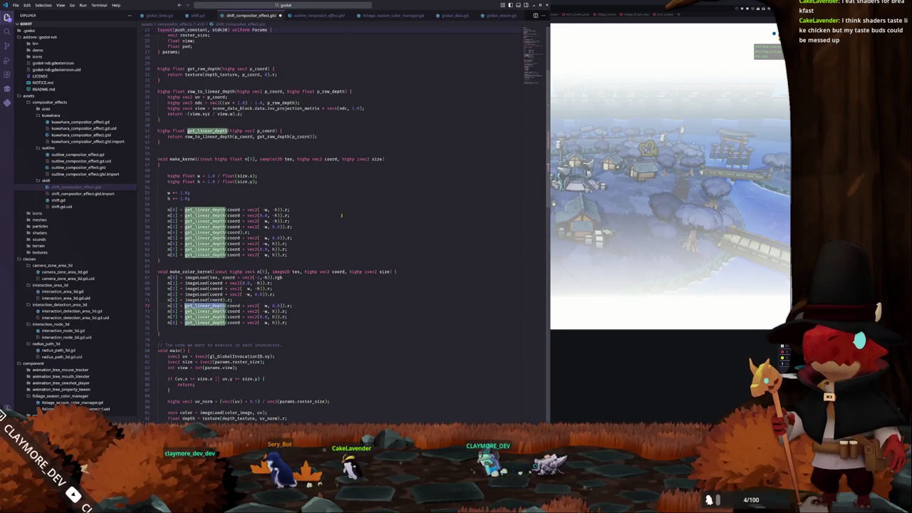
text(imageLoad)
key(Down)
key(ctrl+d)
text(imageLoad)
key(Down)
key(ctrl+d)
text(imageLoad)
key(Down)
key(ctrl+d)
text(imageLoad)
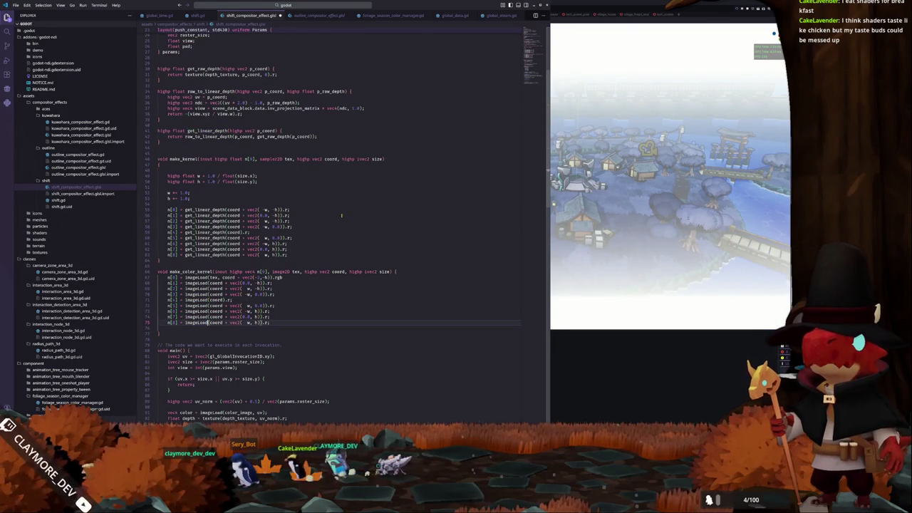
- Add tex as the first argument of each imageLoad call
key(Up)
key(Up)
key(Up)
key(Right)
key(ctrl+d)
key(Left)
key(Down)
text(tex,)
key(Down)
text(tex,)
key(Down)
text(tex,)
key(Down)
text(tex,)
key(Down)
text(tex,)
key(Down)
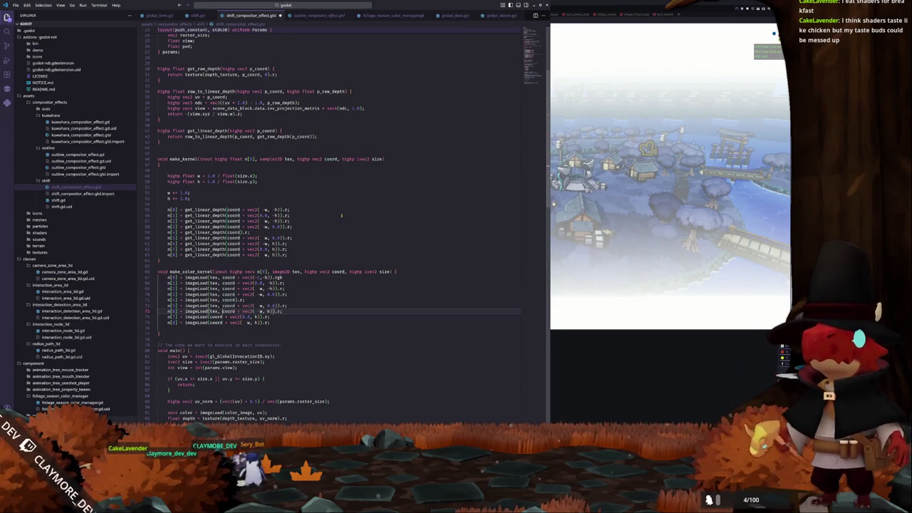
text(tex,)
key(Down)
text(tex,)
key(Down)
text(tex,)
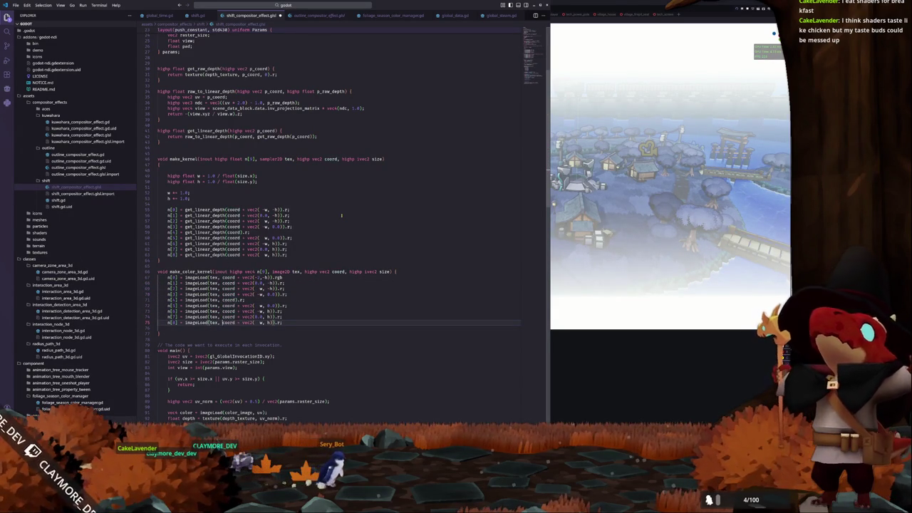
- Change each vec2 offset to ivec2 in the kernel lines
key(ctrl+Right)
key(ctrl+Right)
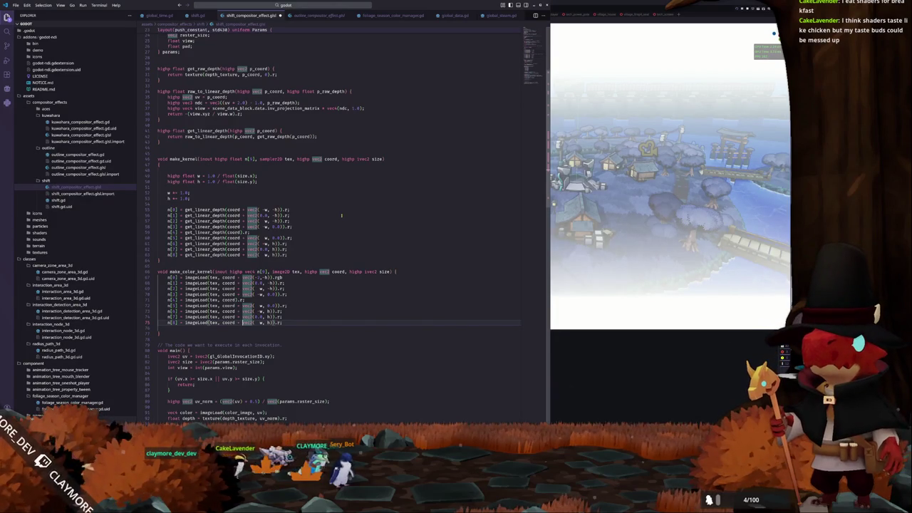
text(i)
key(Up)
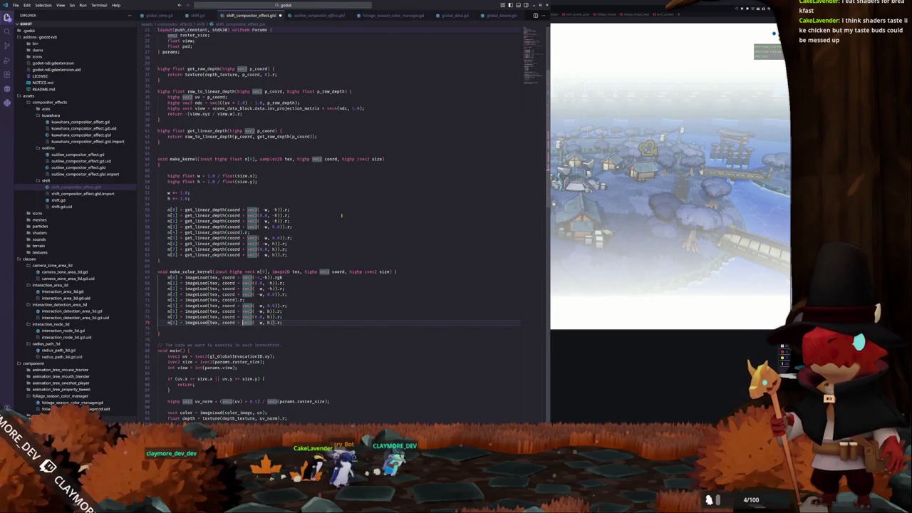
text(i)
key(Up)
text(i)
key(Up)
text(i)
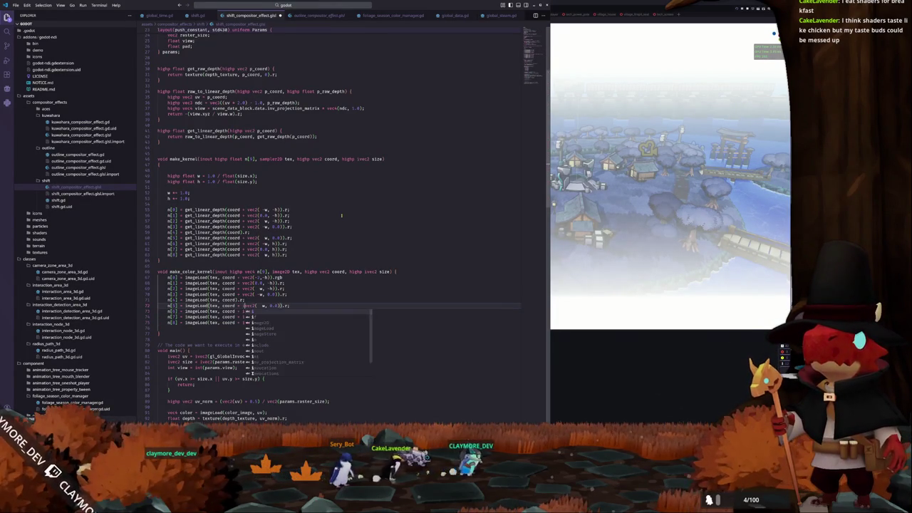
key(Up)
key(Up)
text(i)
key(Up)
text(i)
key(Up)
text(i)
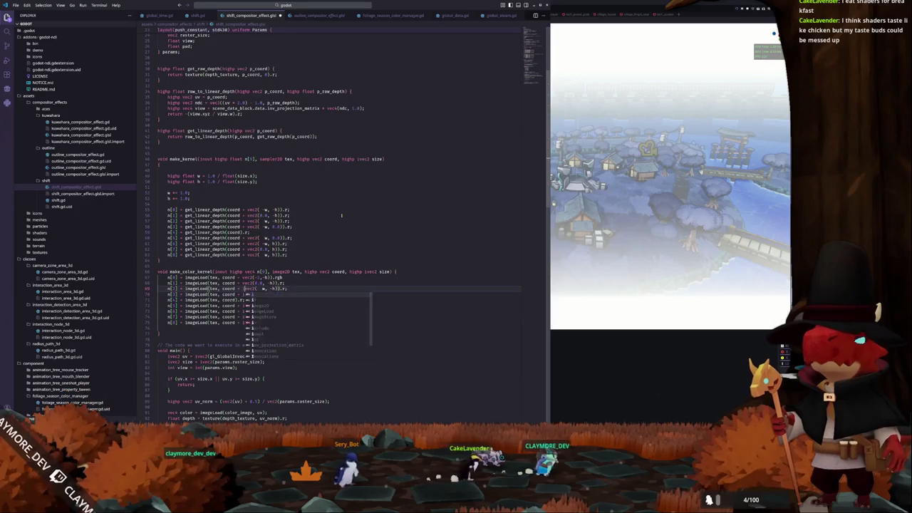
key(Up)
text(i)
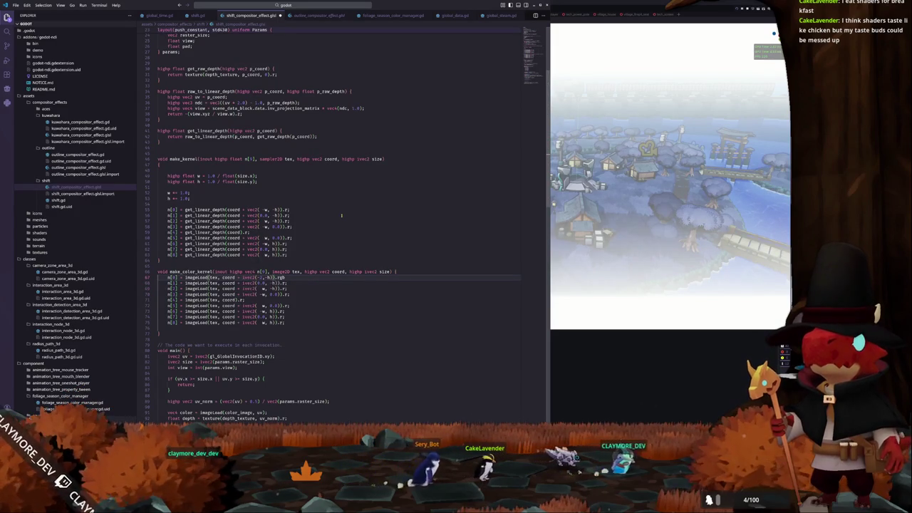
- Turn the 0.0 in ivec2(0.0, -h) and ivec2(0.0, h) into integer 0
key(Up)
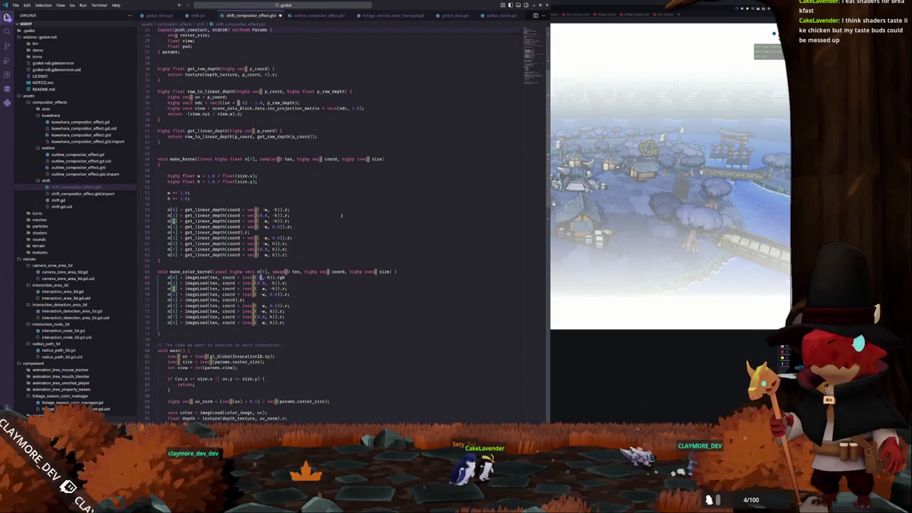
key(Down)
key(Down)
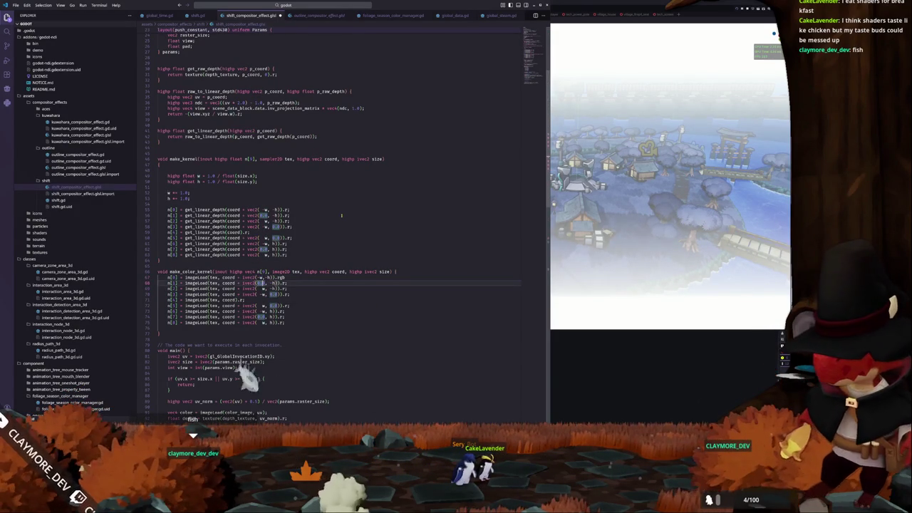
key(Delete)
key(Delete)
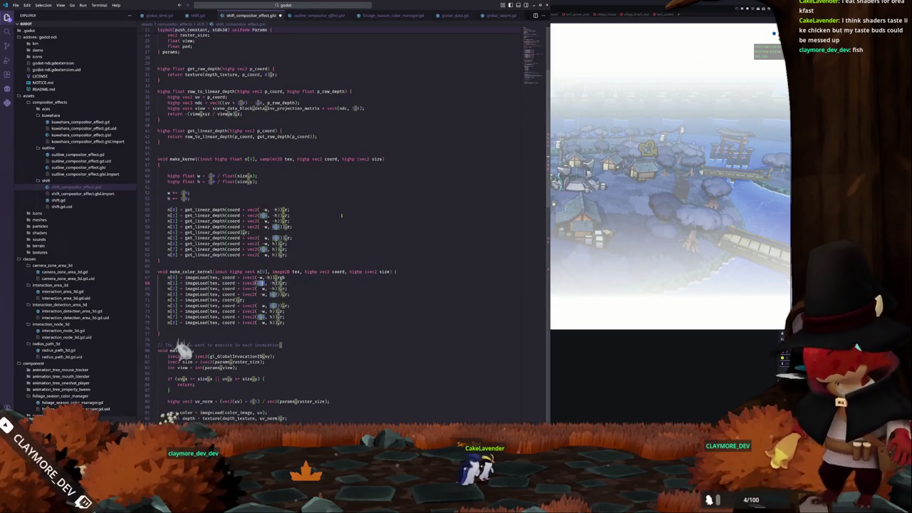
key(Down)
key(Down)
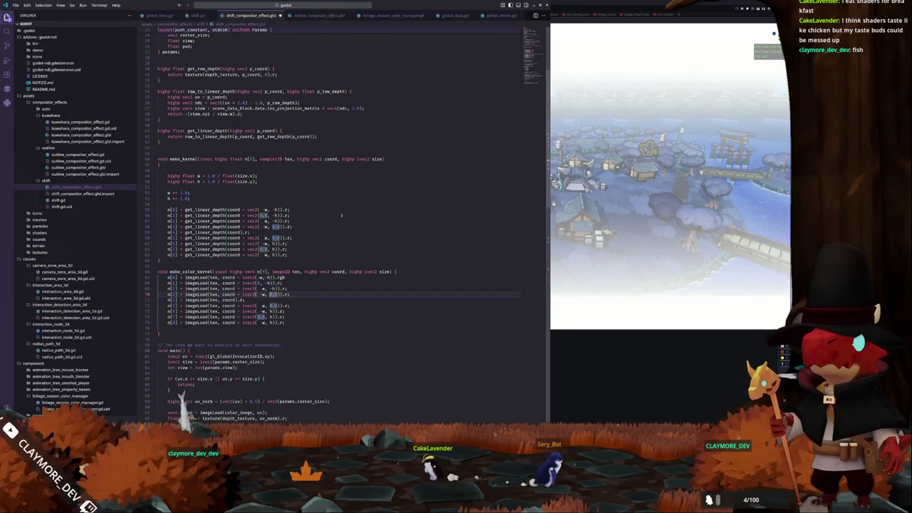
key(Down)
key(Down)
key(Down)
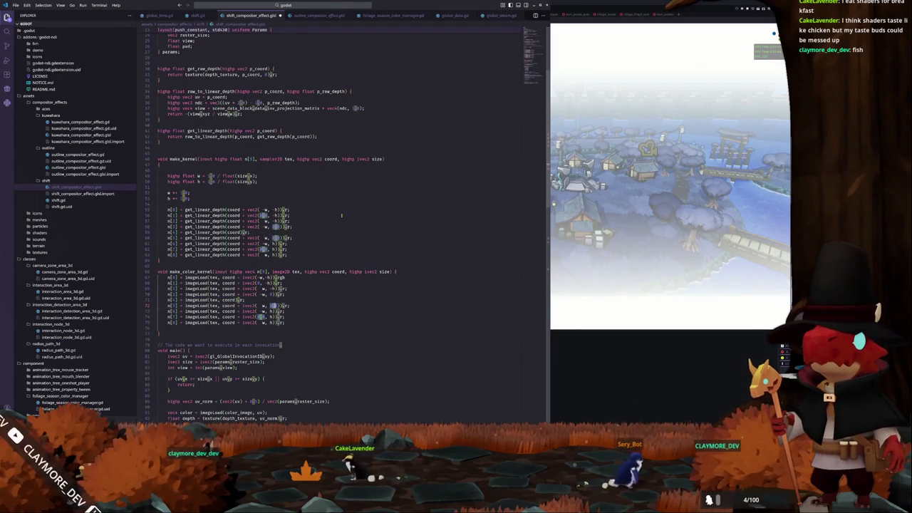
key(Delete)
key(Delete)
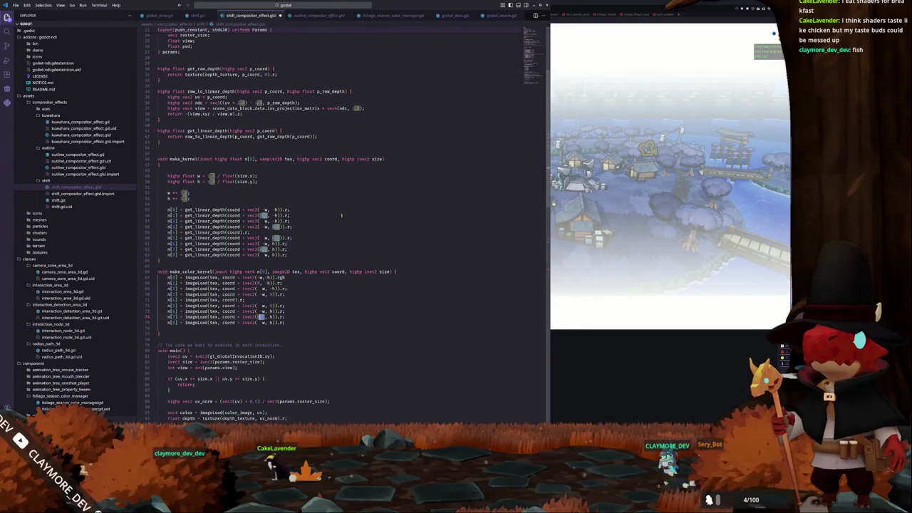
key(Up)
key(Up)
key(Up)
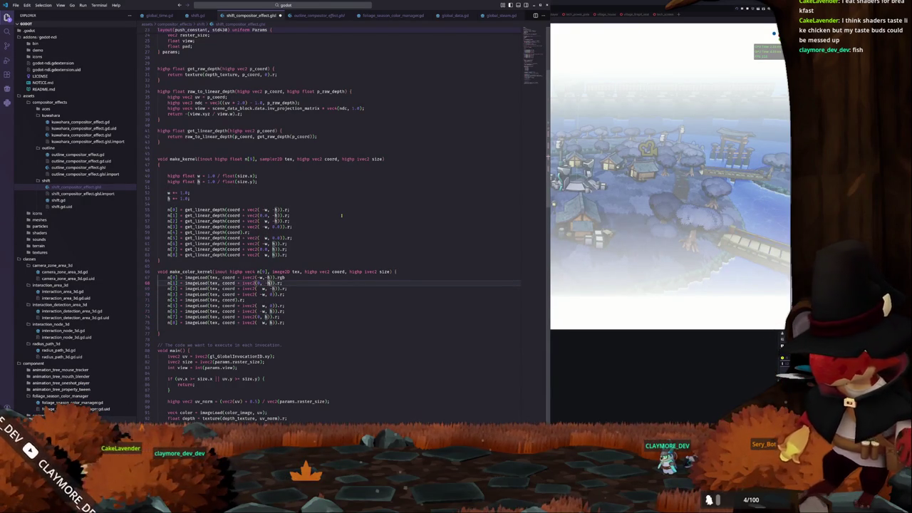
key(Down)
key(Down)
key(Down)
key(shift+End)
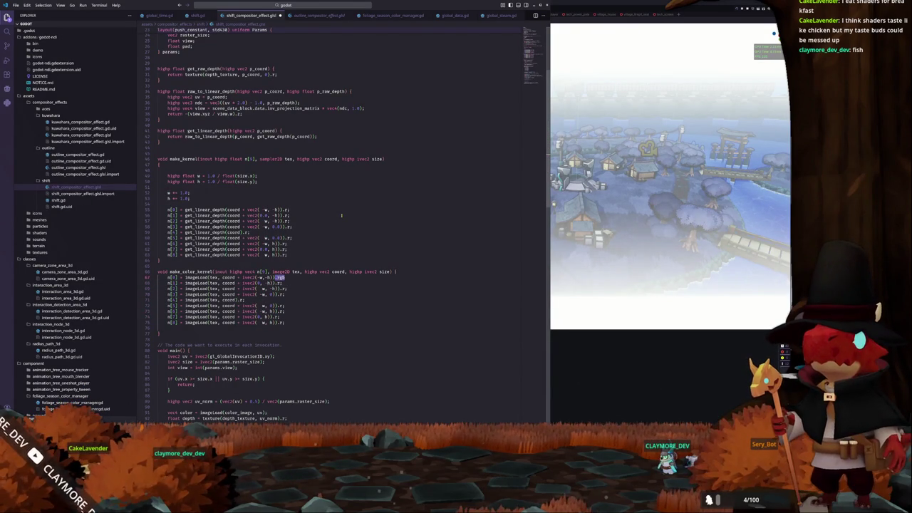
- Drop the .r suffix from the sampling lines so they keep full colour
key(Down)
key(Down)
key(Down)
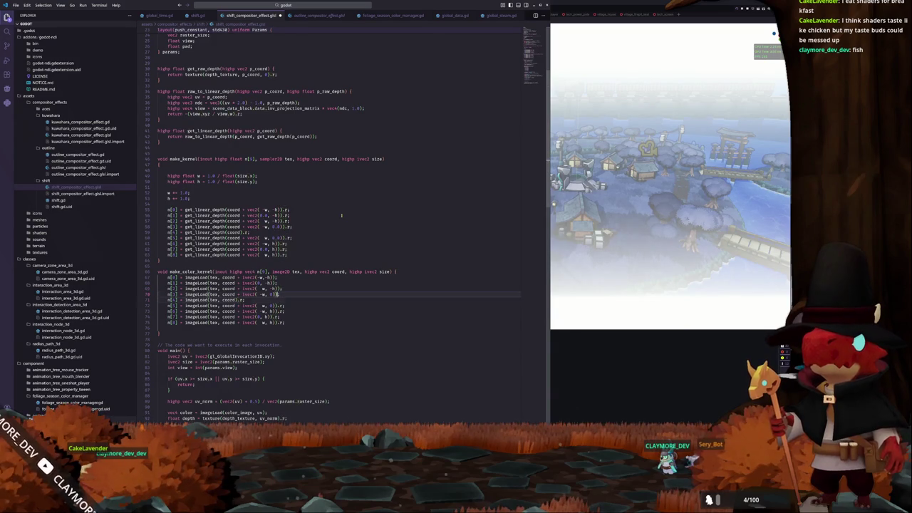
key(Delete)
key(Down)
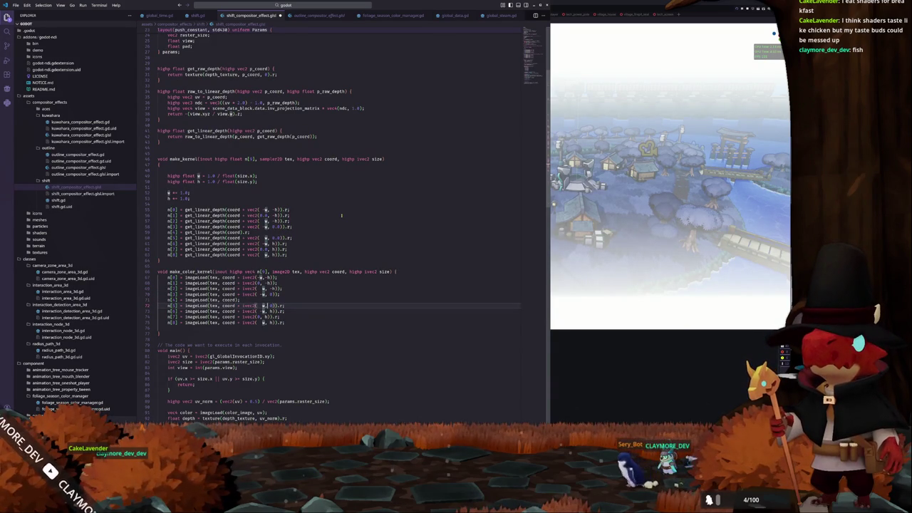
key(Delete)
key(Down)
key(Delete)
key(Down)
key(shift+Right)
key(shift+Right)
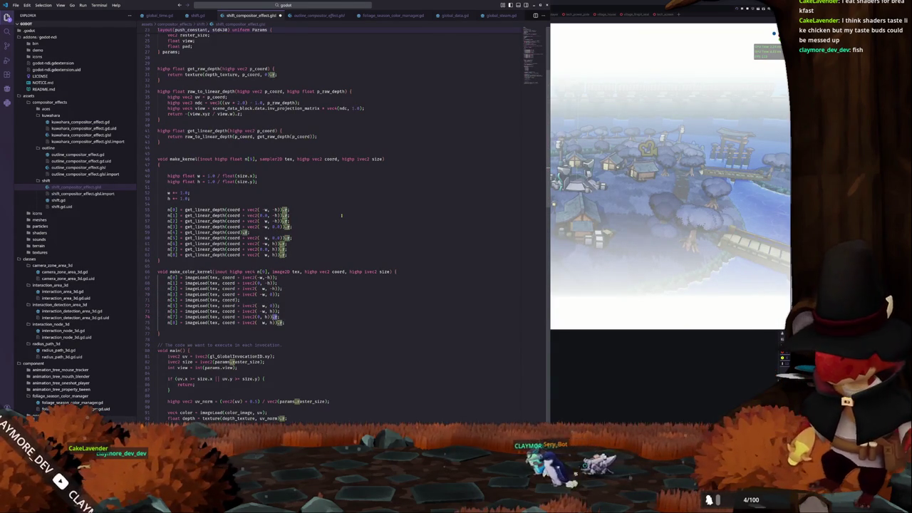
key(Delete)
key(Down)
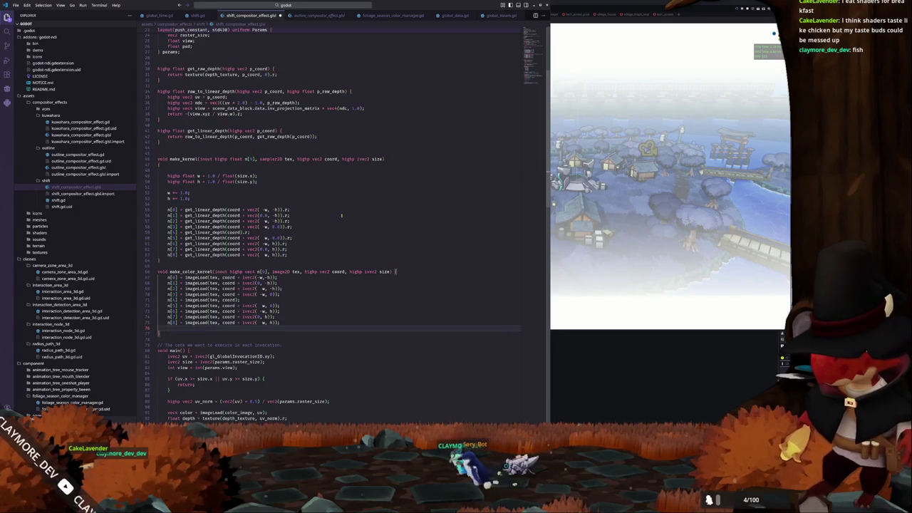
key(BackSpace)
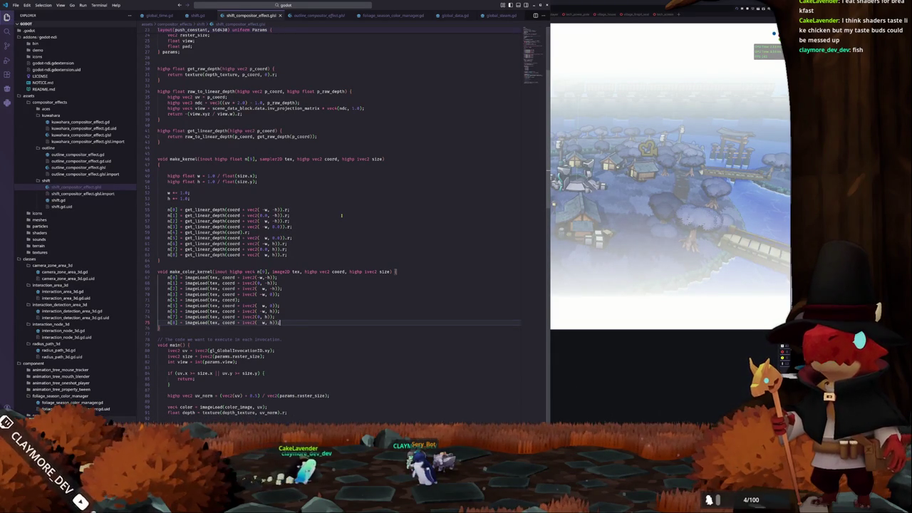
scroll(300, 239, down, 4)
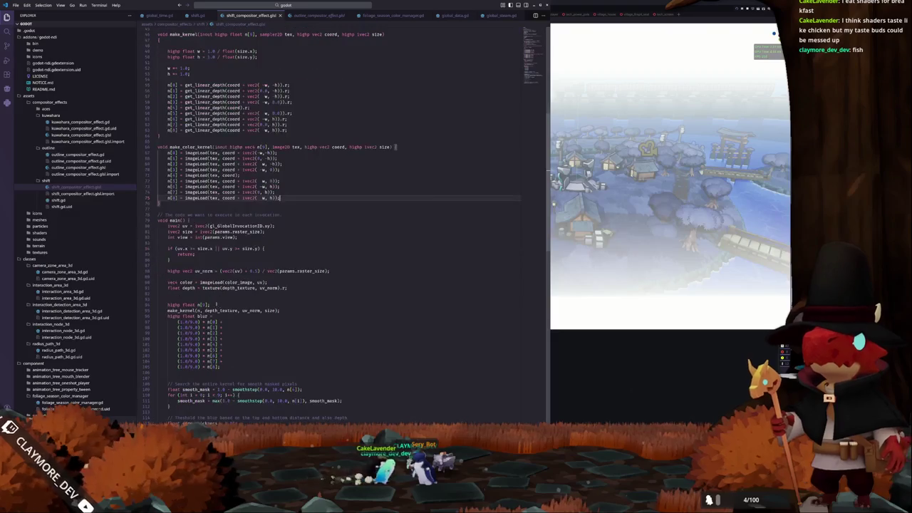
- Add a highp vec4 k[9] declaration above the blur declaration in main()
scroll(300, 239, down, 5)
mouse_move(190, 341)
mouse_down()
mouse_move(161, 312)
mouse_move(158, 280)
mouse_move(151, 285)
mouse_up()
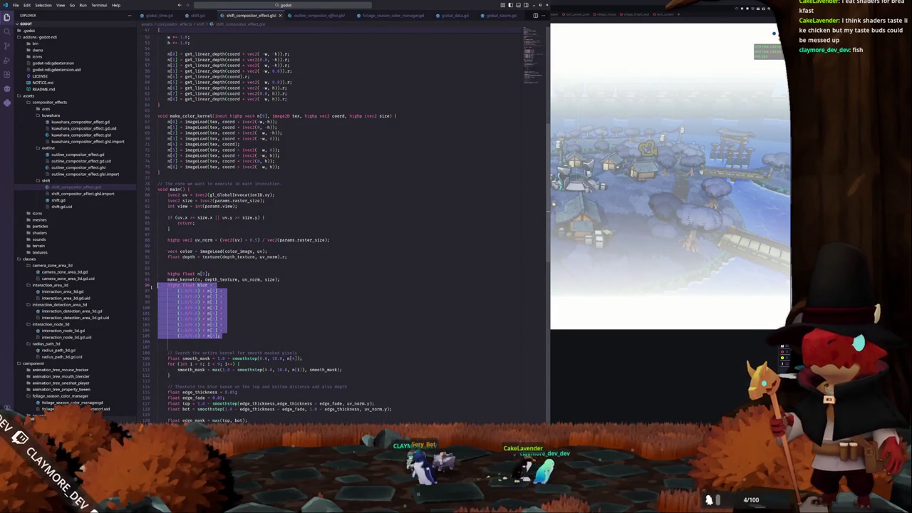
click(168, 285)
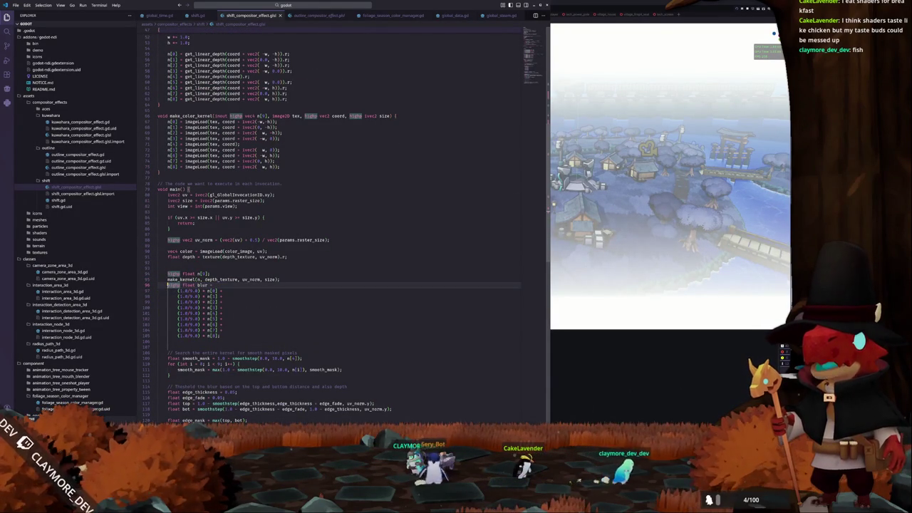
key(Return)
key(Return)
key(Up)
text(highp vec)
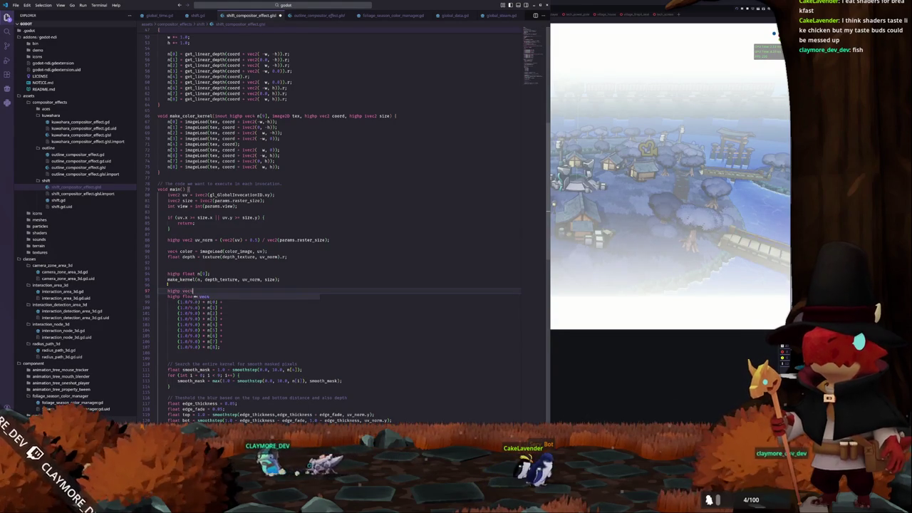
text(4)
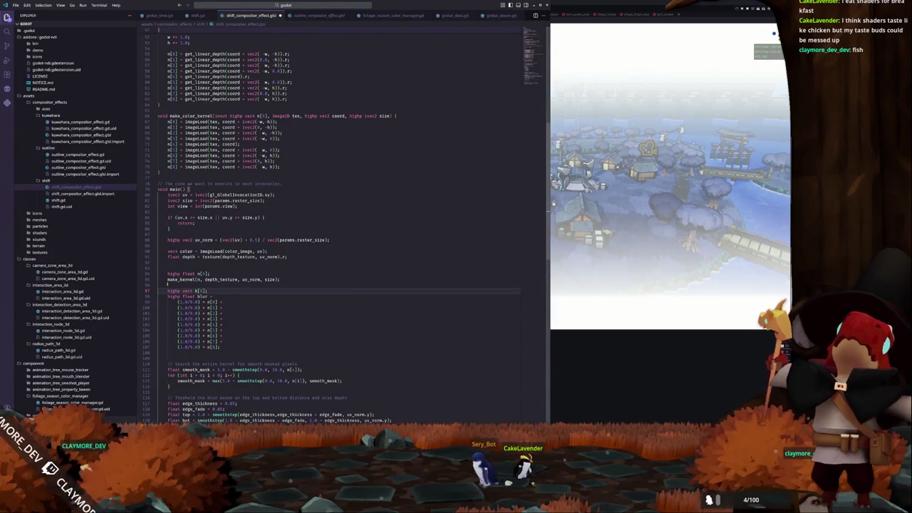
- Call make_color_kernel(k, color_image, uv, ivec2(1,1)) below the k[9] declaration
key(Return)
text(m)
key(Down)
key(Return)
text(k, co)
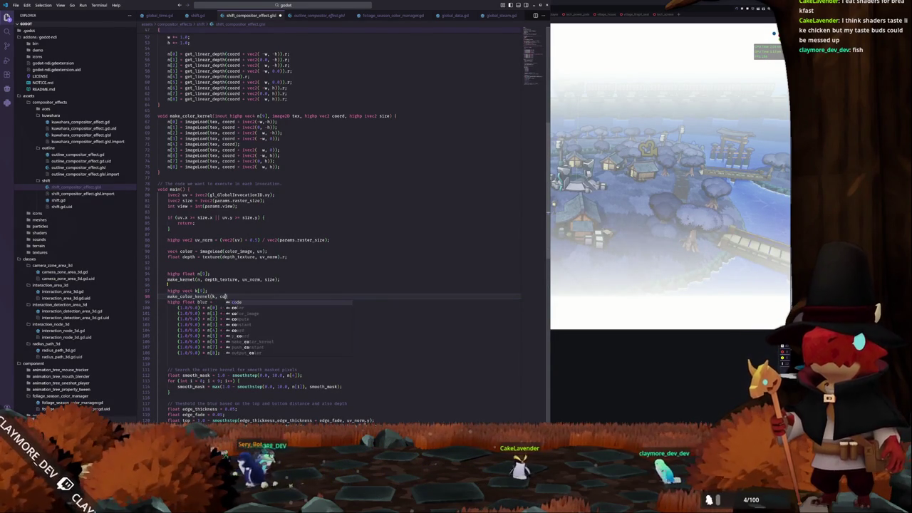
text(lor_image, u)
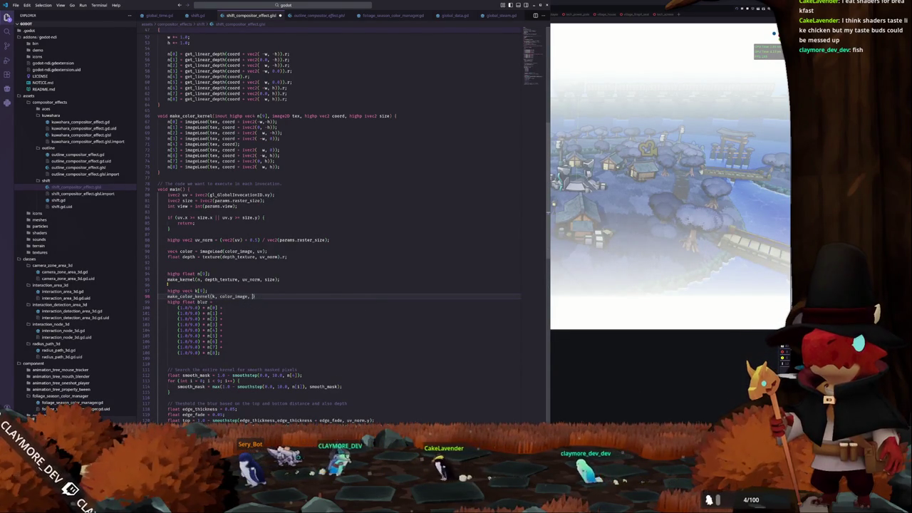
text(v)
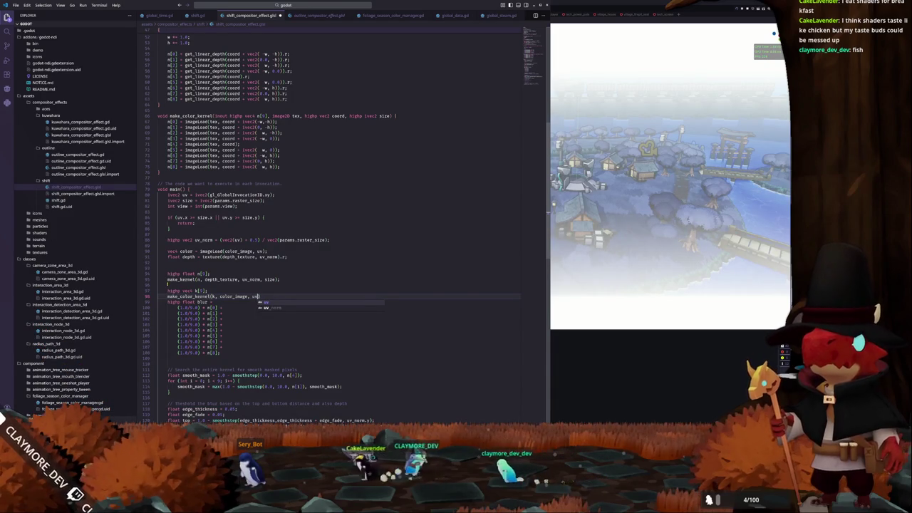
text(, 1, 1);)
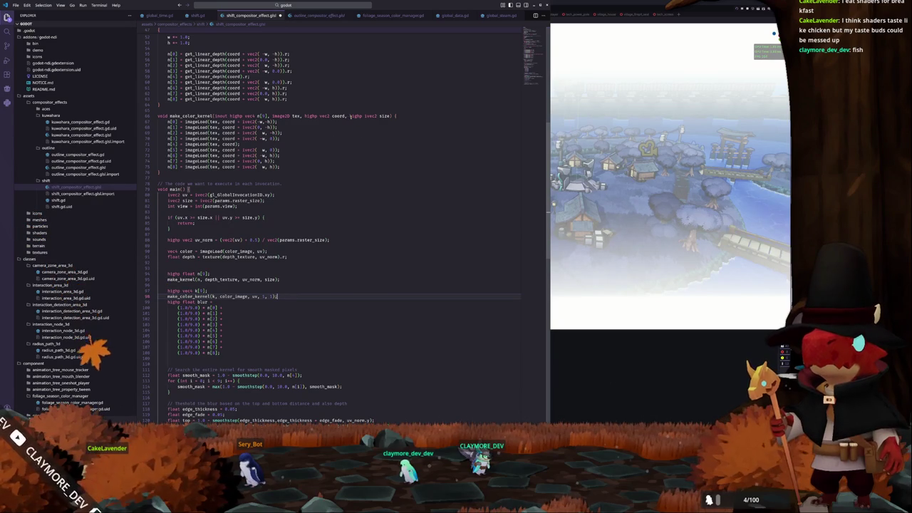
key(shift+Left)
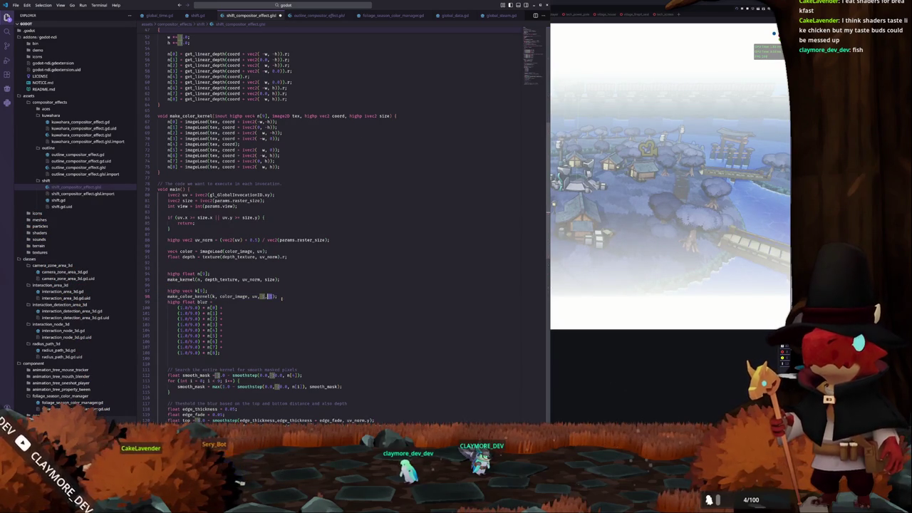
text(si)
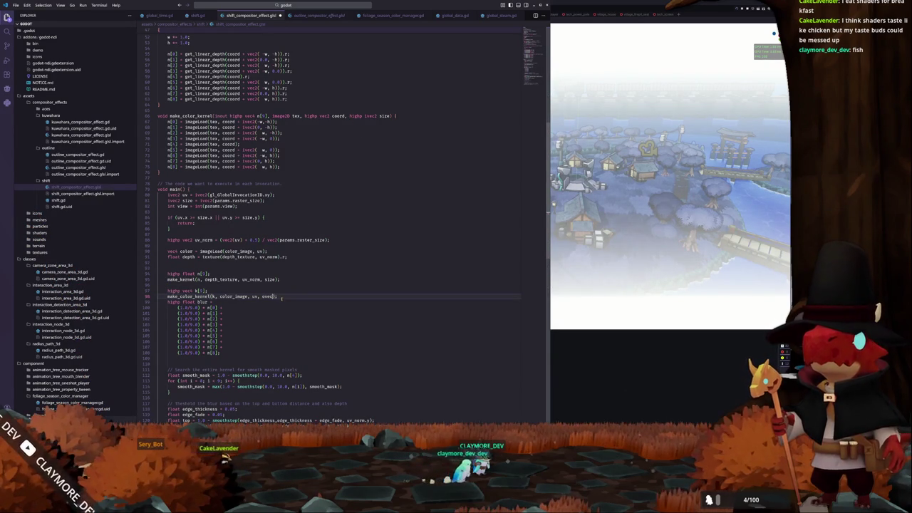
text(ivec2()
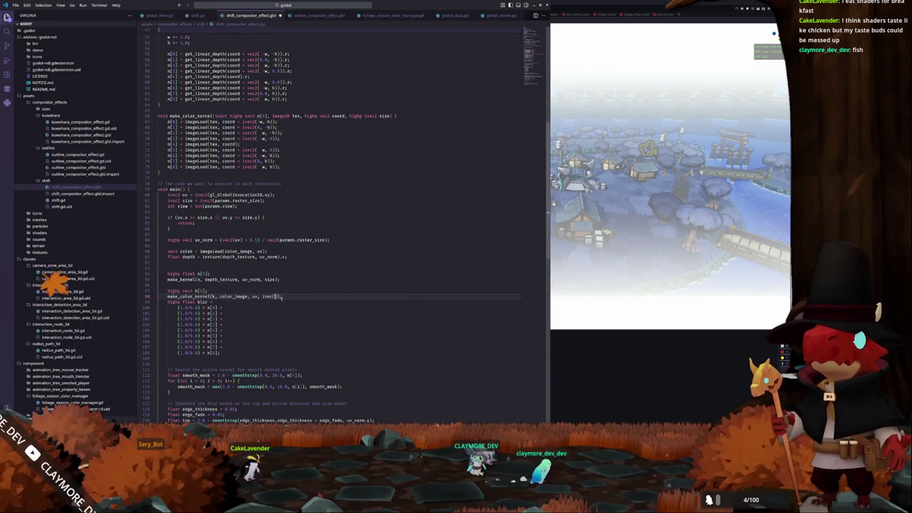
text(-1,-)
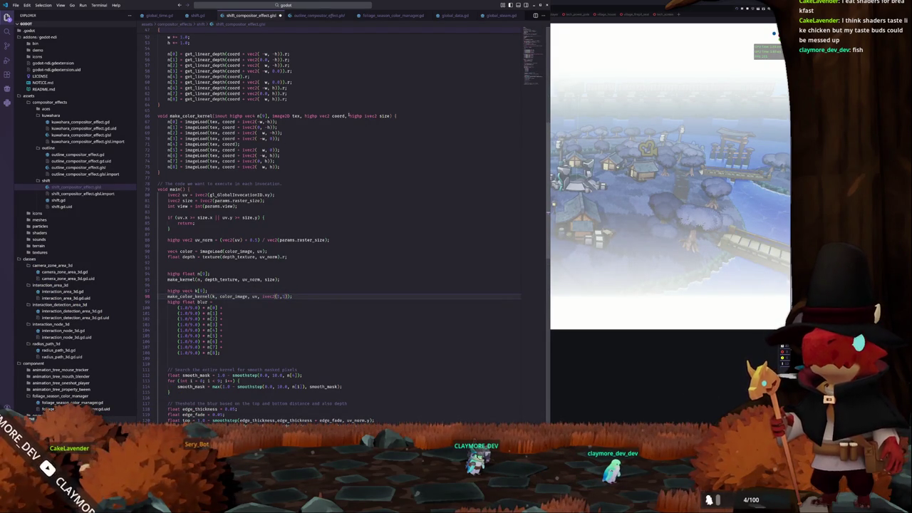
text(1)
- Start an 'int w = size.' declaration at the top of make_color_kernel's body
double_click(384, 115)
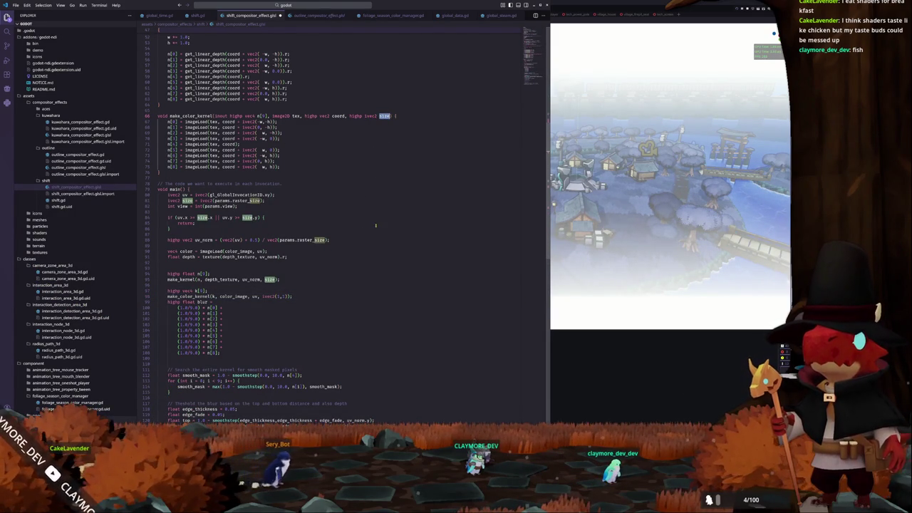
key(Right)
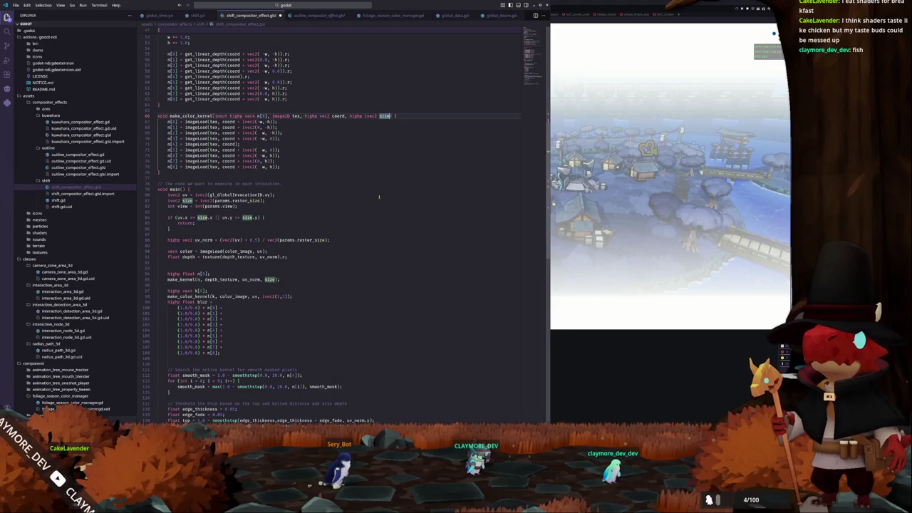
key(Down)
key(ctrl+Left)
key(ctrl+Left)
key(ctrl+Left)
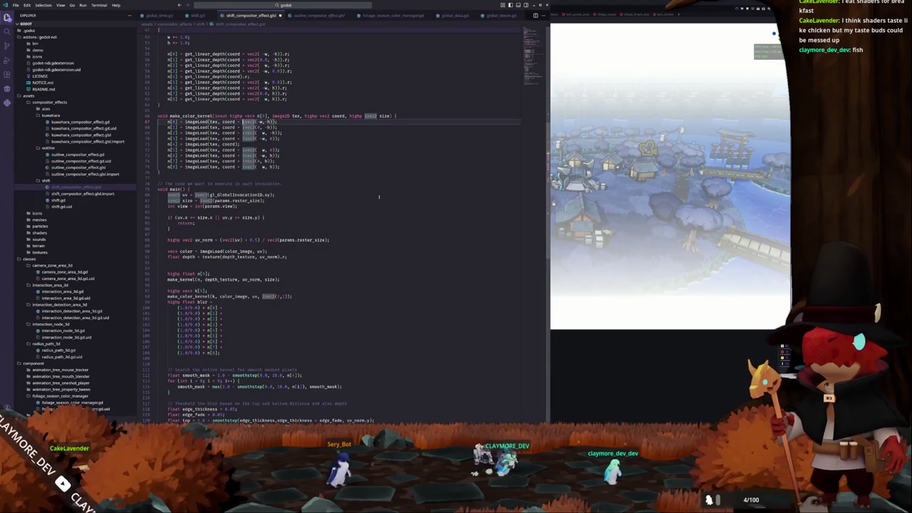
key(Return)
key(Return)
key(Up)
key(Return)
text({int )
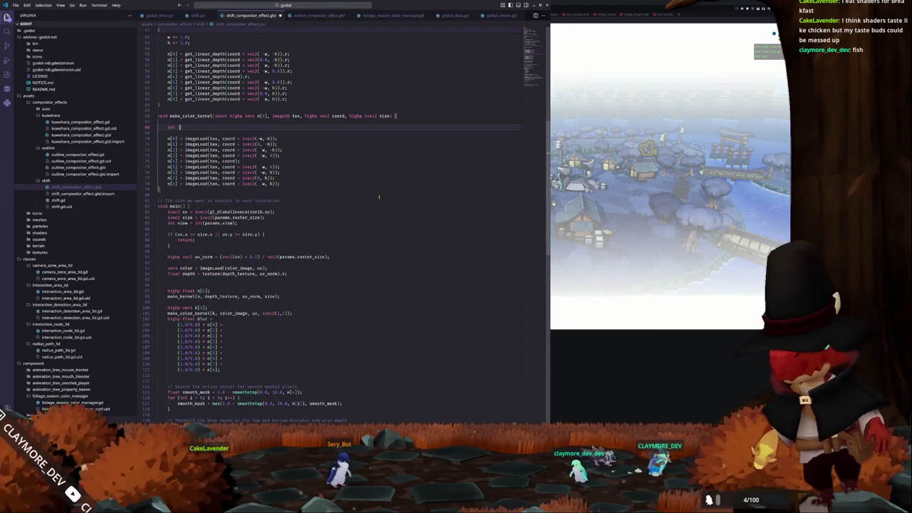
text(w = )
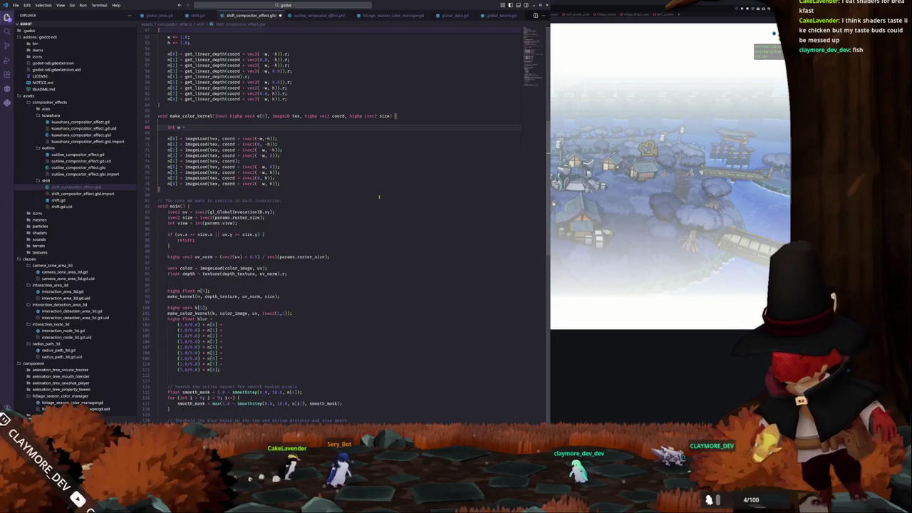
text(size.x;)
- Declare int w = size.x and int h = size.y inside make_color_kernel
key(Return)
text(int w )
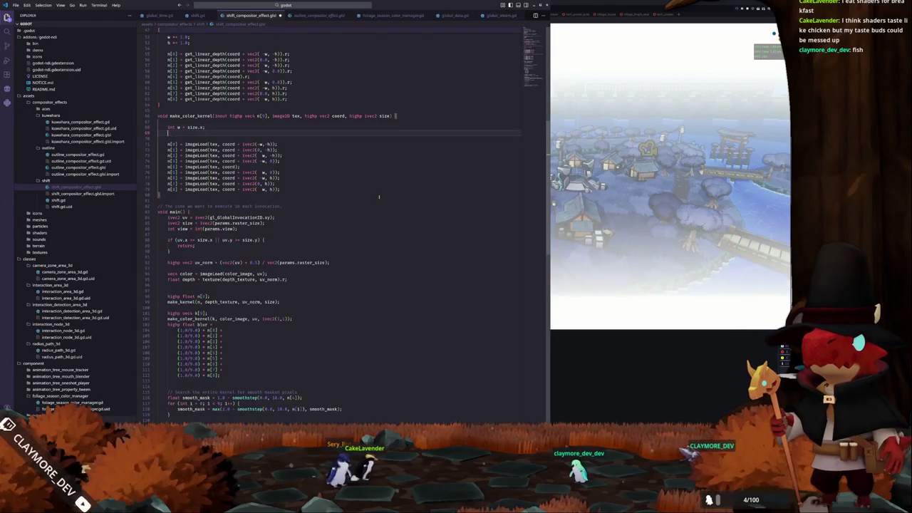
text(= size.x)
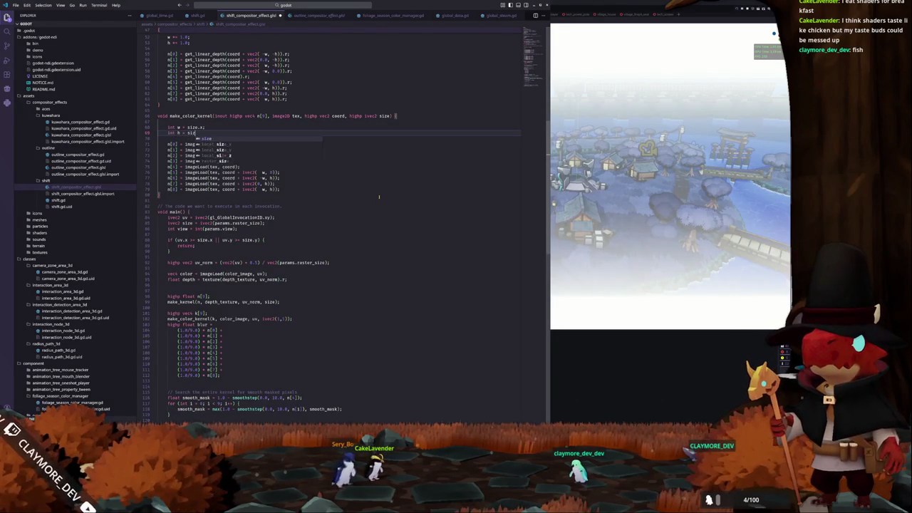
text(;)
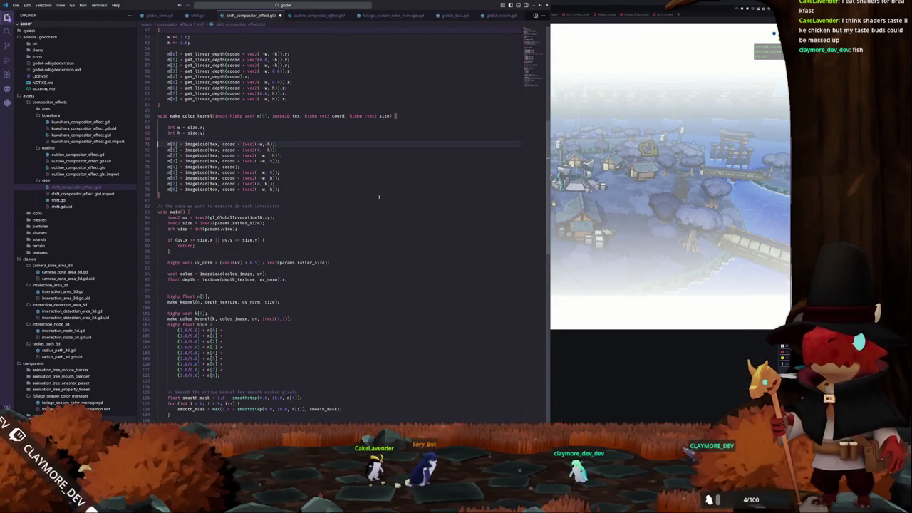
scroll(348, 213, down, 5)
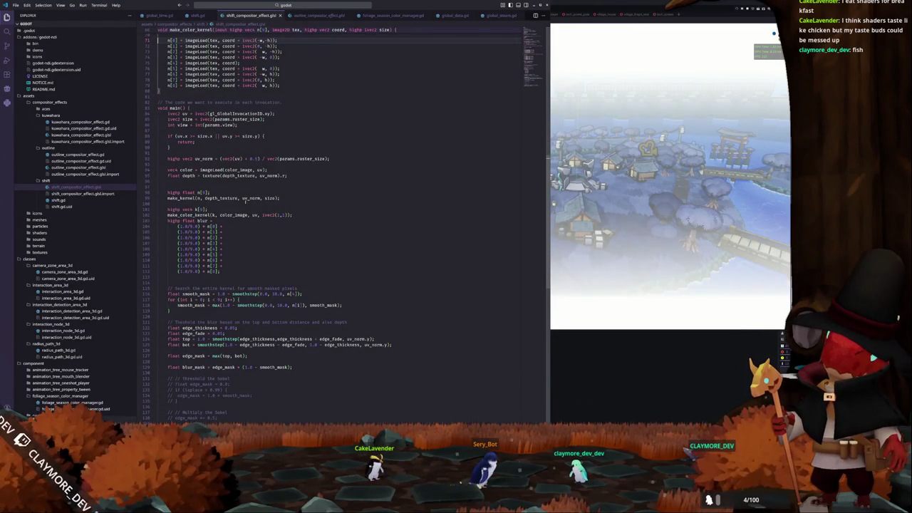
- Rename the blur sum terms from m[0]–m[8] to k[0]–k[8], save, and switch to Godot
click(227, 209)
double_click(212, 226)
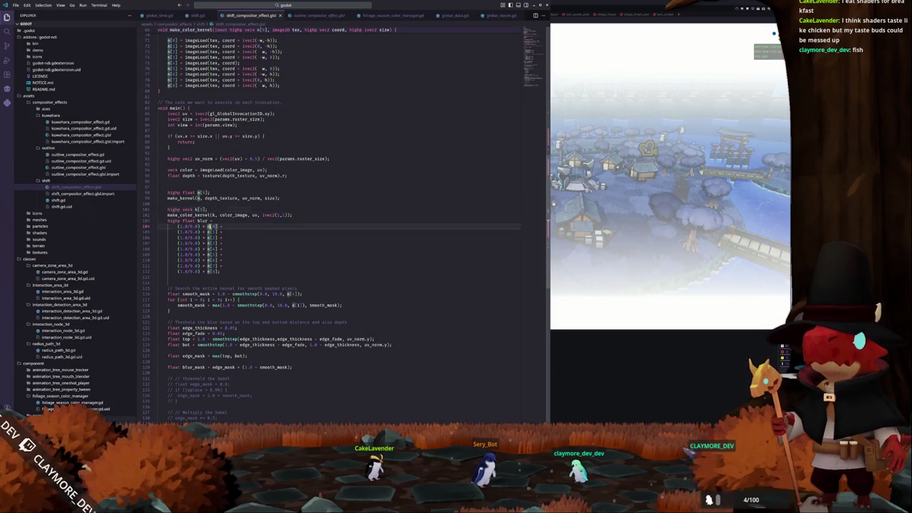
text(k)
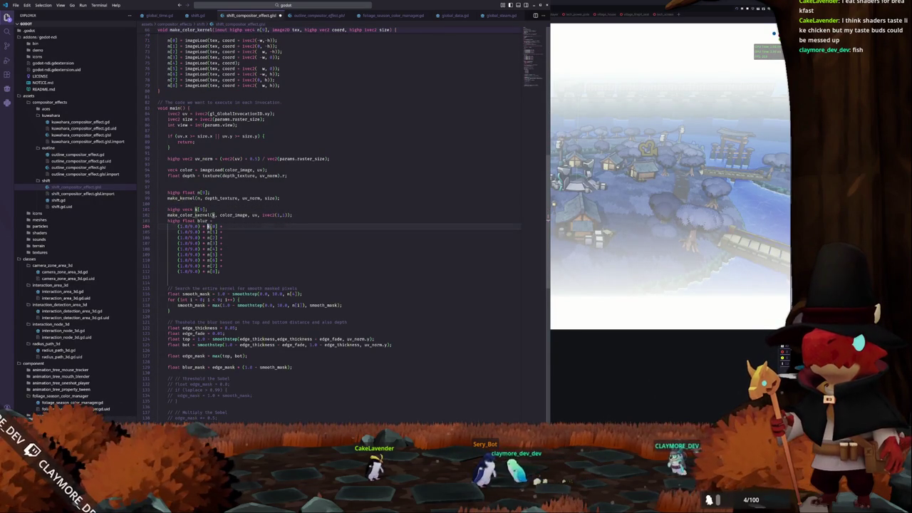
text(j)
key(period)
key(j)
key(period)
key(j)
key(period)
key(j)
key(period)
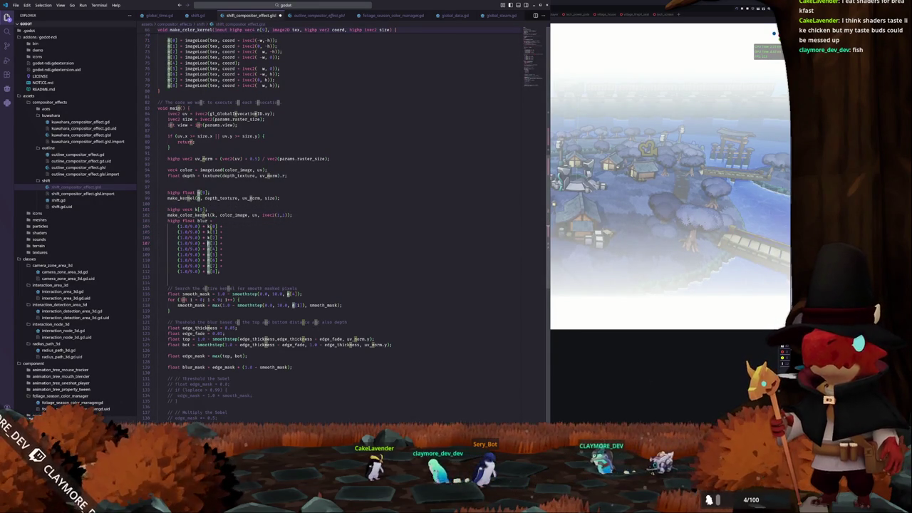
key(j)
key(period)
key(j)
key(period)
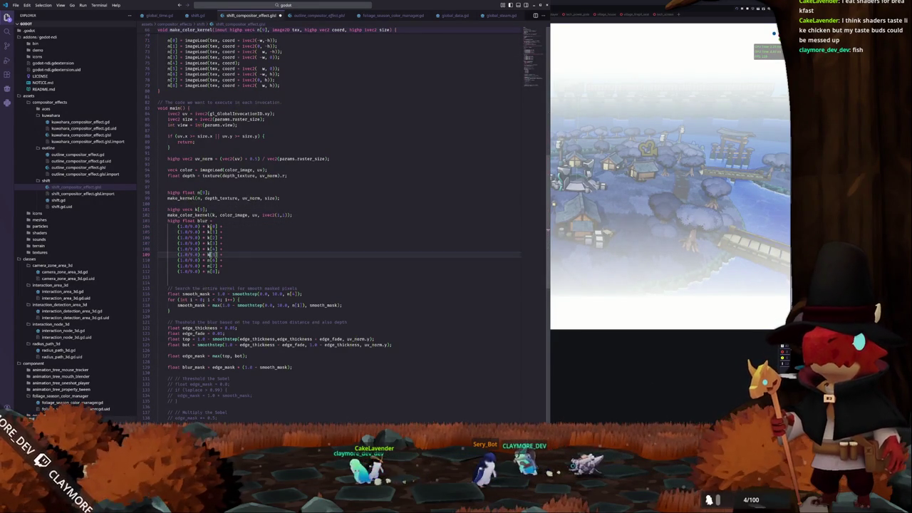
key(j)
key(period)
key(j)
key(period)
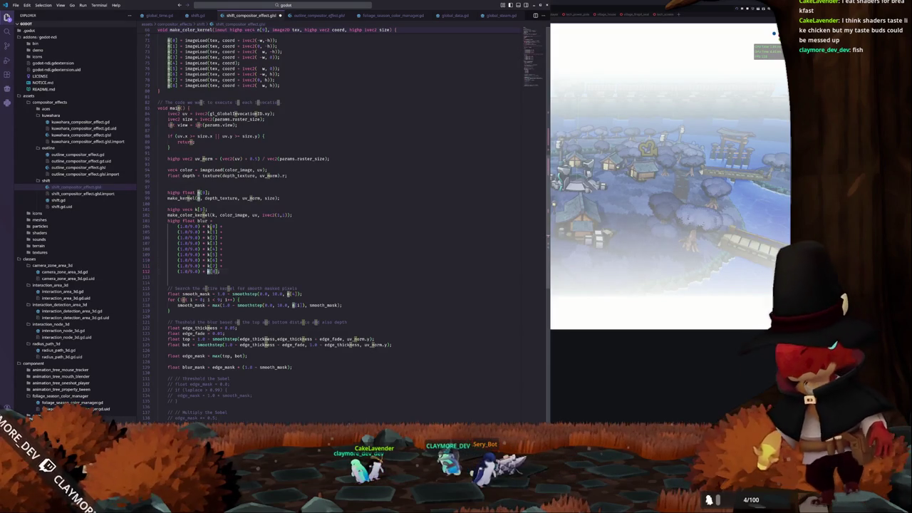
key(j)
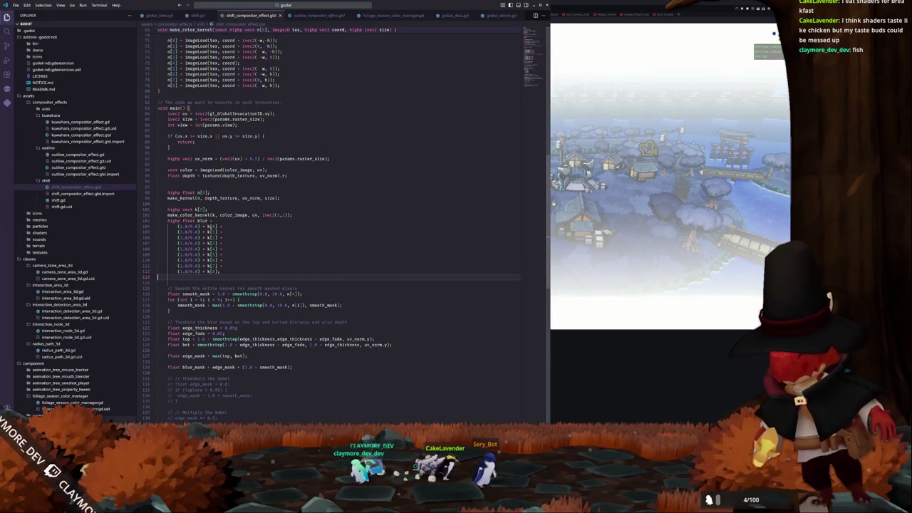
key(ctrl+s)
key(alt+Tab)
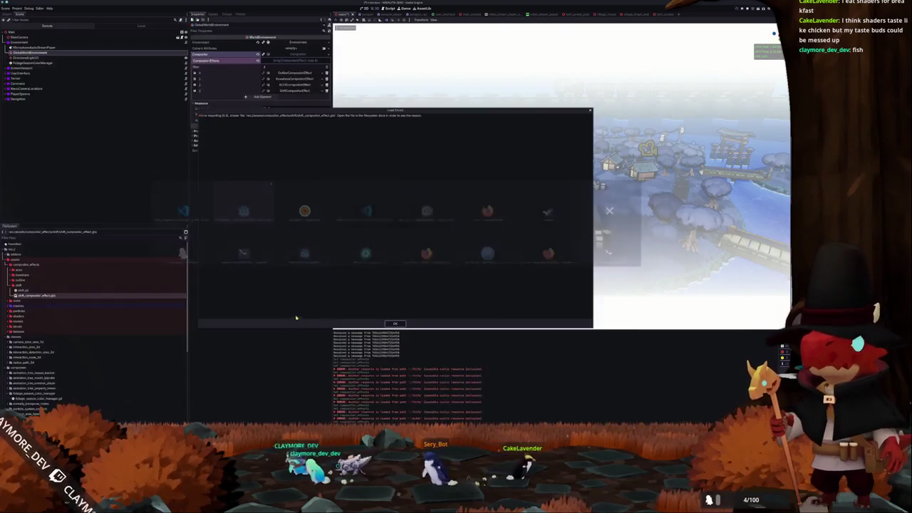
- Dismiss Godot's shader load error and view the Compute stage compilation errors
click(393, 323)
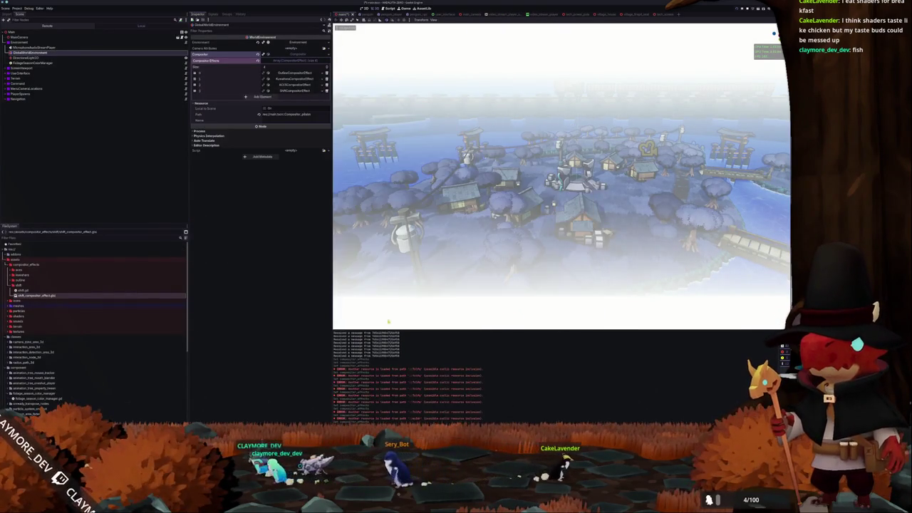
click(43, 295)
click(421, 334)
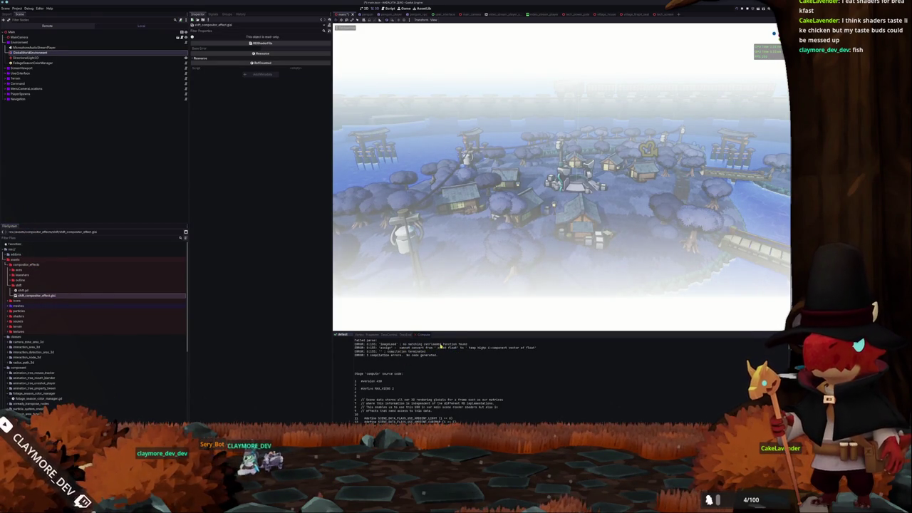
key(alt+Tab)
scroll(262, 186, down, 3)
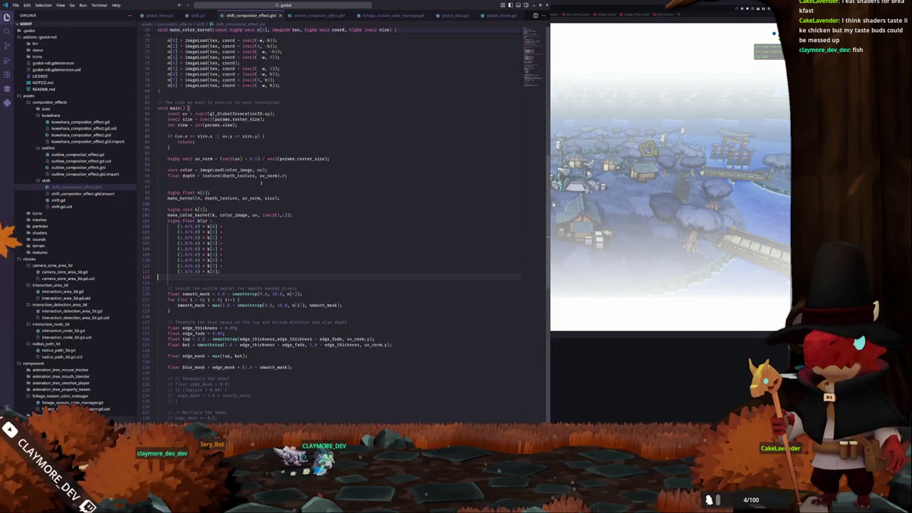
- Review the imageLoad calls and change make_color_kernel's coord parameter from vec2 to ivec2
click(196, 123)
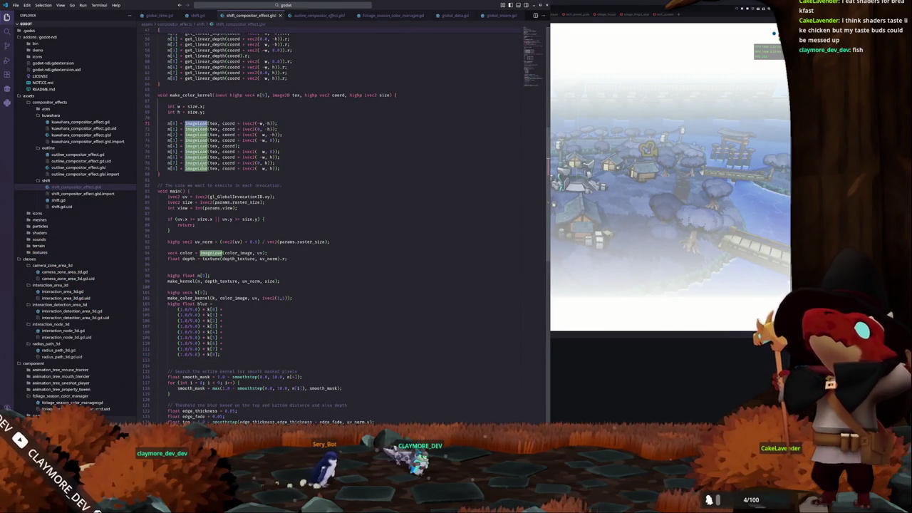
scroll(214, 171, down, 4)
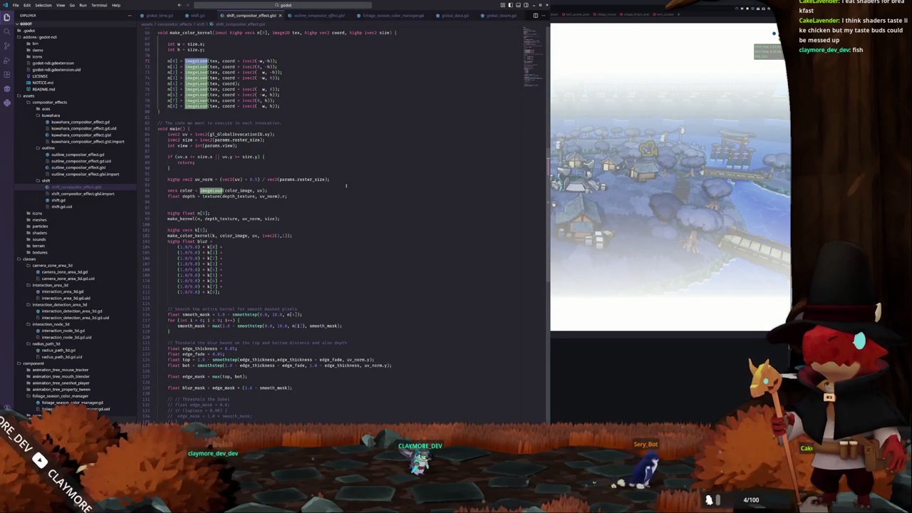
scroll(345, 186, up, 5)
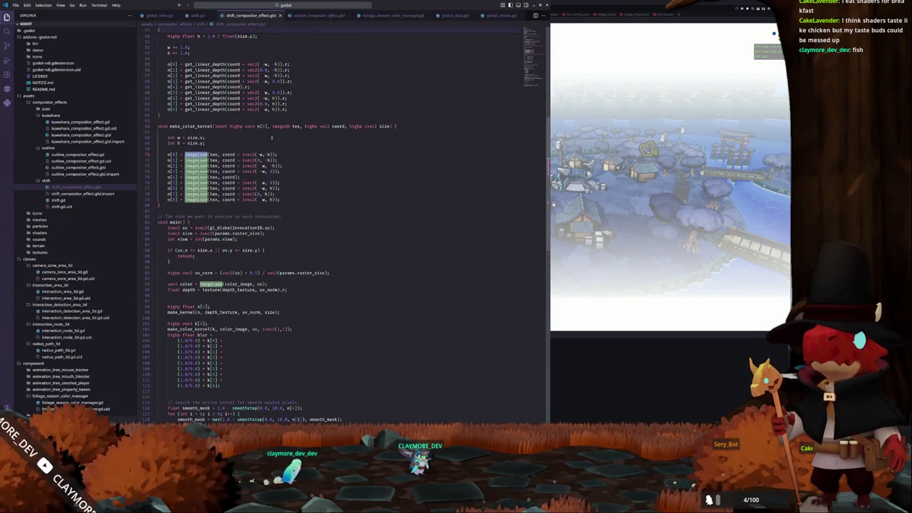
click(324, 126)
text(i)
key(Escape)
click(296, 138)
scroll(296, 136, down, 1)
- Recompile in Godot, then review where color_image and output_color are used
key(alt+Tab)
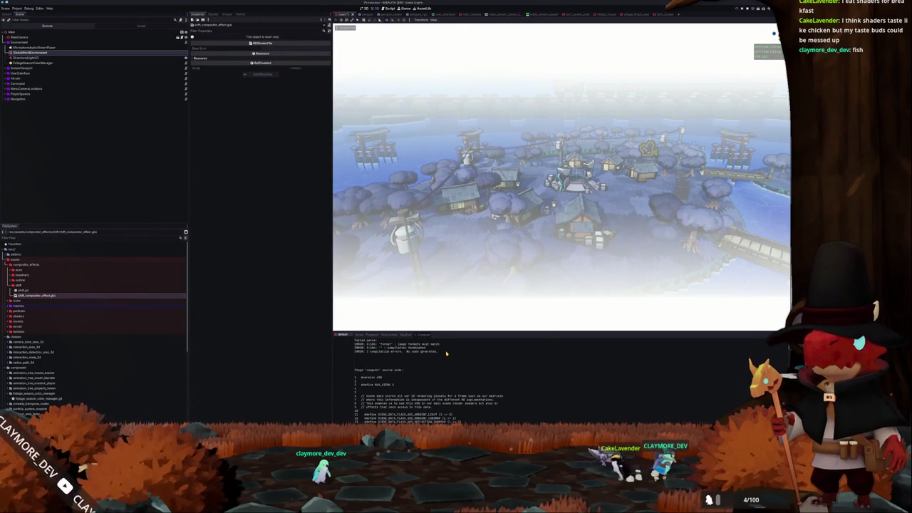
key(alt+Tab)
scroll(391, 340, down, 5)
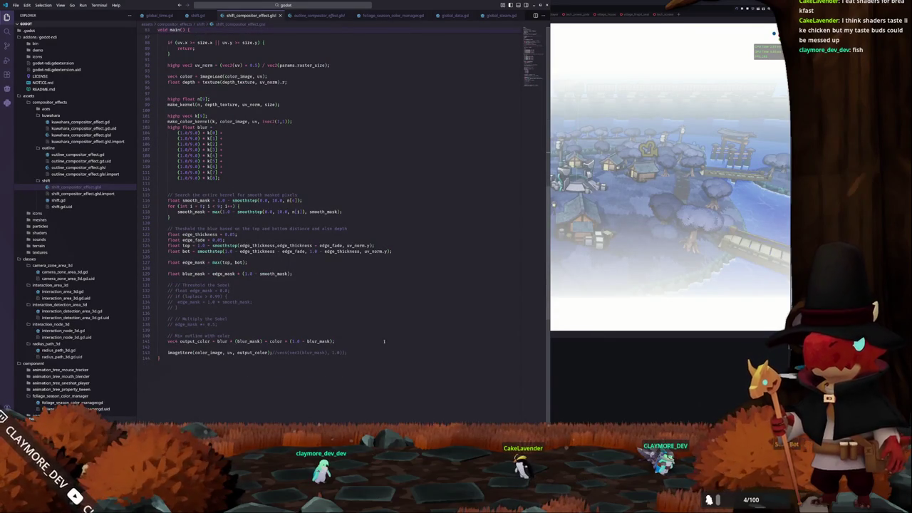
click(359, 348)
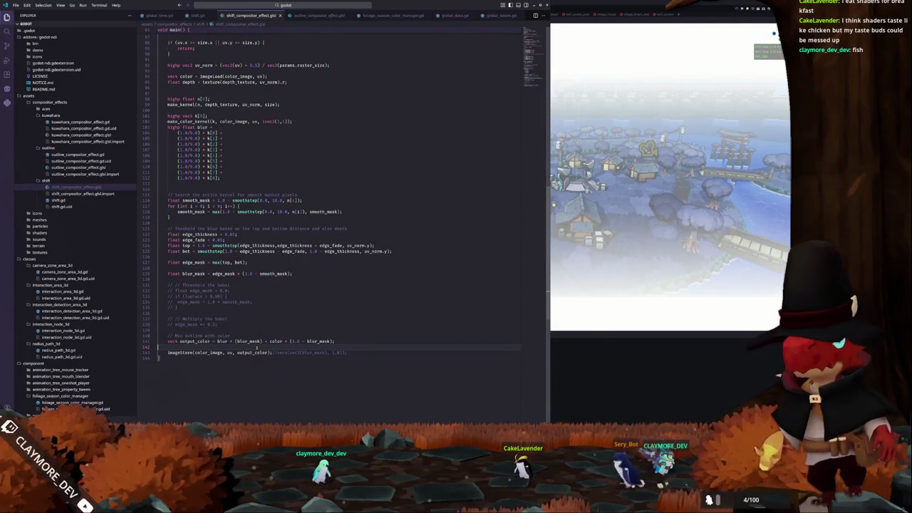
double_click(211, 352)
double_click(252, 352)
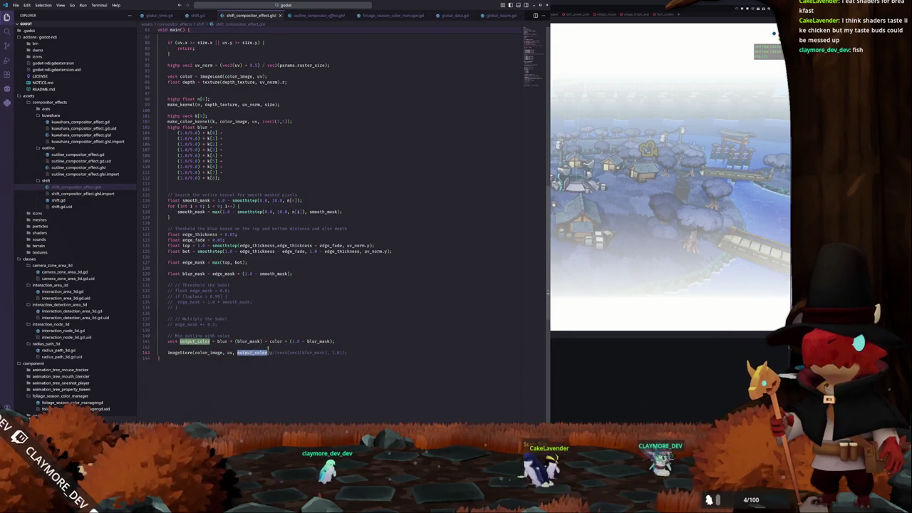
click(268, 346)
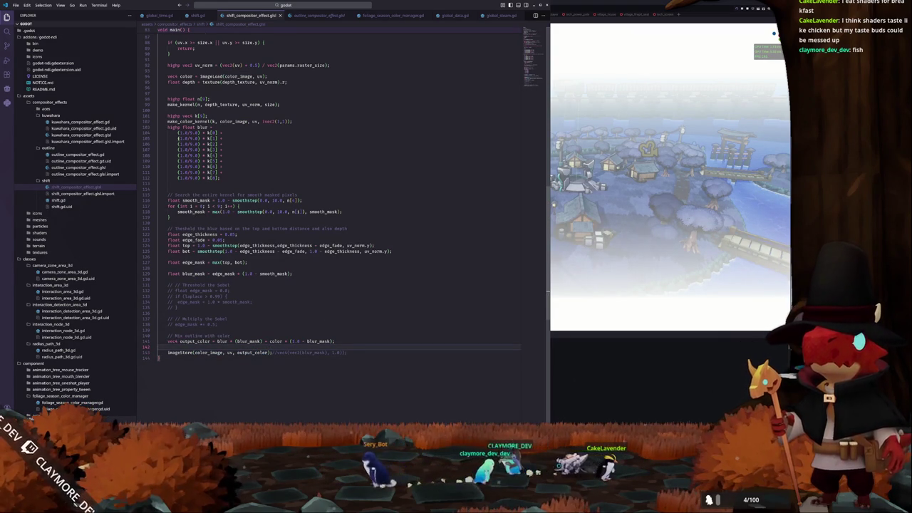
- Change the blur accumulator's type from float to vec4 and recompile in Godot
double_click(189, 127)
text(vec)
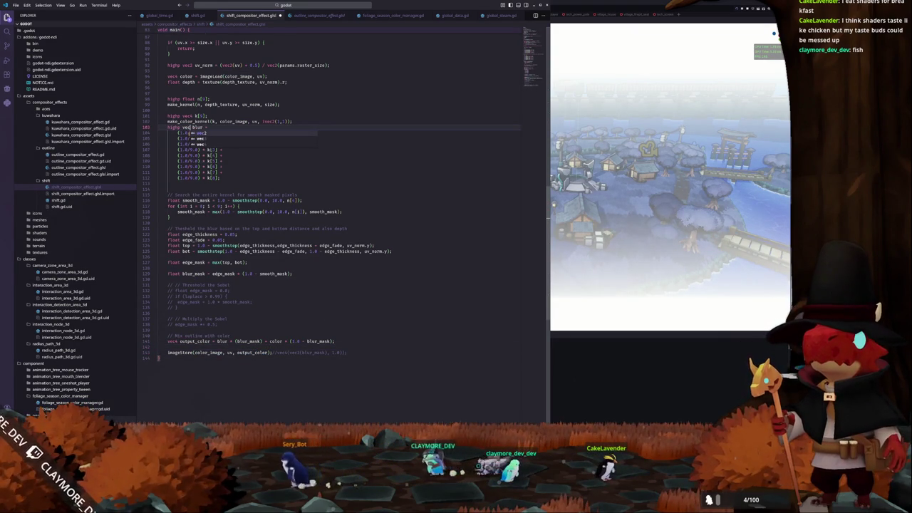
text(4)
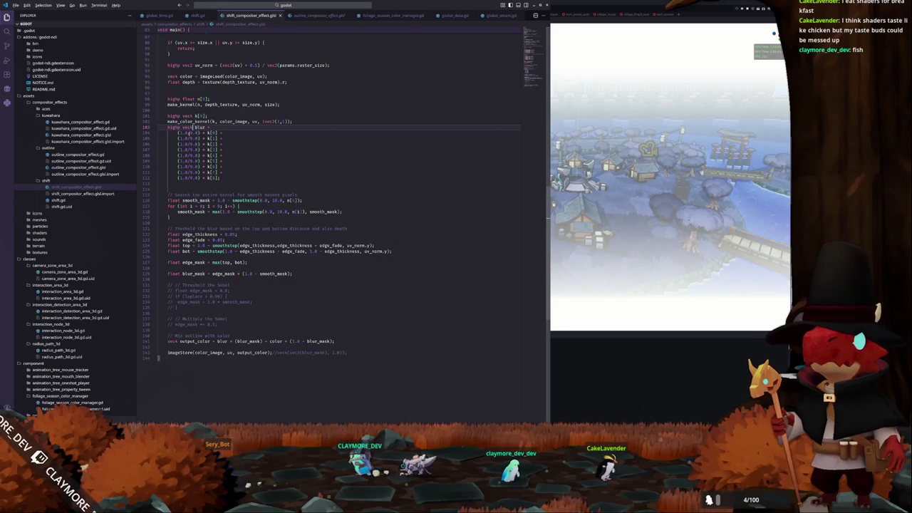
key(alt+Tab)
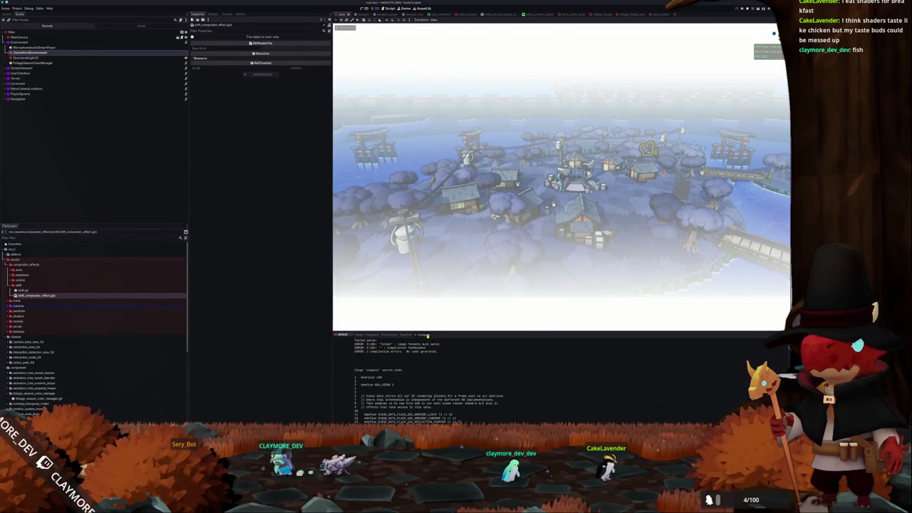
- Inspect the make_color_kernel call in Godot's generated shader source and the compile errors
scroll(393, 361, down, 20)
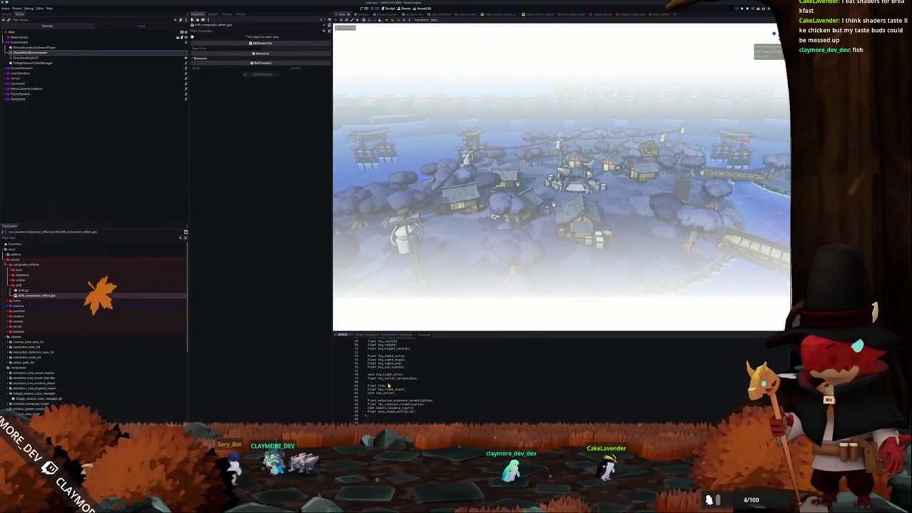
scroll(381, 390, down, 20)
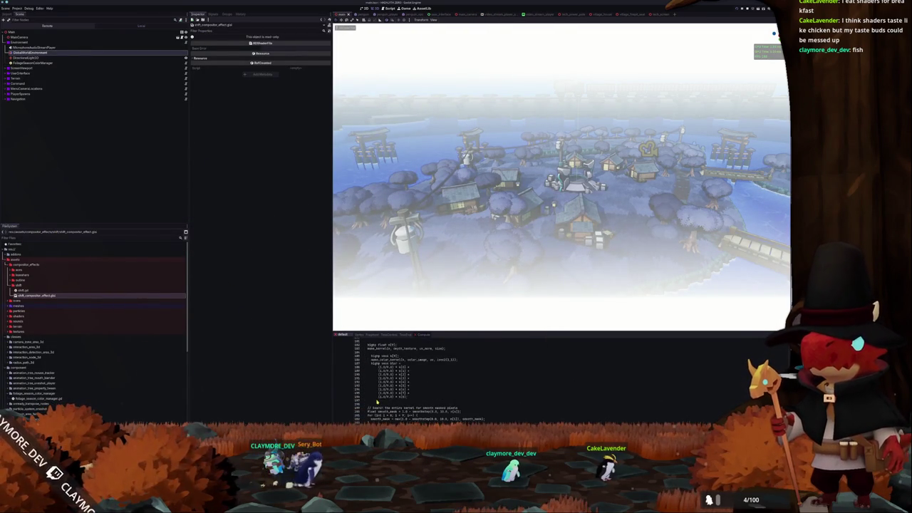
drag(372, 371, 405, 371)
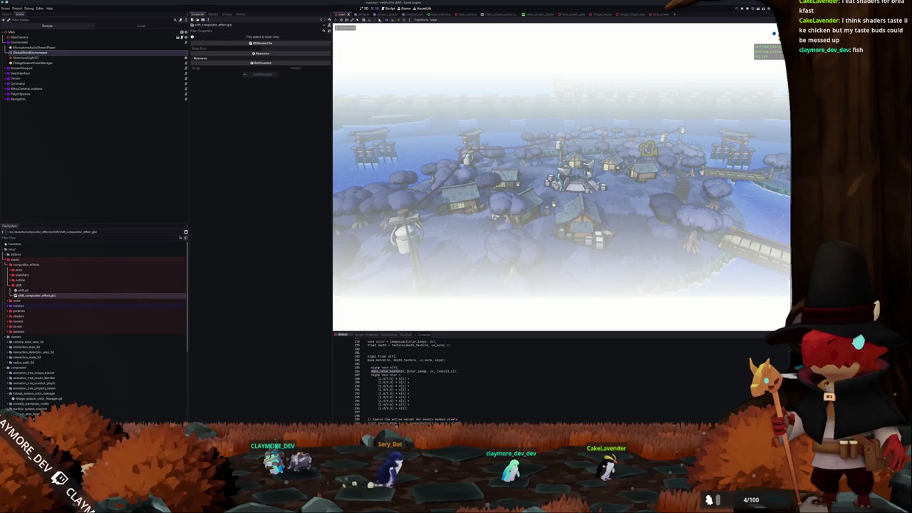
scroll(460, 374, up, 1)
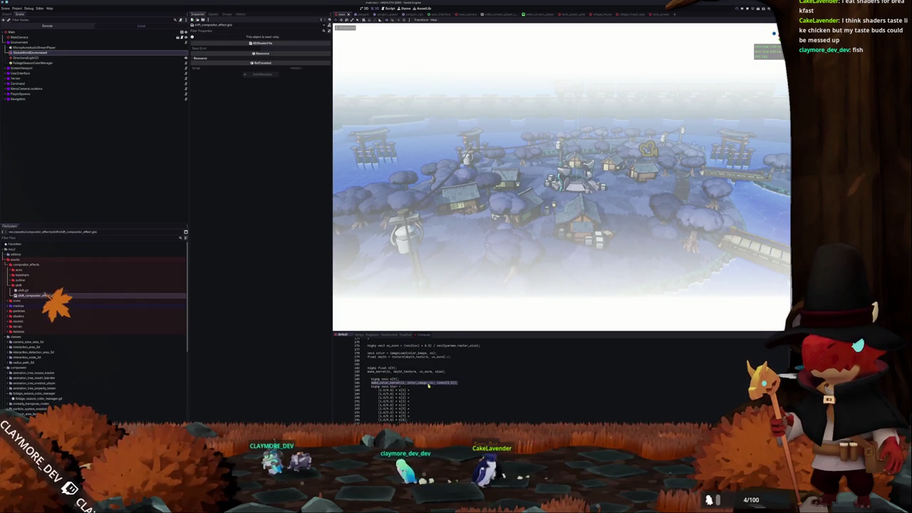
scroll(479, 385, up, 20)
scroll(474, 381, up, 15)
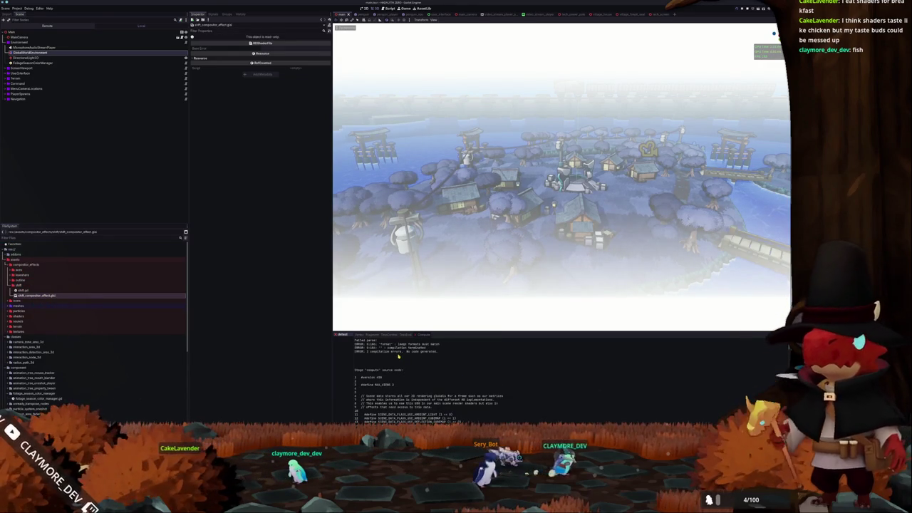
key(alt+Tab)
scroll(259, 175, up, 3)
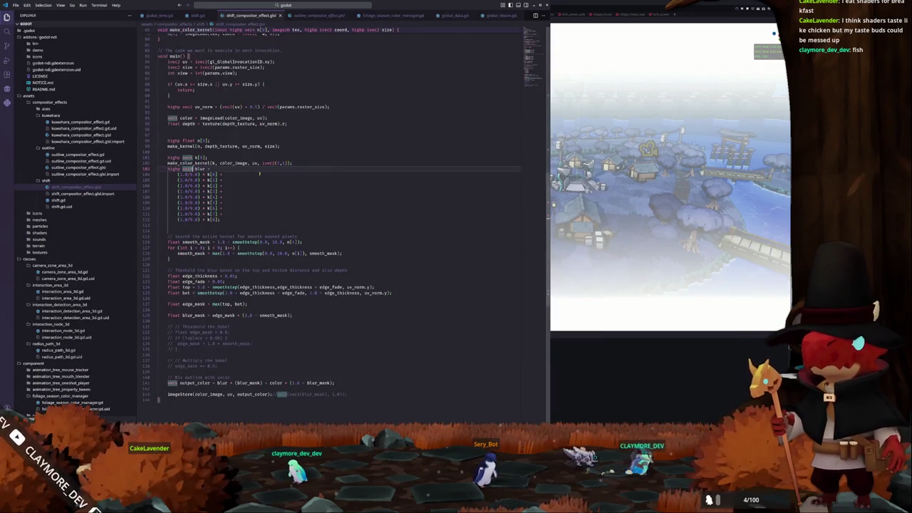
- Trace color_image, make_color_kernel's tex parameter, and the line 102 call, then return to Godot
double_click(226, 163)
scroll(226, 163, up, 8)
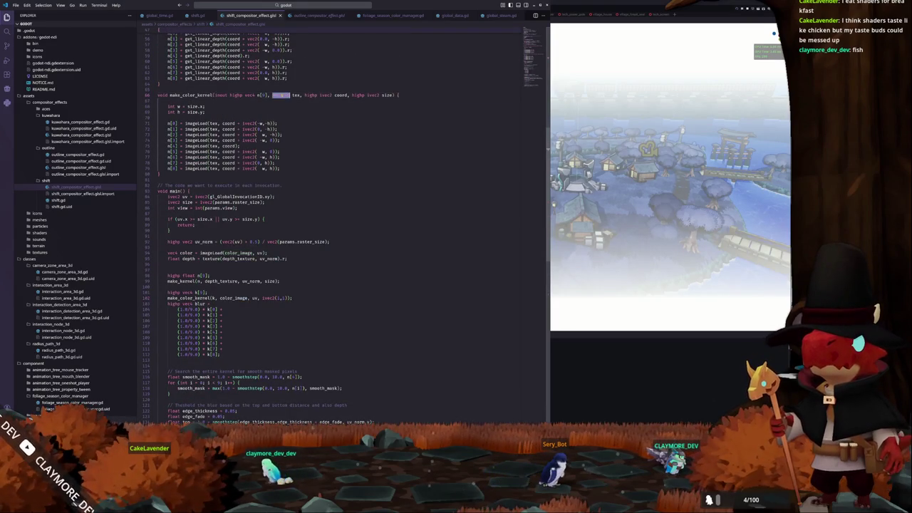
scroll(299, 130, up, 15)
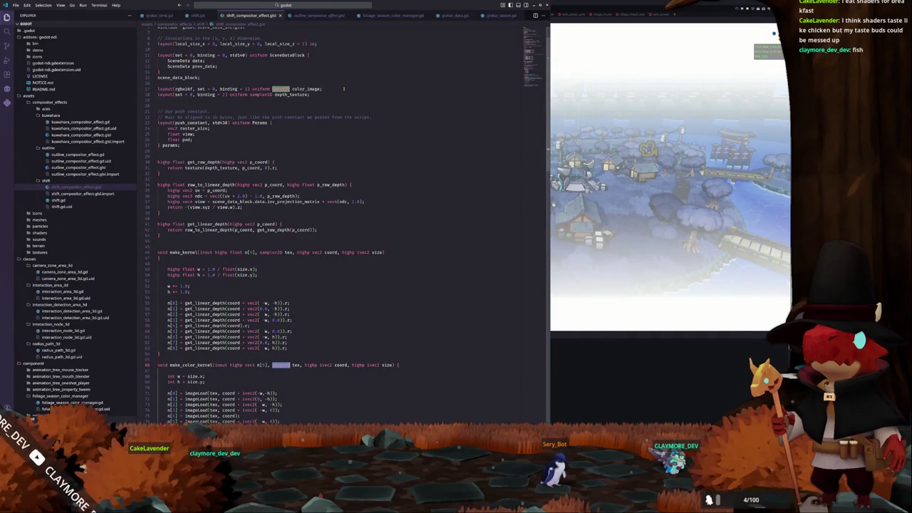
scroll(343, 112, down, 3)
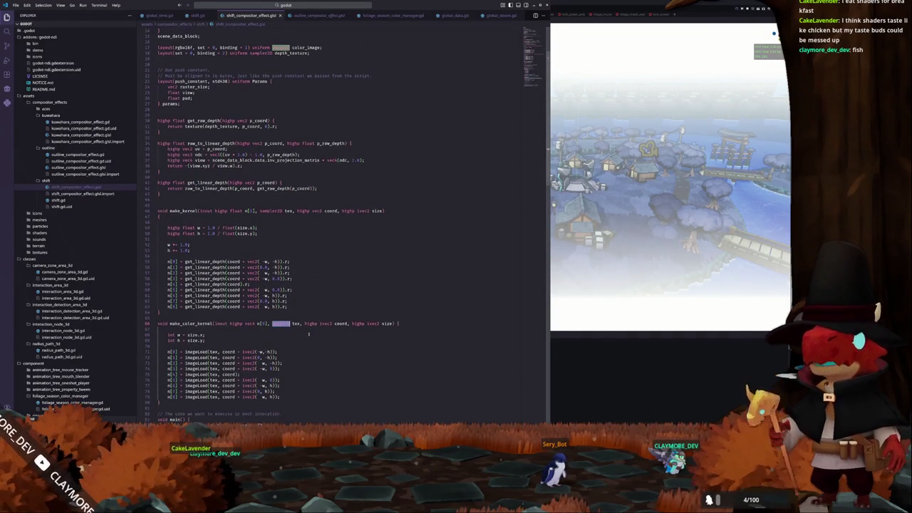
scroll(343, 112, down, 1)
click(213, 331)
scroll(191, 314, down, 1)
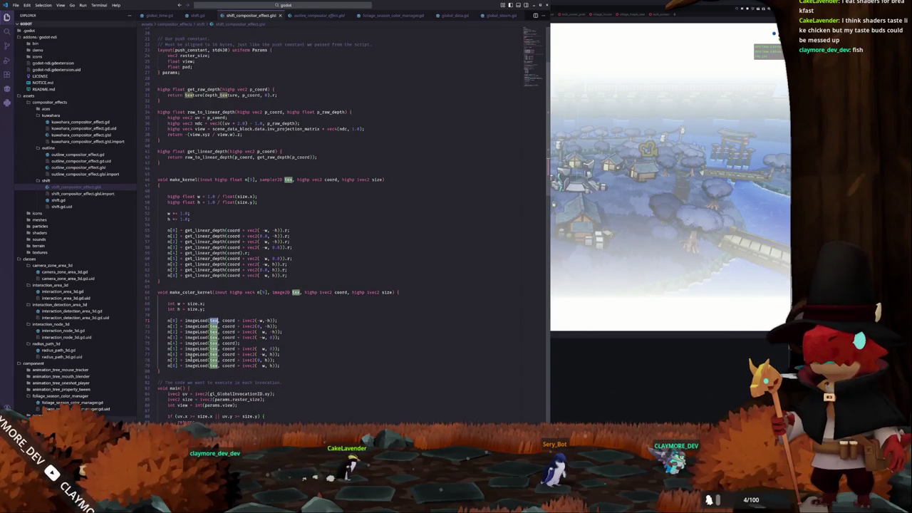
click(209, 314)
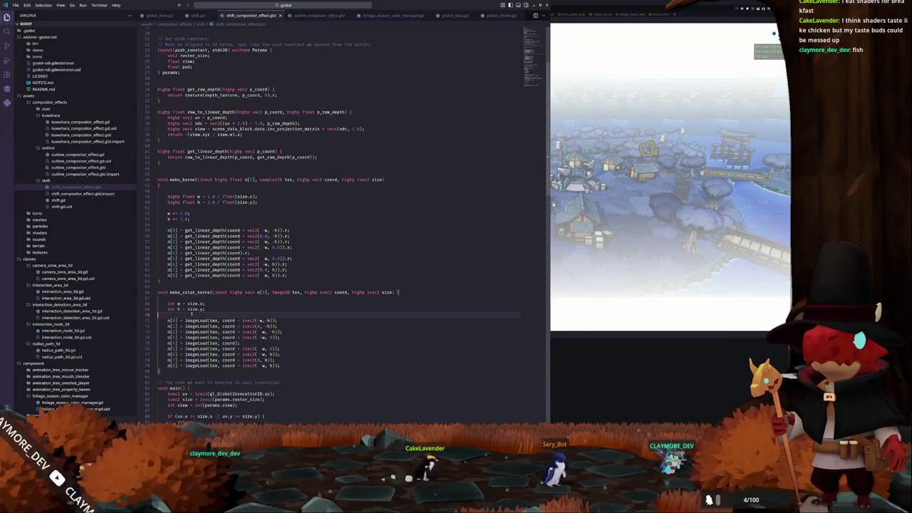
scroll(344, 286, down, 10)
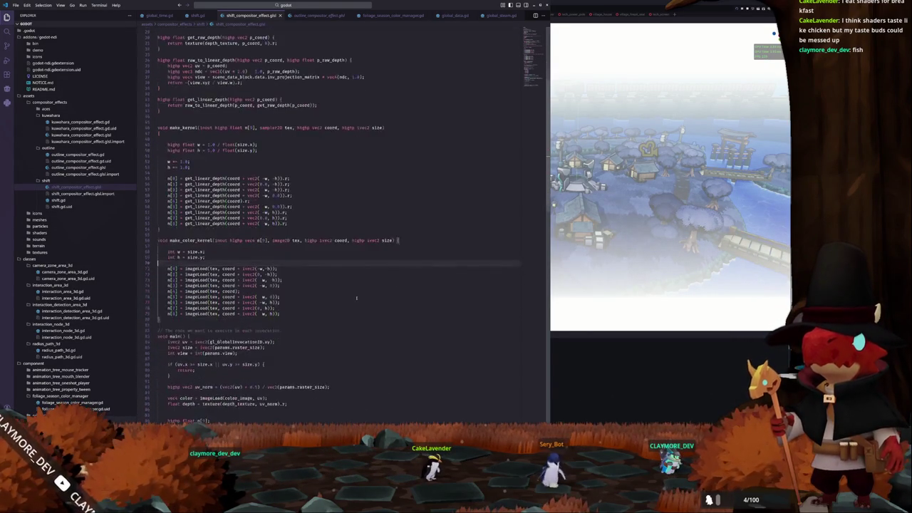
scroll(302, 239, down, 1)
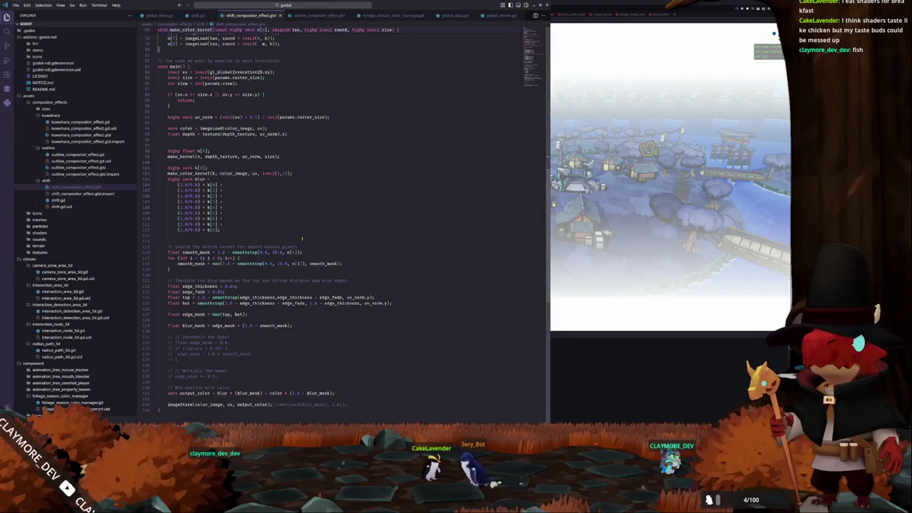
double_click(201, 173)
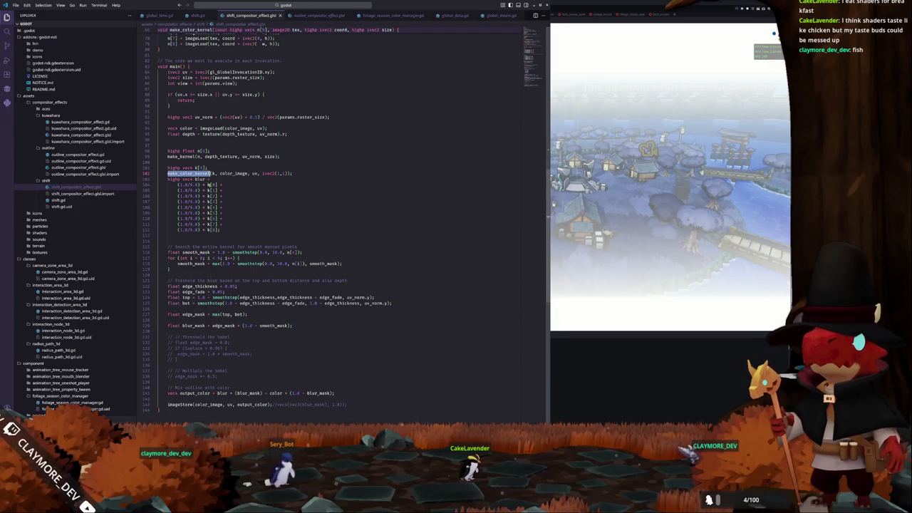
click(551, 375)
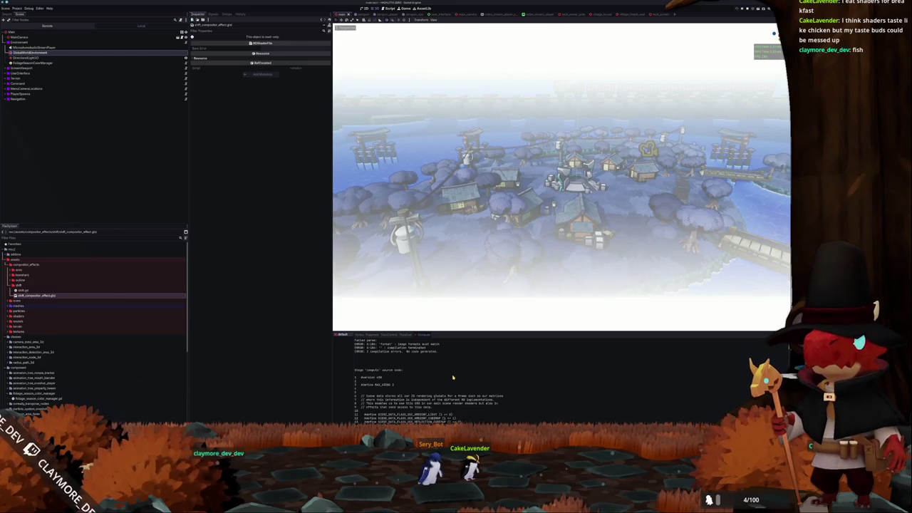
- Locate and mark the make_color_kernel call in Godot's compiled source output
scroll(458, 378, down, 10)
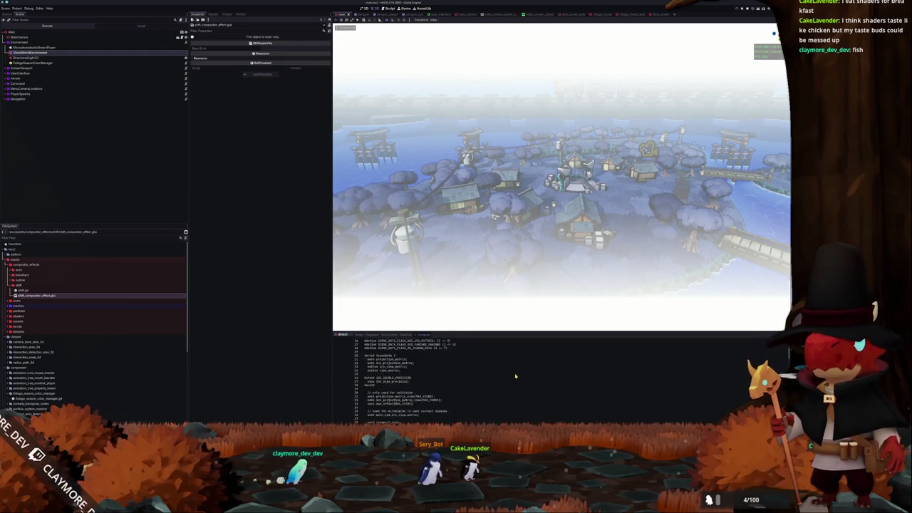
scroll(506, 383, down, 8)
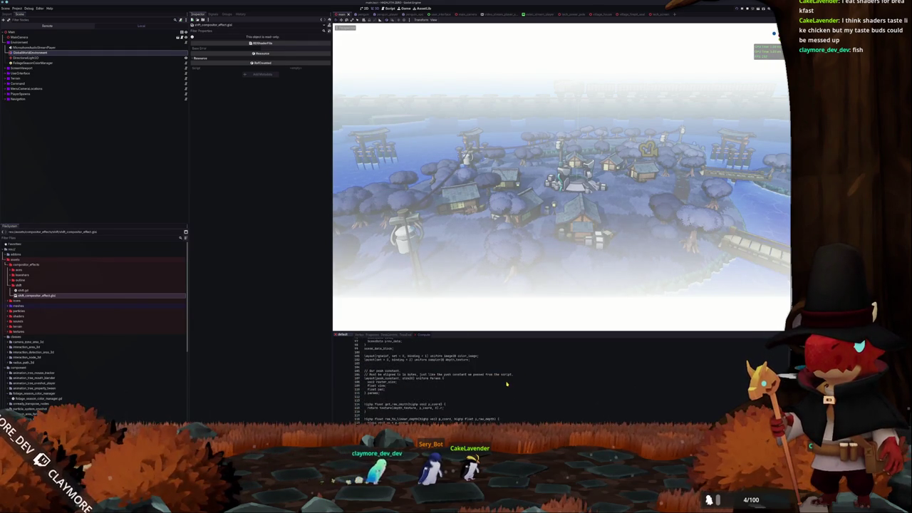
scroll(506, 383, down, 1)
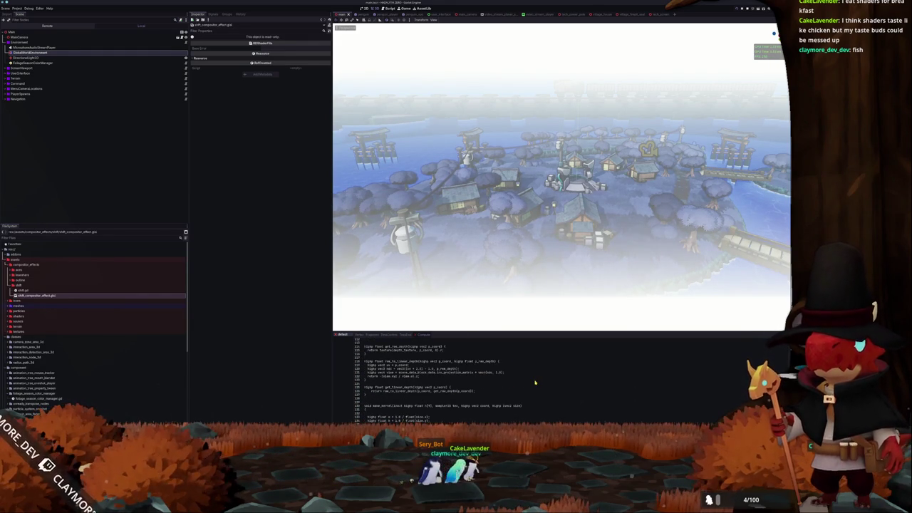
scroll(534, 382, down, 1)
scroll(535, 382, down, 12)
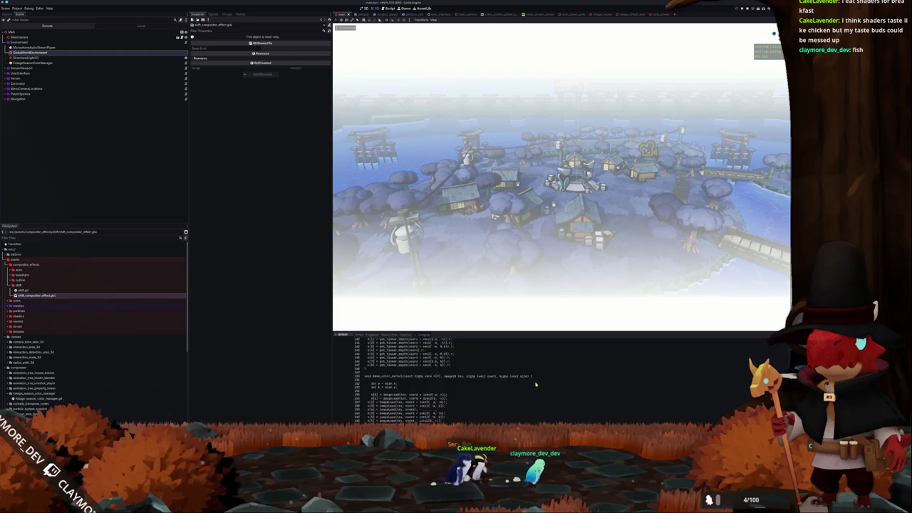
scroll(536, 384, up, 2)
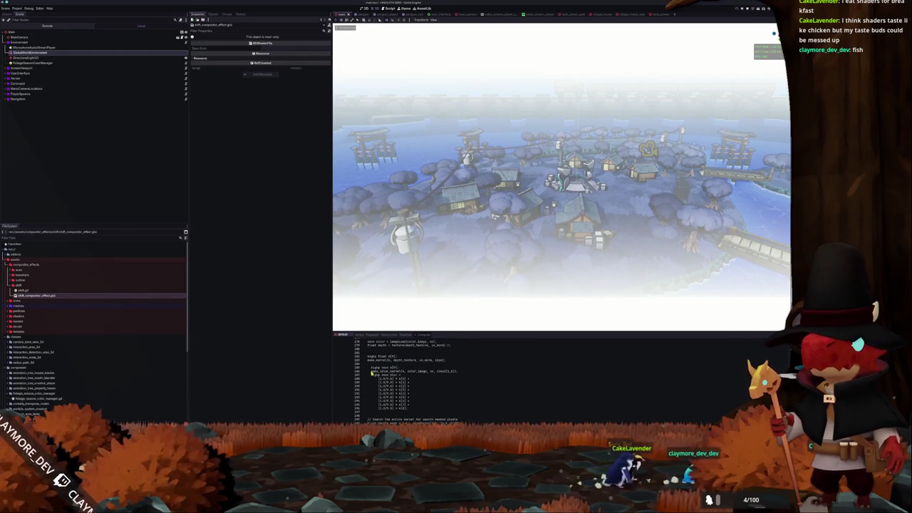
drag(371, 371, 390, 371)
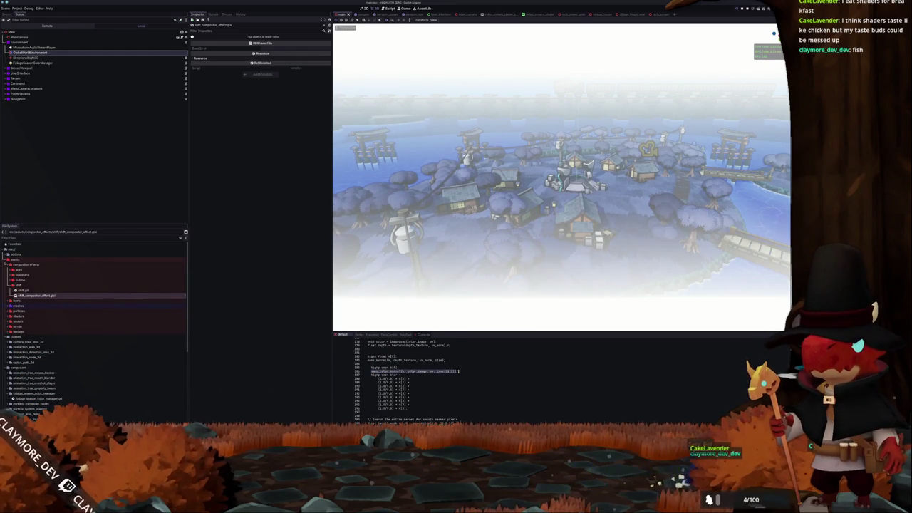
key(alt+Tab)
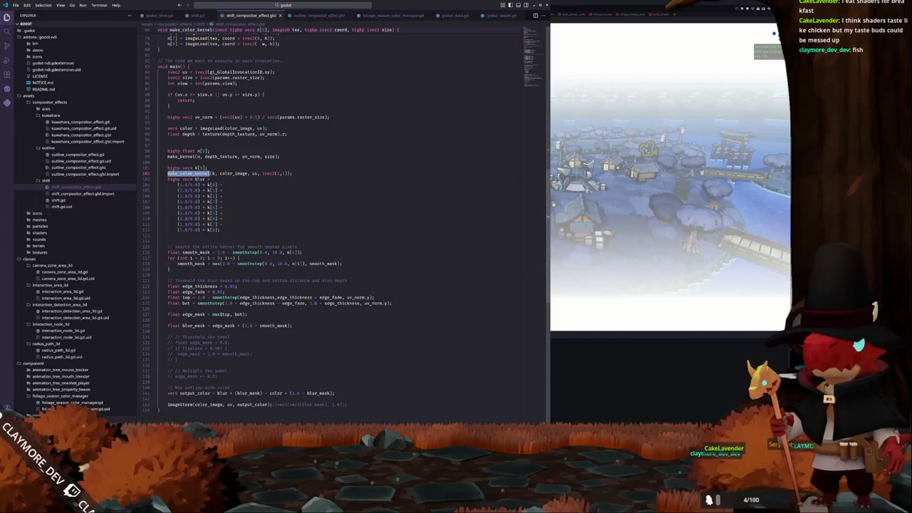
- Remove the highp qualifiers from the k[9] and blur declarations in main()
click(177, 168)
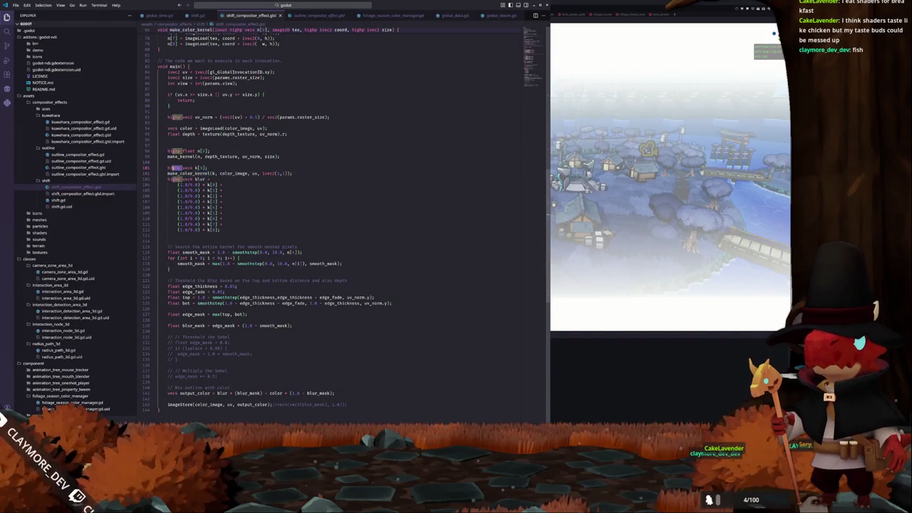
key(BackSpace)
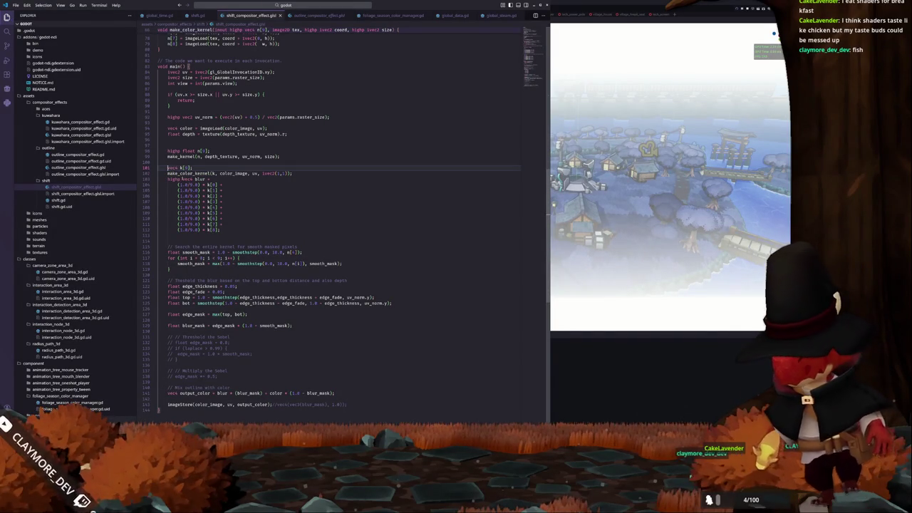
click(168, 178)
key(ctrl+Delete)
scroll(209, 116, up, 6)
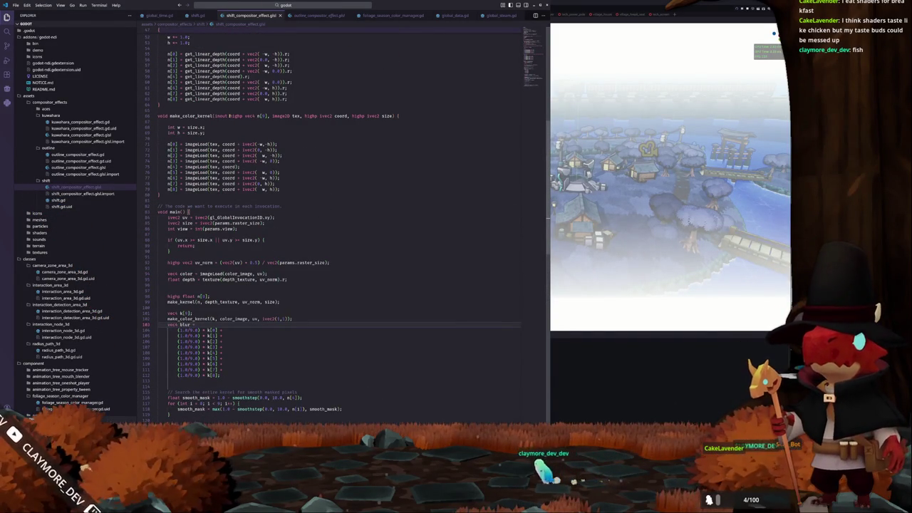
- Strip highp from make_color_kernel's m, coord and size parameters, then switch to Godot
click(228, 116)
key(ctrl+Delete)
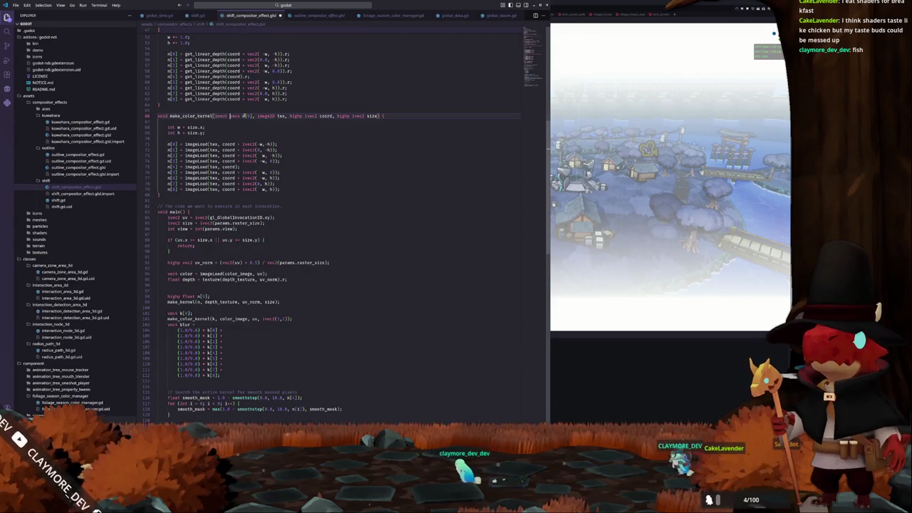
double_click(297, 115)
key(Delete)
double_click(329, 116)
key(Delete)
click(321, 131)
scroll(322, 214, down, 3)
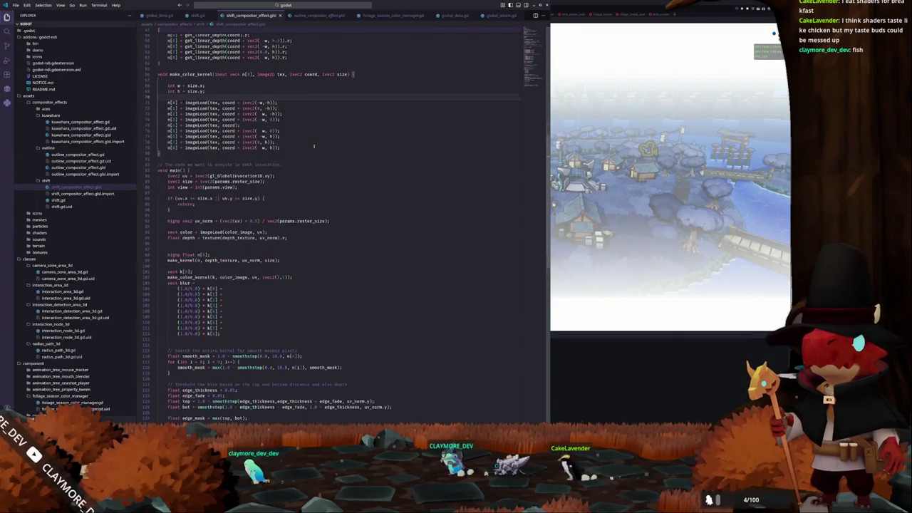
key(alt+Tab)
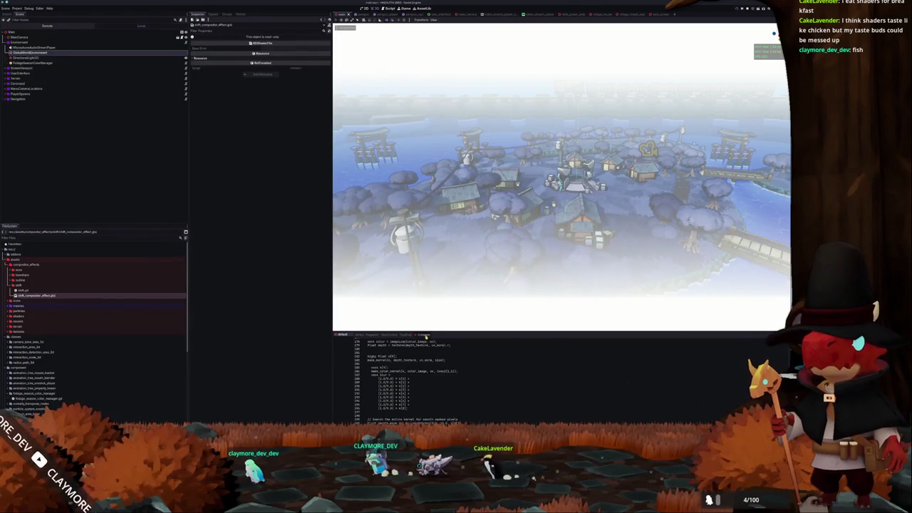
- Scroll through Godot's compile errors and the compiled make_color_kernel code before returning to the shader
scroll(422, 370, up, 20)
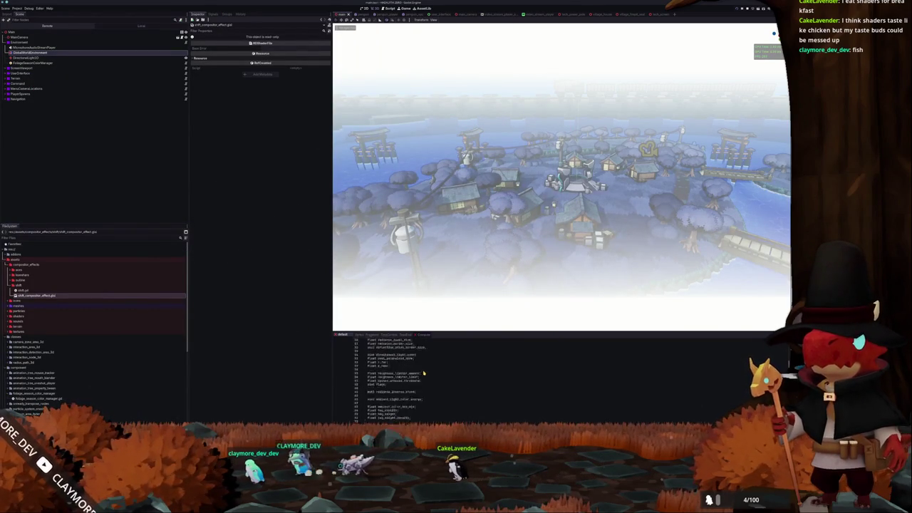
scroll(423, 372, up, 5)
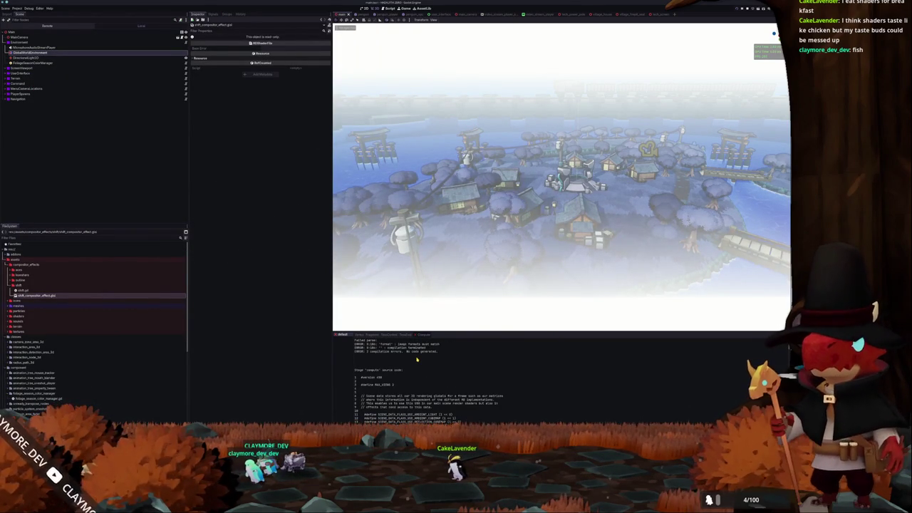
scroll(417, 359, down, 20)
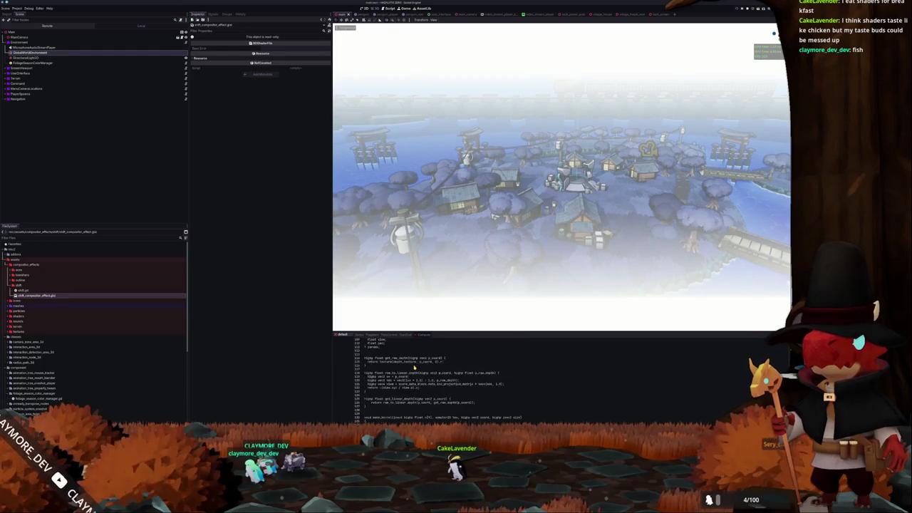
scroll(413, 368, down, 2)
scroll(413, 368, up, 4)
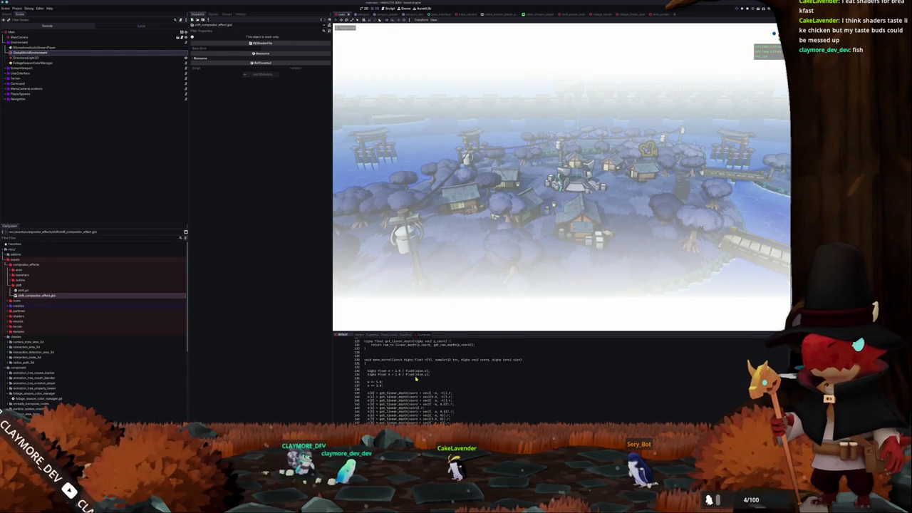
scroll(416, 379, down, 2)
scroll(416, 378, down, 6)
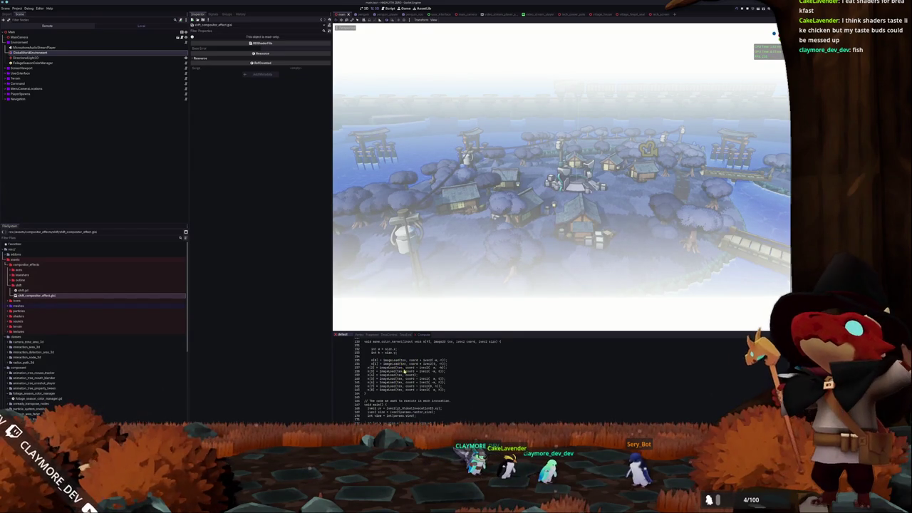
scroll(401, 391, up, 1)
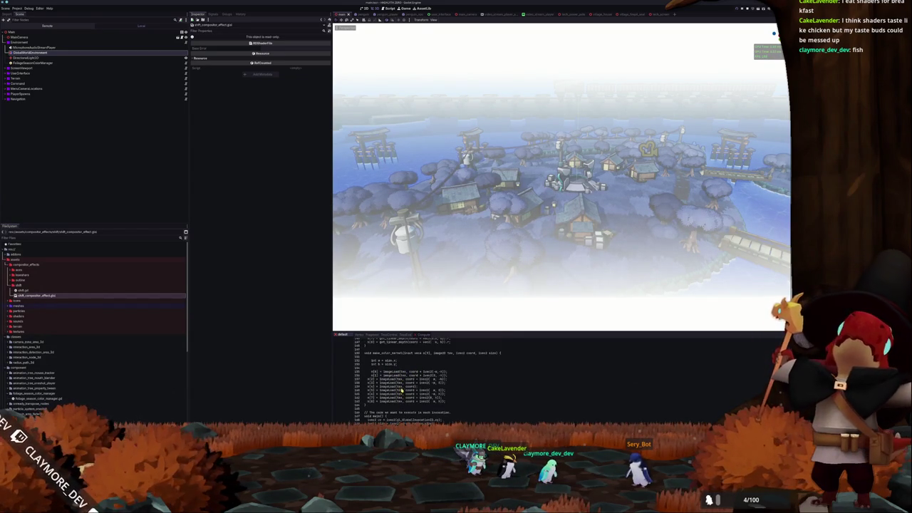
scroll(419, 366, down, 9)
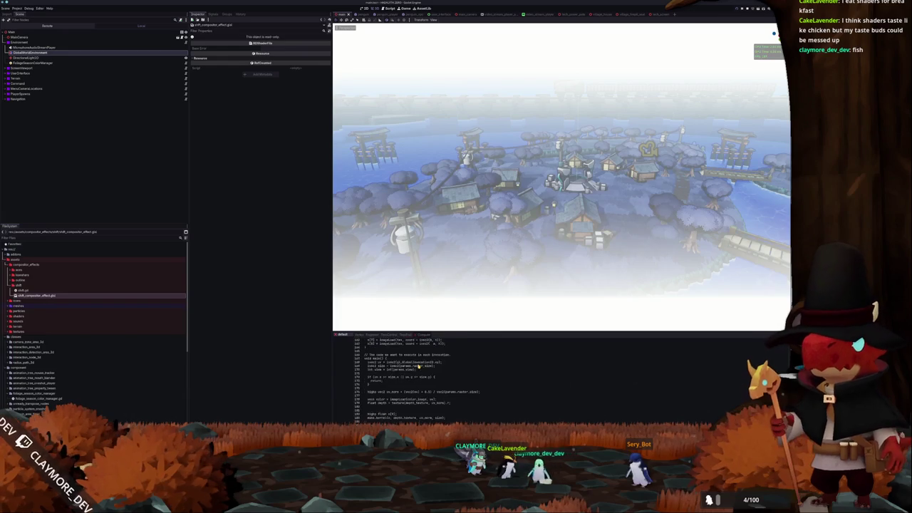
key(alt+Tab)
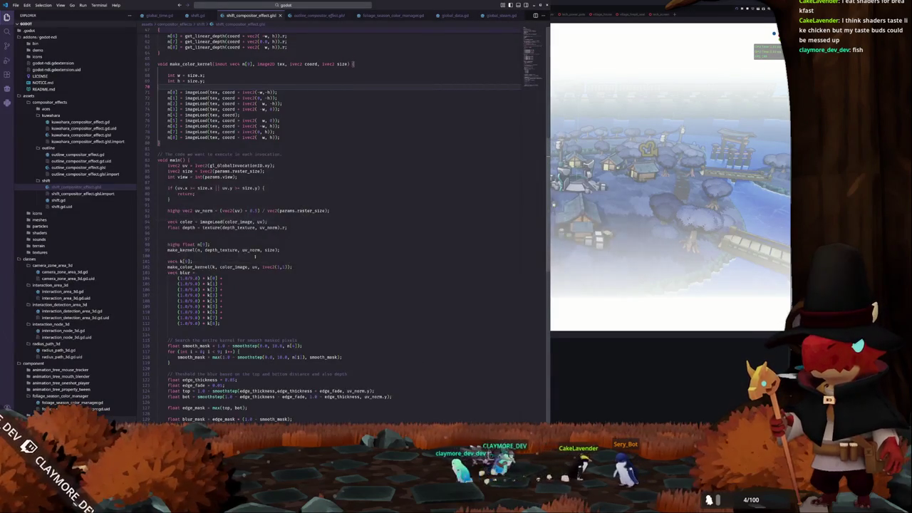
- Find make_color_kernel and make line 71's imageLoad read color_image instead of tex
double_click(189, 266)
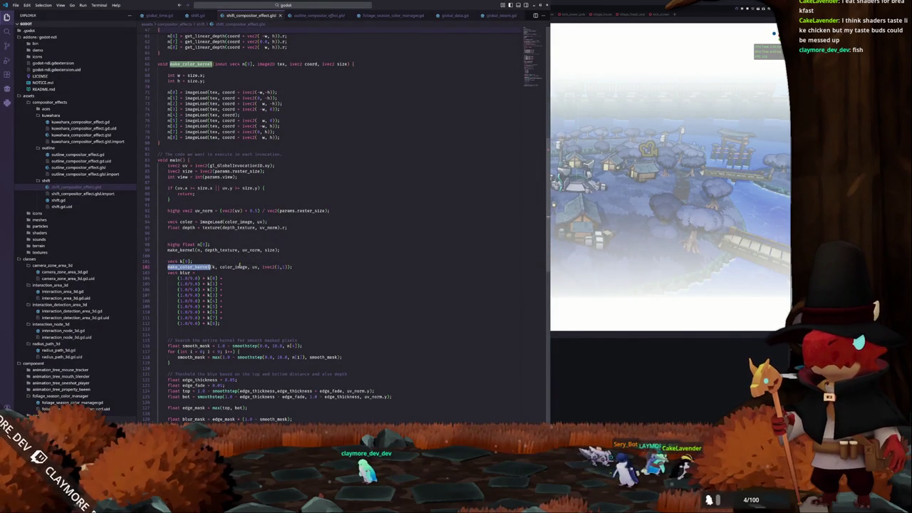
scroll(241, 266, up, 2)
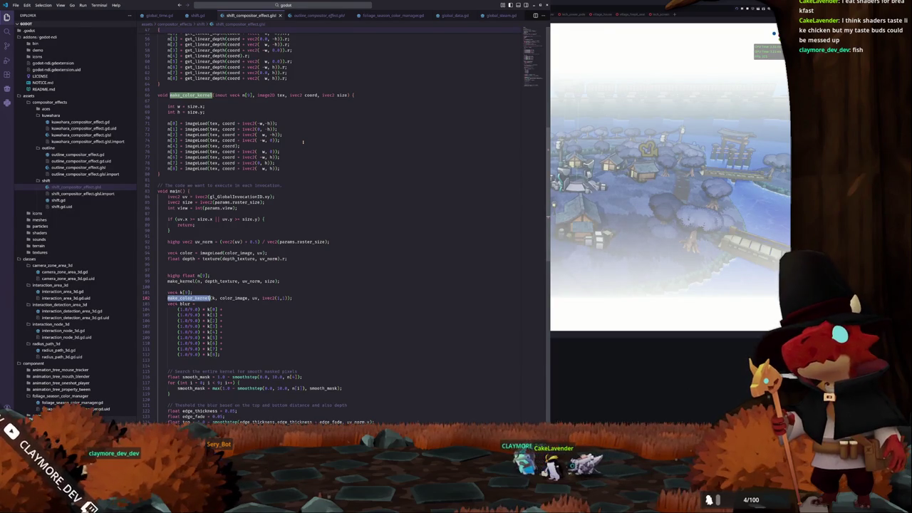
scroll(303, 142, up, 2)
click(214, 154)
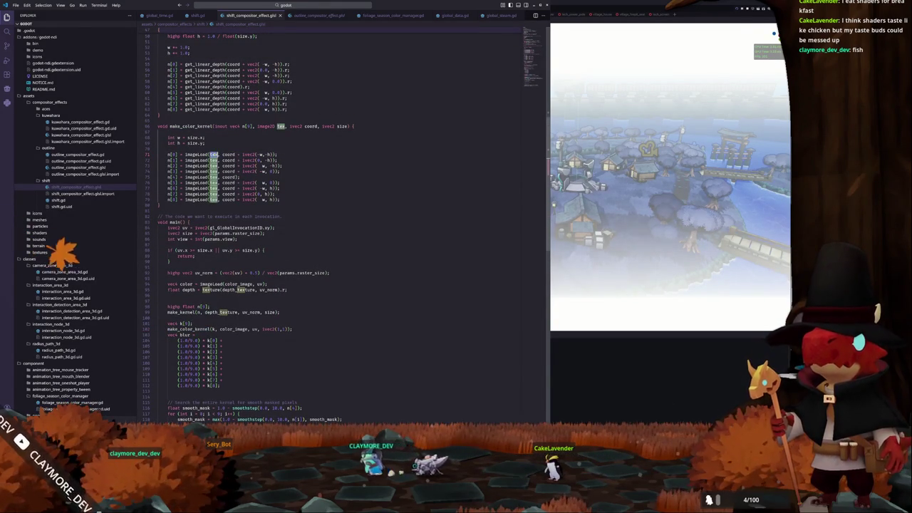
text(color_imag)
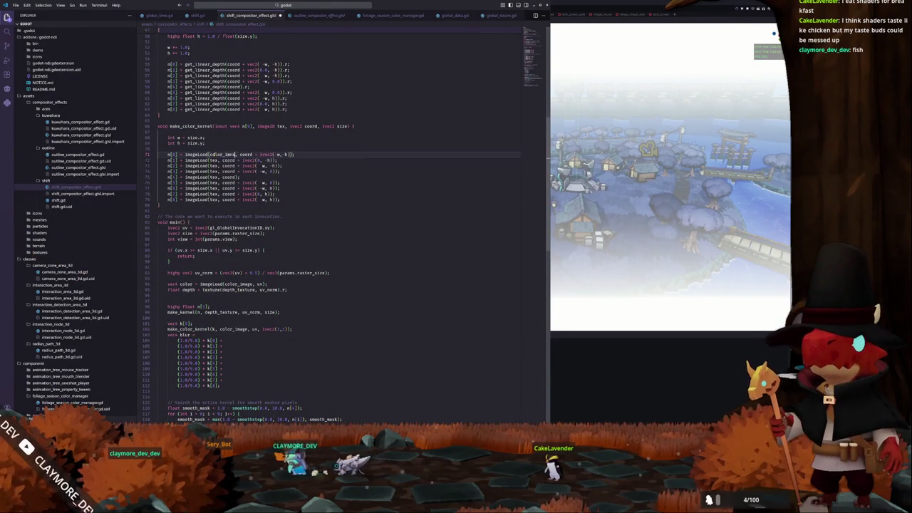
text(e)
- Replace tex with color_image in the remaining imageLoad lines 72–79, then return to Godot
key(Down)
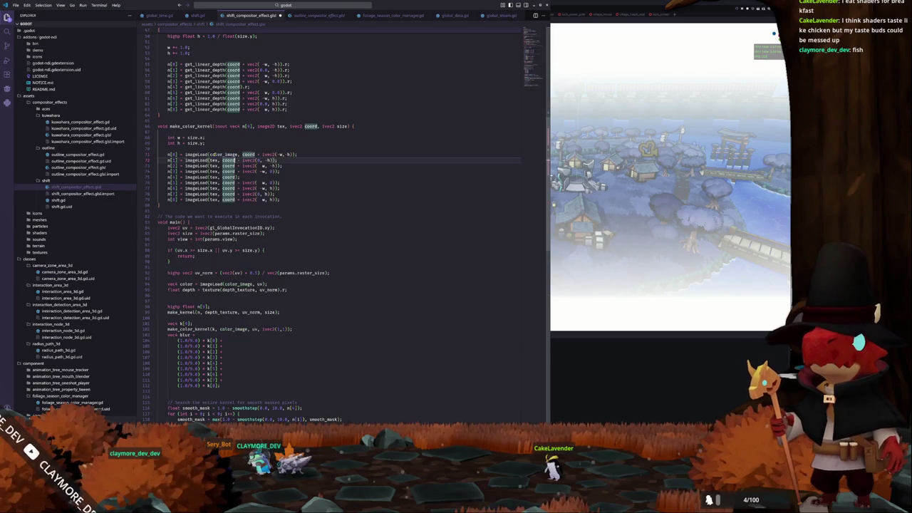
text(color_image)
key(Down)
text(color_image)
key(Down)
text(color_image)
key(Down)
text(color_image)
key(Down)
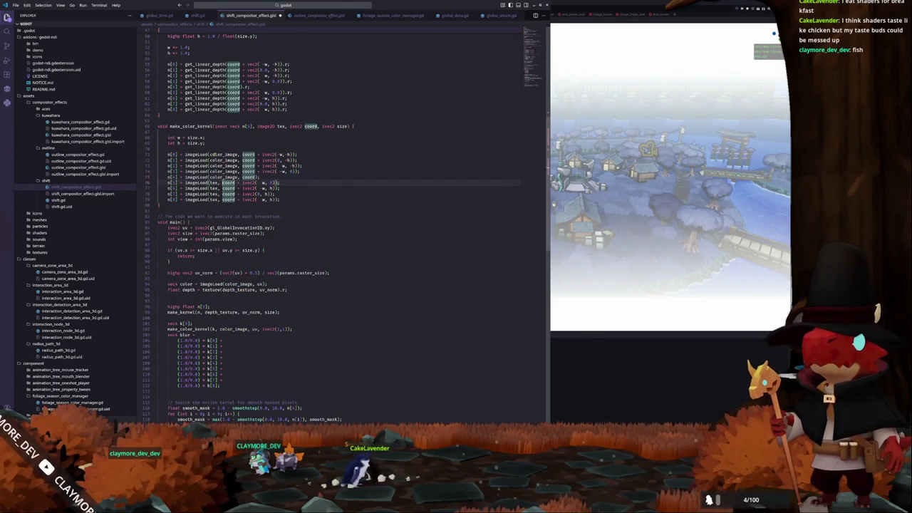
text(color_image)
key(Down)
text(color_image)
key(Down)
text(color_image)
key(Down)
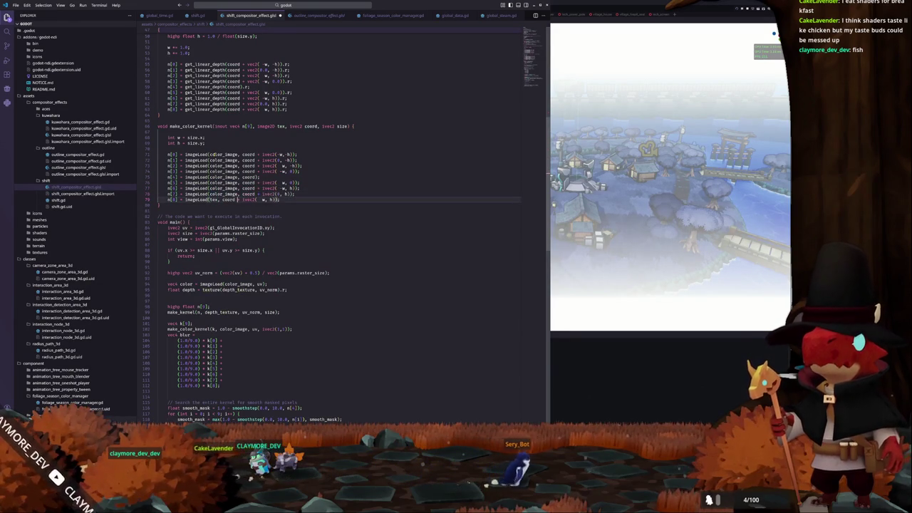
text(color_image)
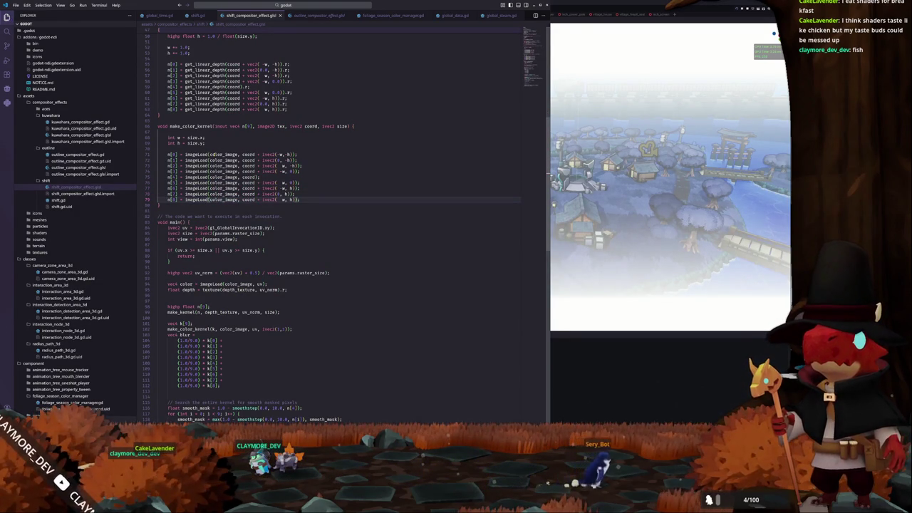
key(alt+Tab)
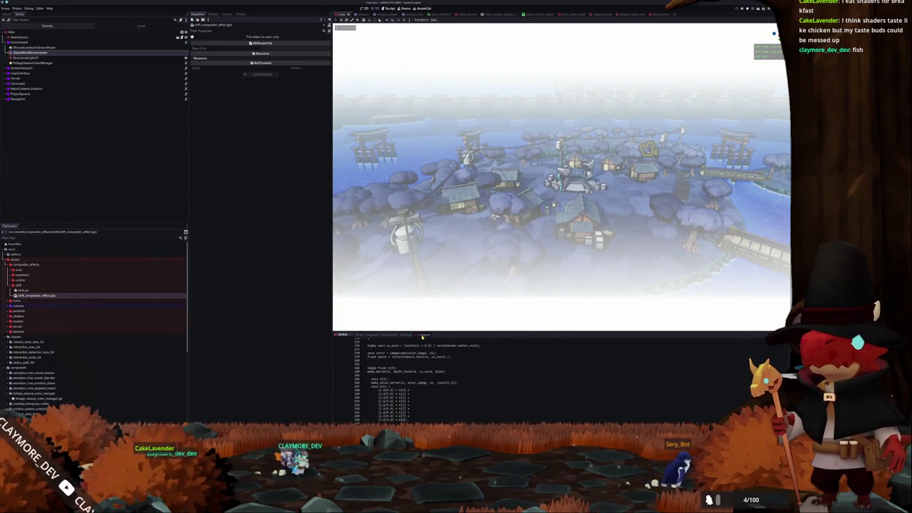
- Review the shader's compile errors and kernel code in Godot, then go back to the shader in VS Code
scroll(413, 368, up, 5)
scroll(404, 366, up, 20)
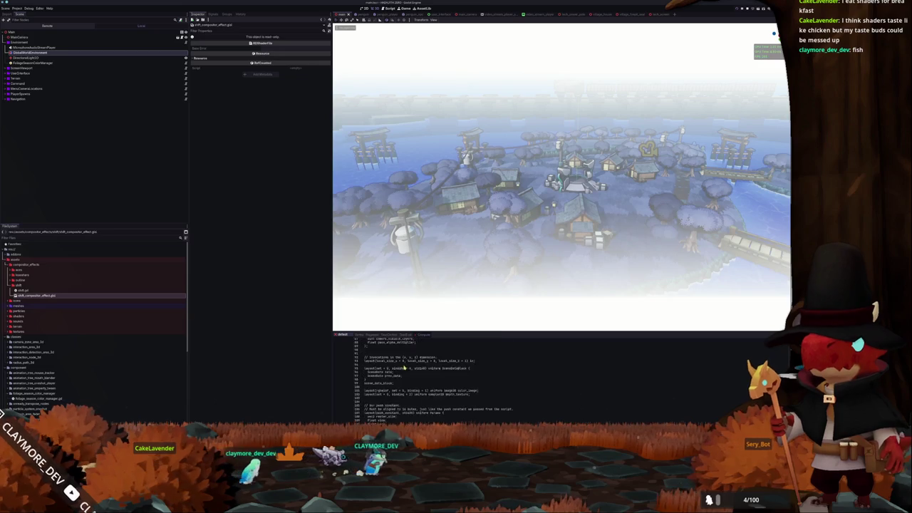
scroll(408, 366, up, 10)
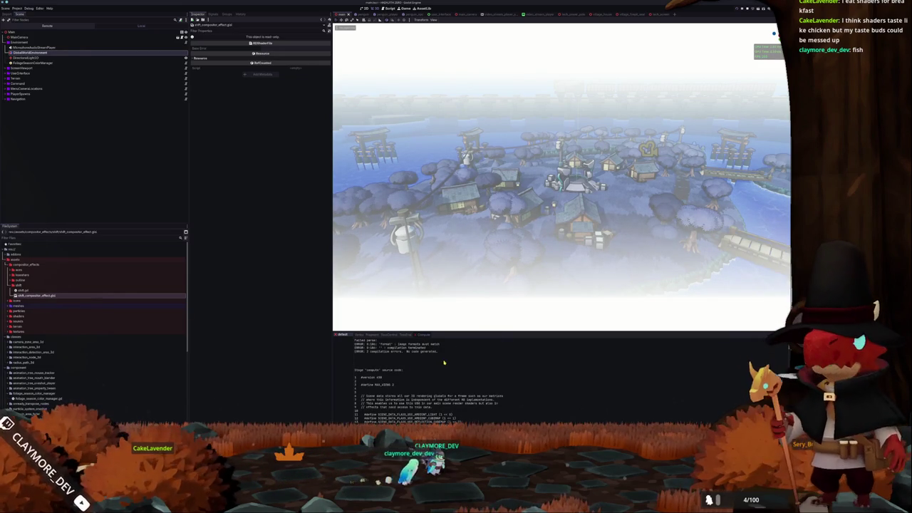
scroll(425, 359, down, 6)
scroll(421, 369, down, 20)
scroll(424, 377, down, 3)
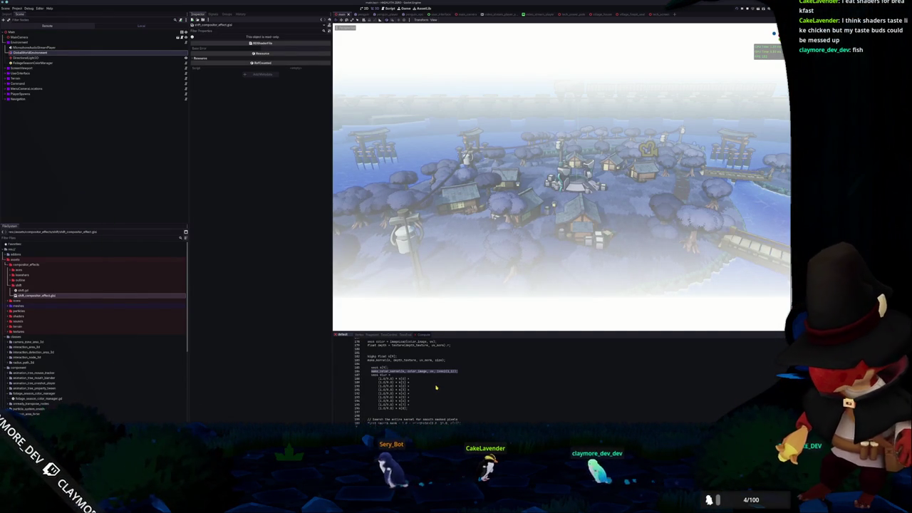
scroll(429, 386, up, 1)
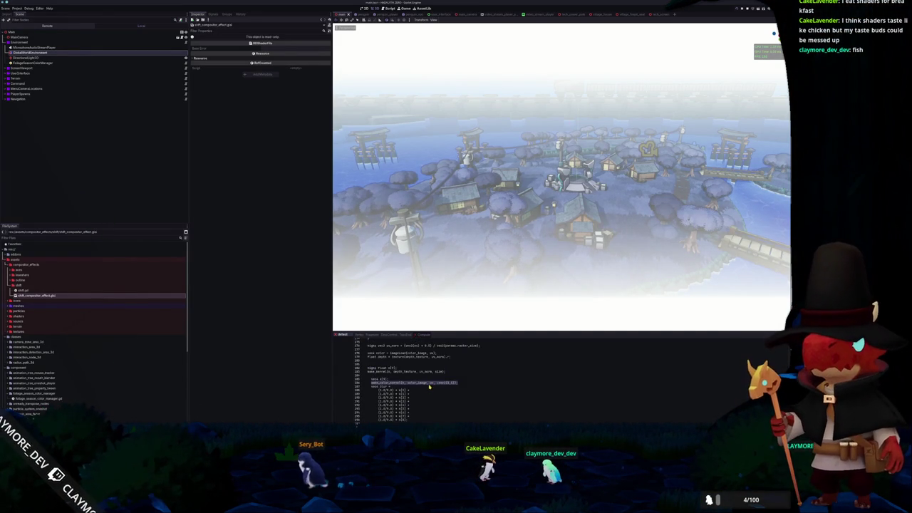
scroll(406, 386, up, 9)
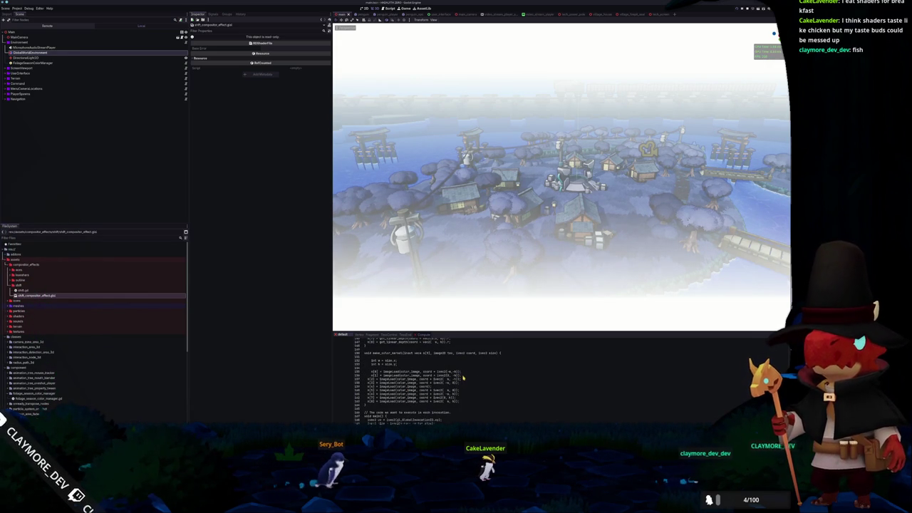
key(alt+Tab)
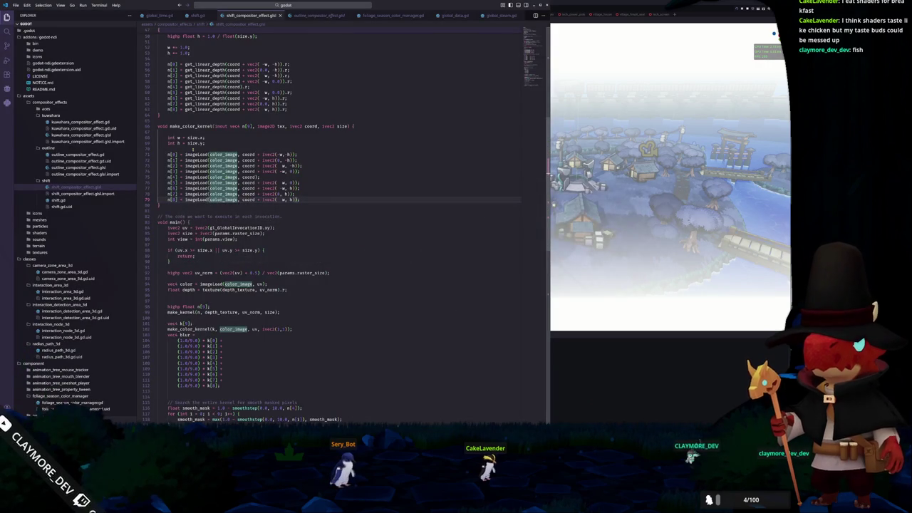
- Check line 71's k[0] imageLoad call and rename m[1] to k[1] on line 72
double_click(196, 153)
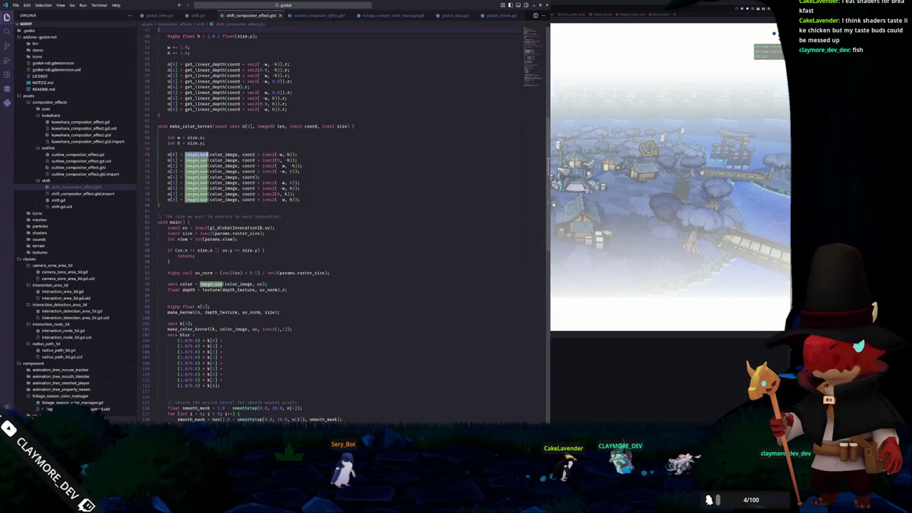
click(208, 154)
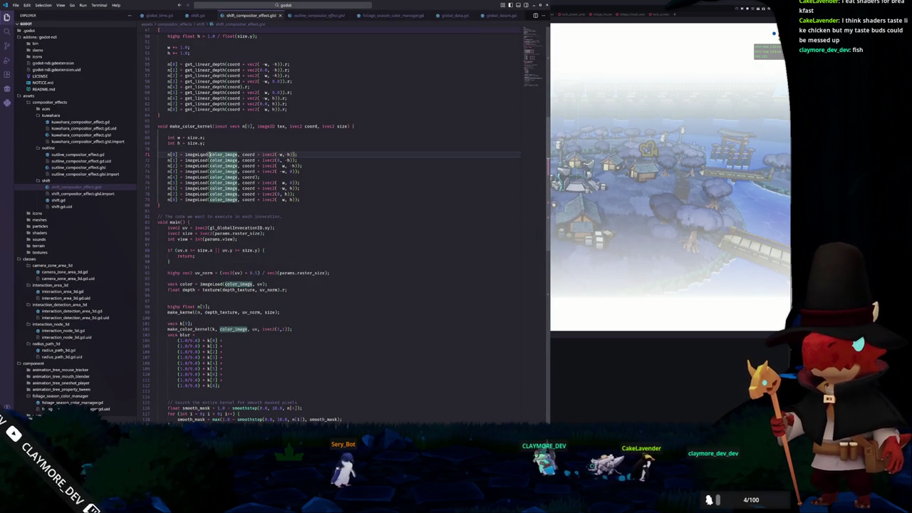
key(Home)
key(Up)
key(Up)
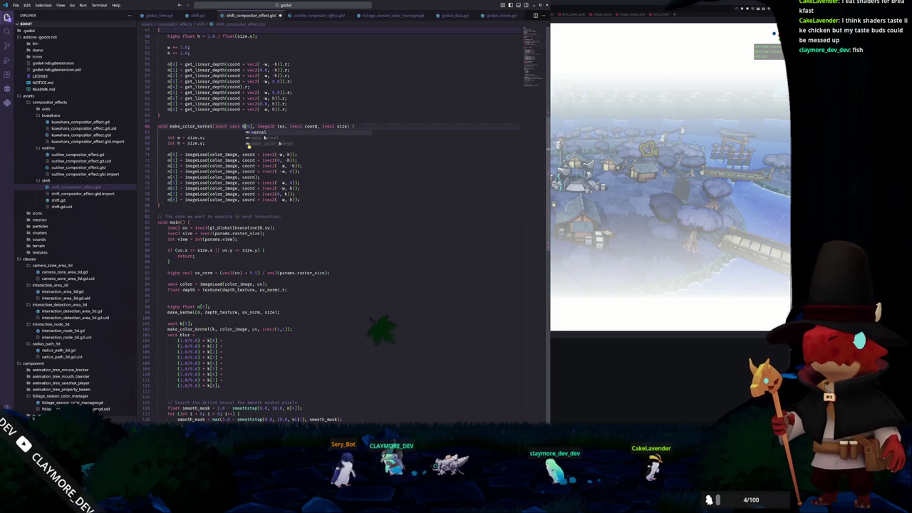
key(Down)
key(Down)
key(Down)
key(ctrl+Left)
key(ctrl+Left)
key(ctrl+Left)
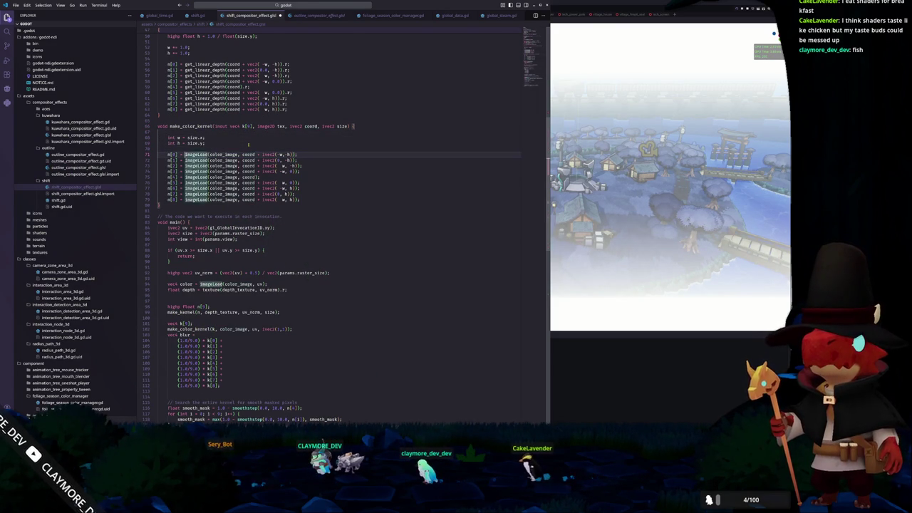
key(Down)
key(Home)
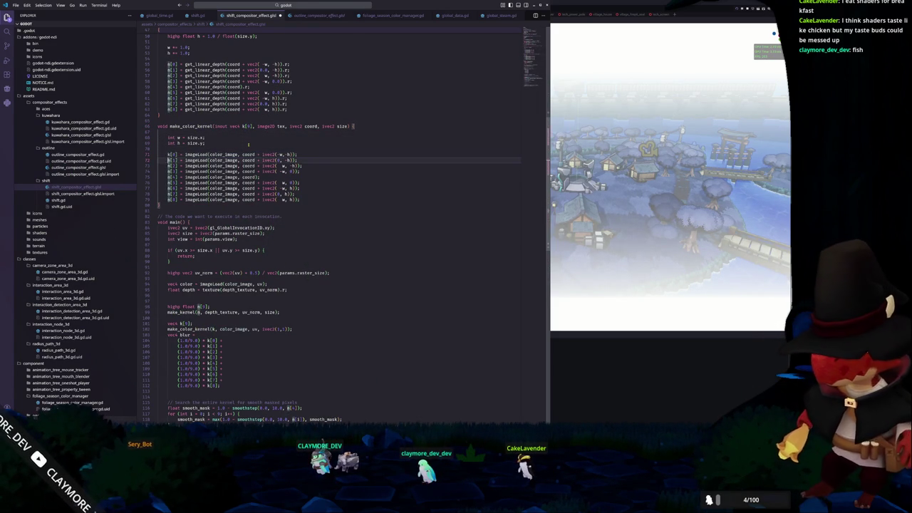
key(Delete)
text(k)
- Rename the following kernel rows' m entries to k, up to k[6]
key(Down)
key(Left)
key(Delete)
text(k)
key(Down)
key(Left)
key(Delete)
text(k)
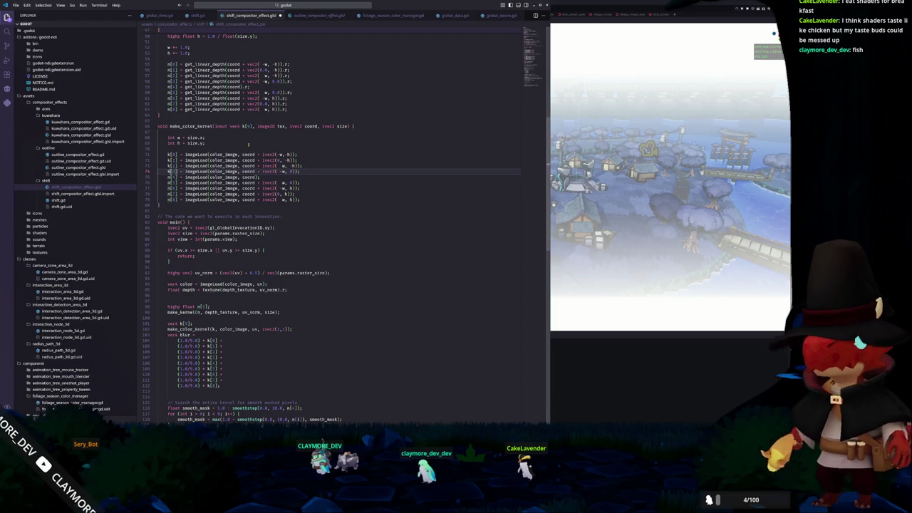
key(Down)
key(Left)
key(Down)
key(Left)
key(Delete)
text(k)
- Rename m[7] and m[8] on line 79 to k[7] and k[8], then switch to Godot
key(Down)
key(Left)
key(Delete)
text(k)
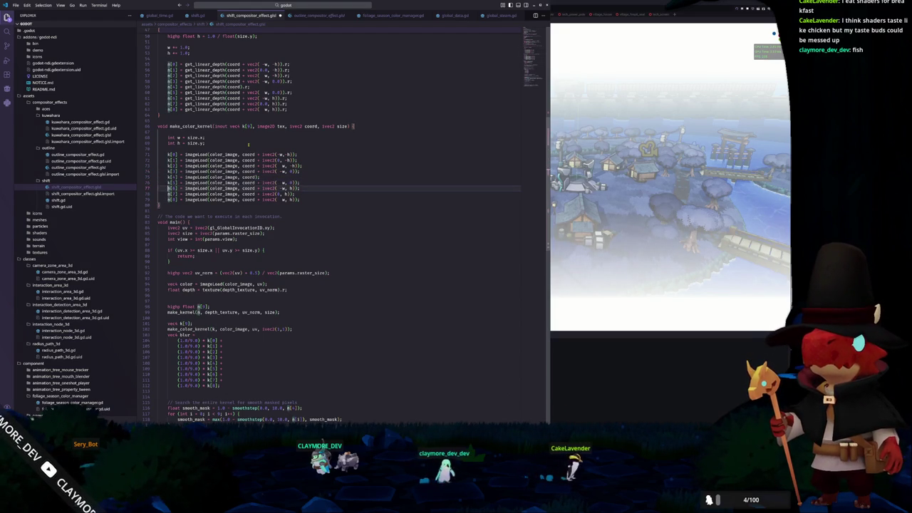
key(Down)
key(Left)
key(Delete)
text(k)
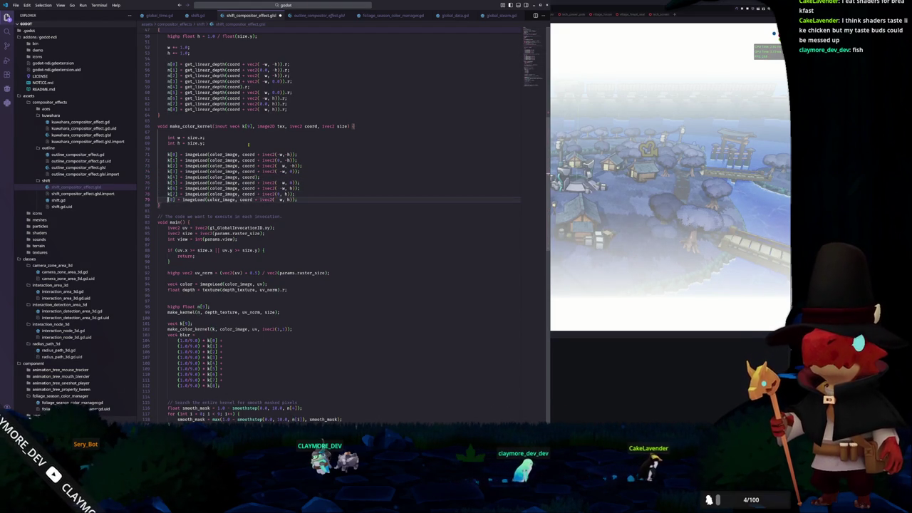
key(alt+Tab)
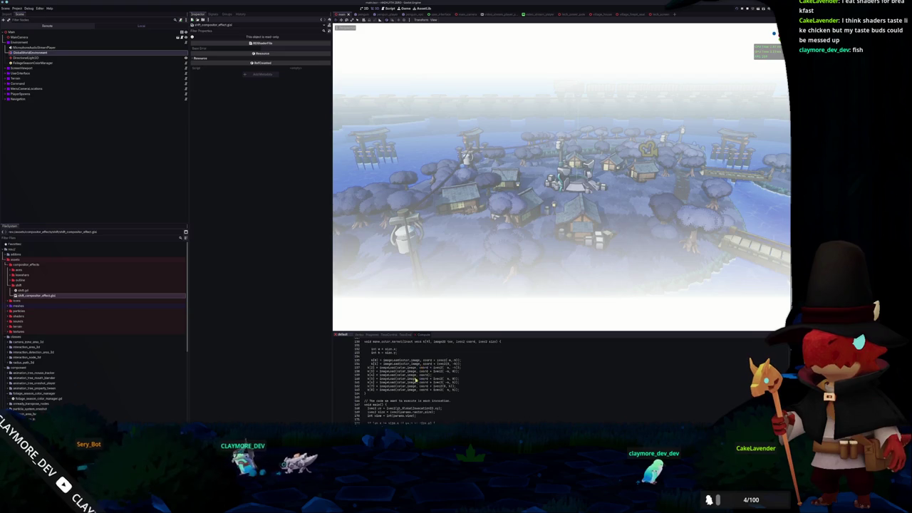
scroll(411, 395, down, 6)
scroll(411, 394, down, 12)
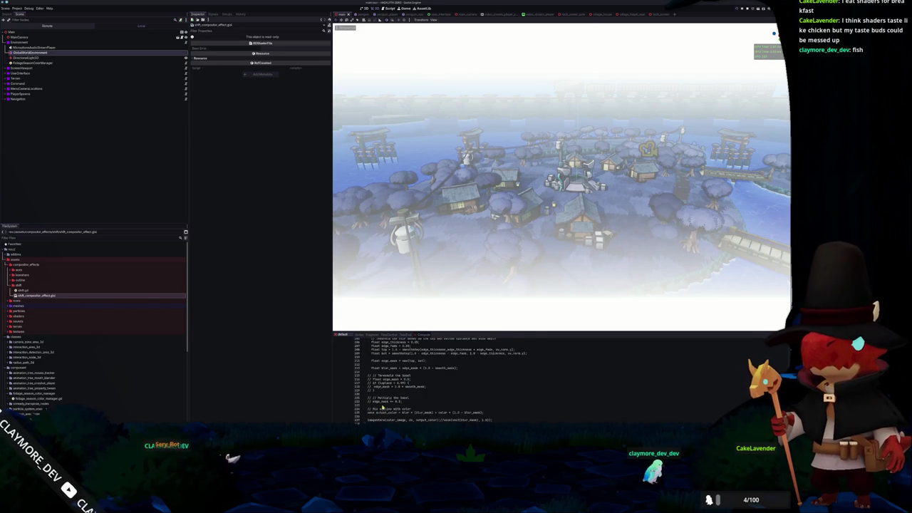
scroll(382, 408, up, 20)
scroll(388, 399, up, 20)
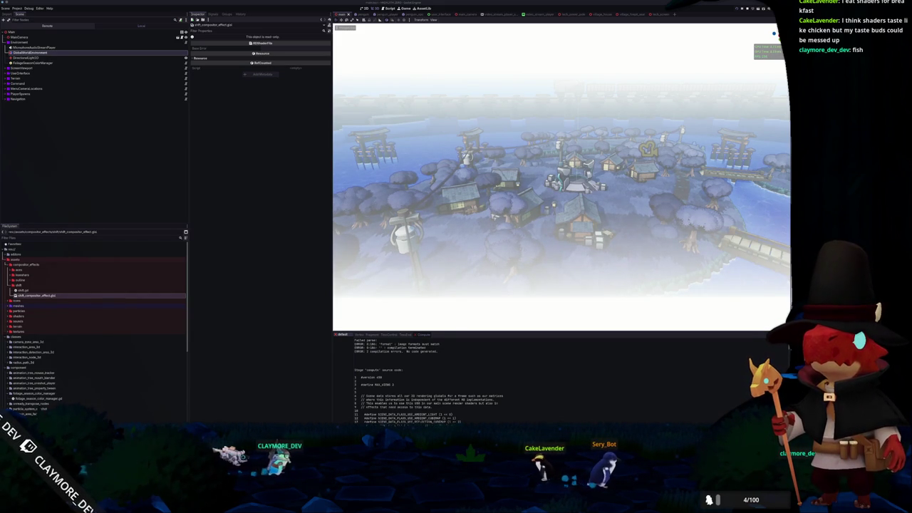
mouse_move(908, 163)
mouse_down()
mouse_move(649, 156)
mouse_move(568, 117)
mouse_up()
- Read down to the answer on passing a readonly image2D, close the page, and return to VS Code
scroll(551, 181, down, 2)
scroll(496, 218, up, 2)
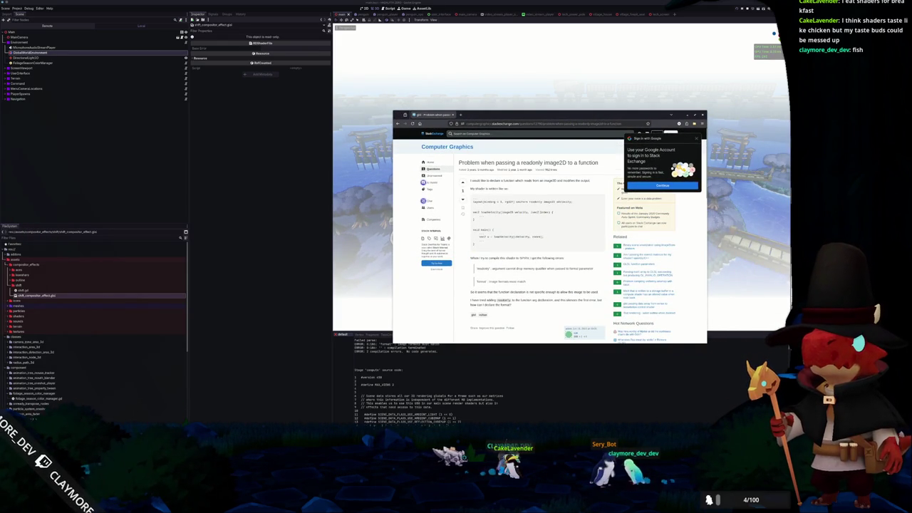
scroll(470, 245, down, 1)
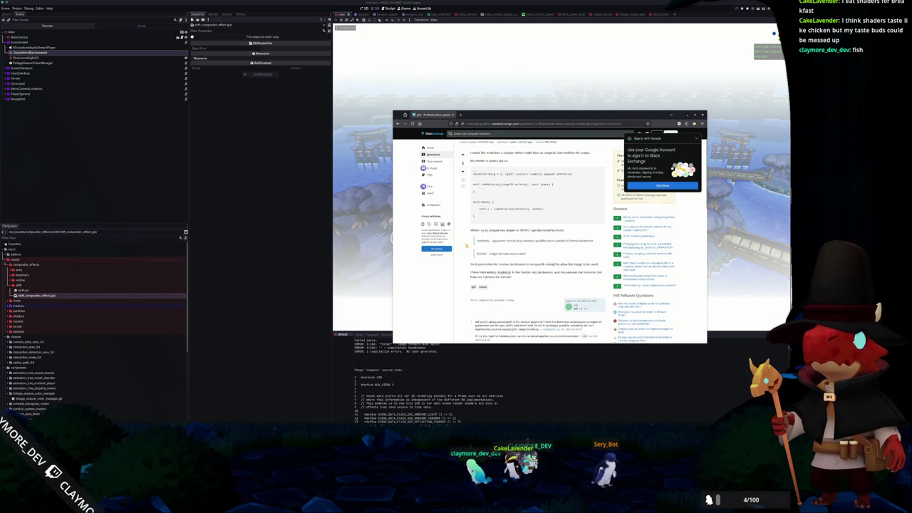
scroll(467, 245, down, 1)
scroll(466, 245, down, 2)
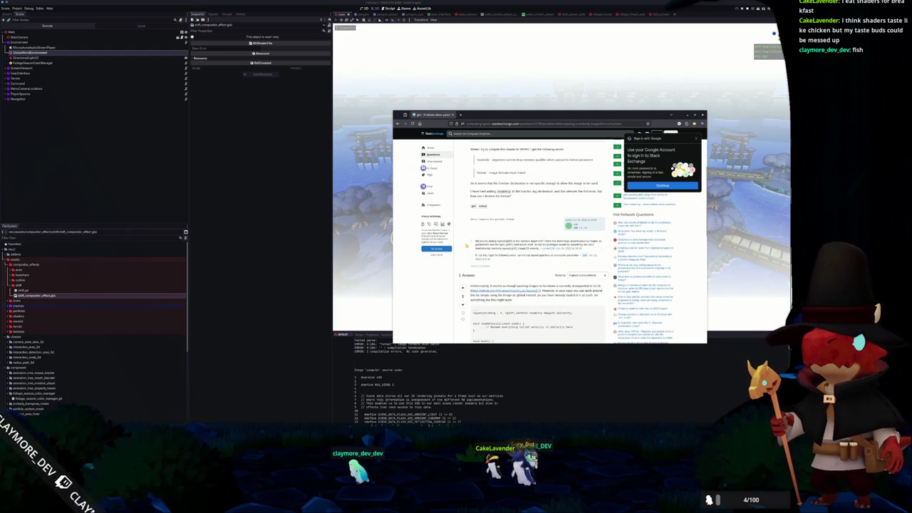
scroll(468, 245, down, 3)
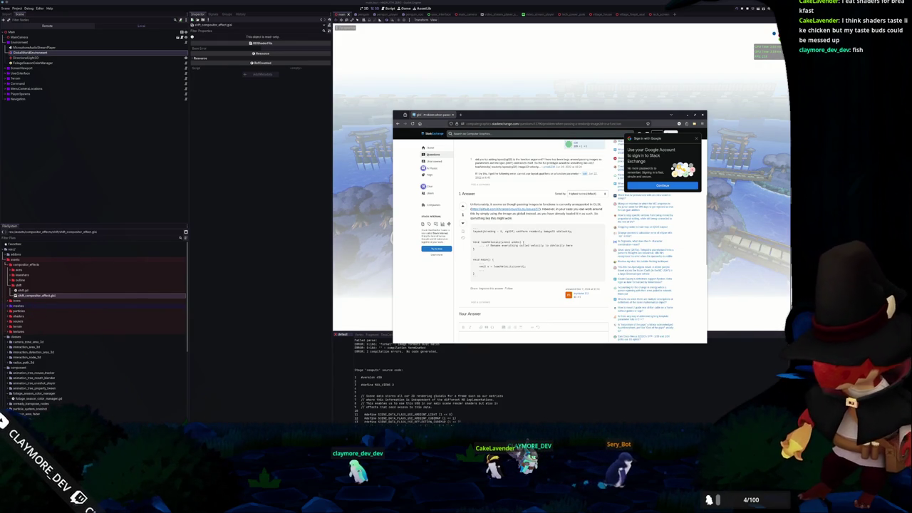
key(ctrl+w)
key(alt+Tab)
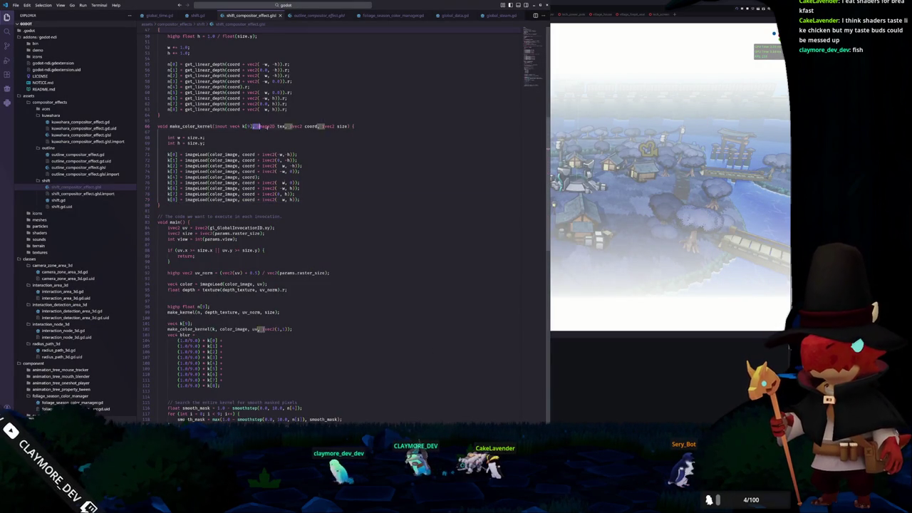
- Delete the image2D tex parameter from make_color_kernel's signature
drag(258, 126, 288, 126)
key(BackSpace)
click(255, 137)
- Change the call to make_color_kernel(k, uv, ivec2(1,1)), save, and select GlobalWorldEnvironment in Godot
scroll(229, 253, down, 3)
drag(213, 277, 245, 277)
text(k)
key(ctrl+s)
key(alt+Tab)
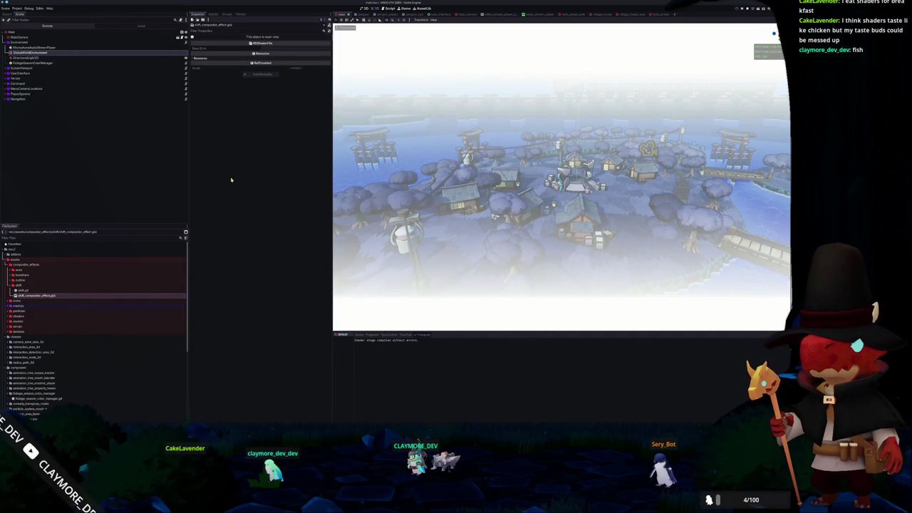
click(111, 54)
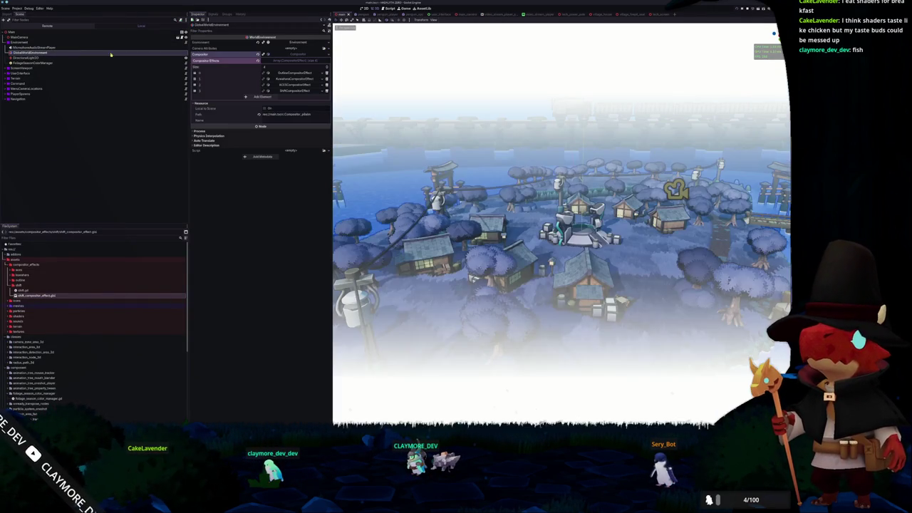
- Reassign ShiftCompositorEffect in compositor effect slot 3, then return to the shift shader code
click(322, 91)
click(300, 118)
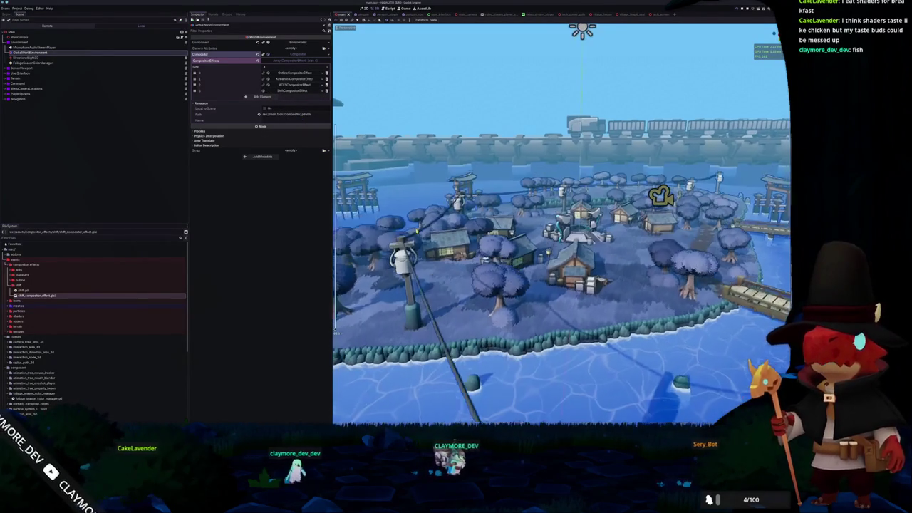
key(alt+Tab)
scroll(231, 123, down, 2)
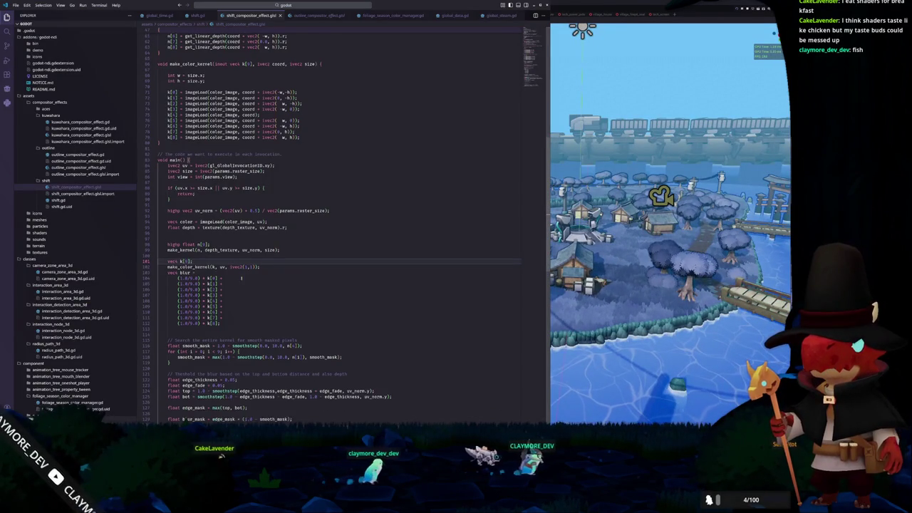
- Check the ivec2 size argument in main's make_color_kernel call, then put ShiftCompositorEffect in Godot's first effect slot
scroll(276, 272, down, 2)
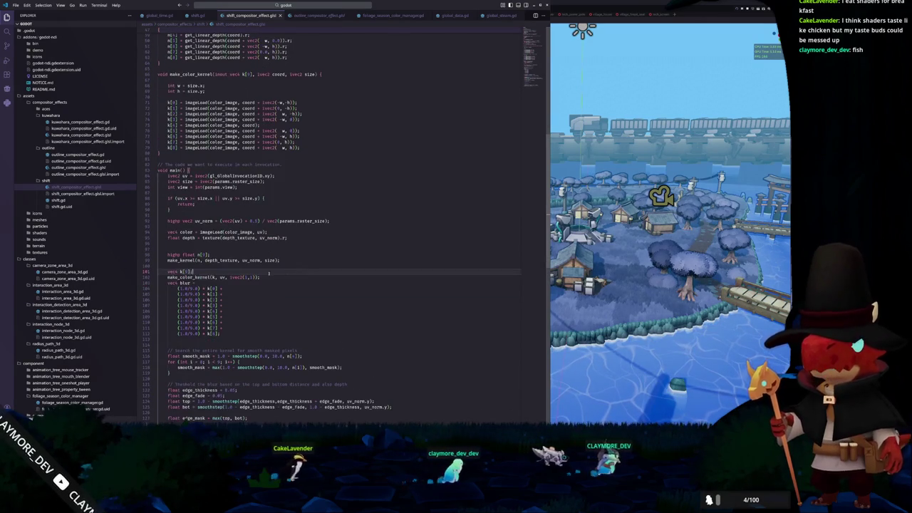
scroll(287, 260, down, 3)
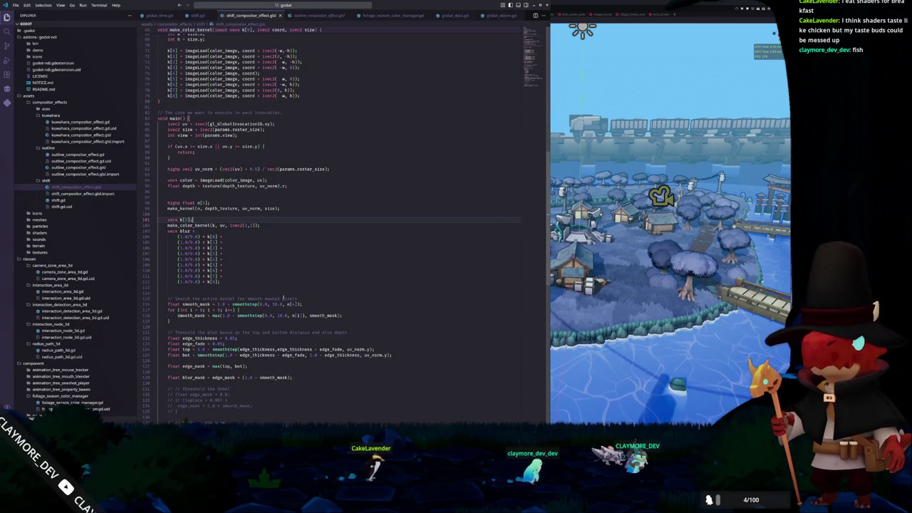
click(251, 225)
key(ctrl+d)
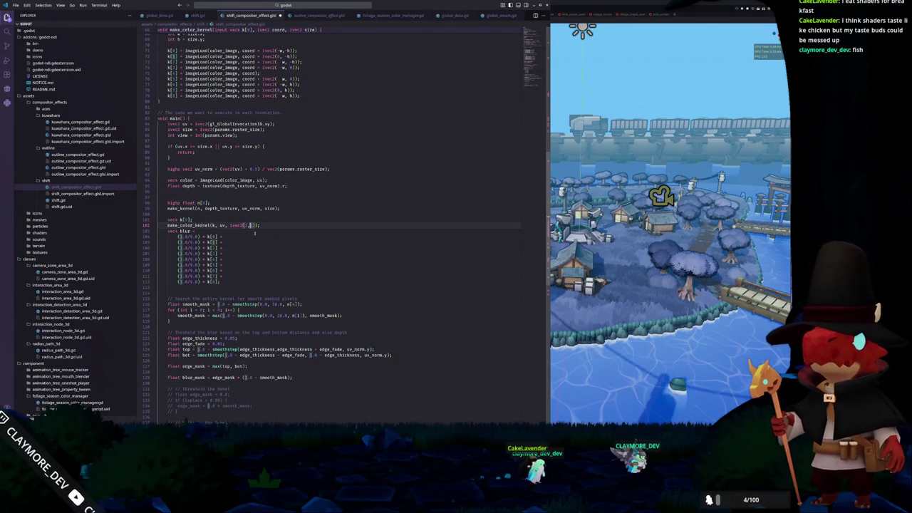
key(alt+Tab)
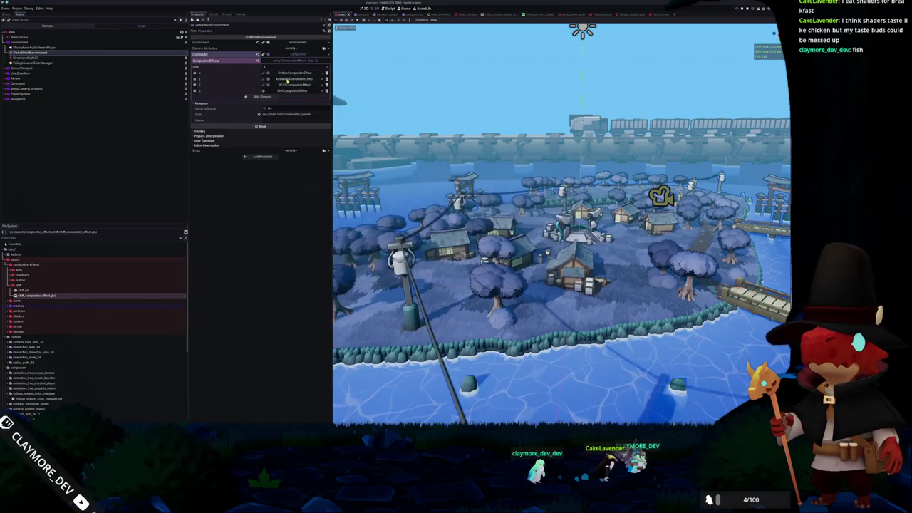
click(308, 117)
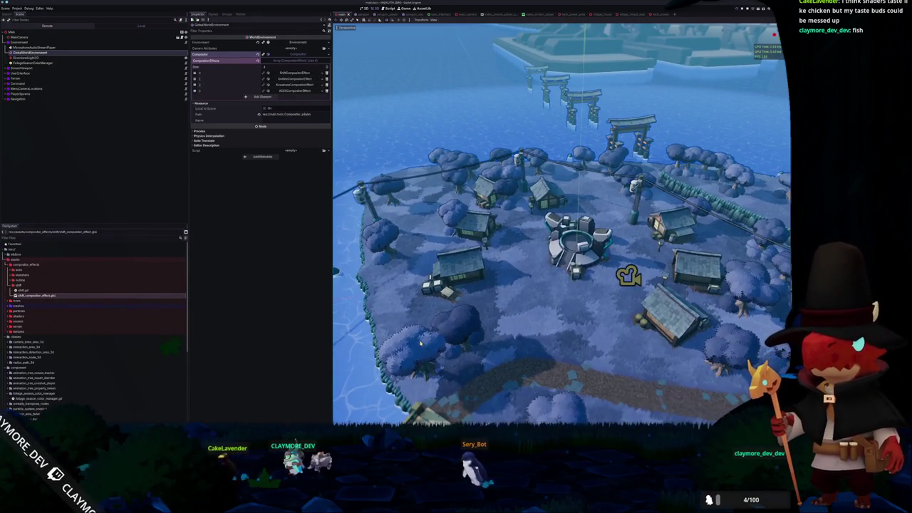
- Zoom the 3D viewport around the island to inspect the compositor effect
scroll(420, 351, up, 5)
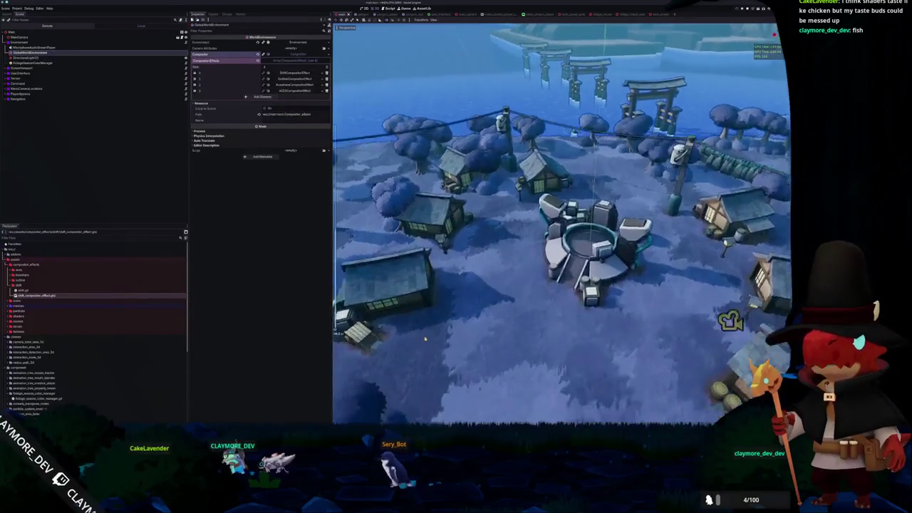
scroll(419, 312, down, 3)
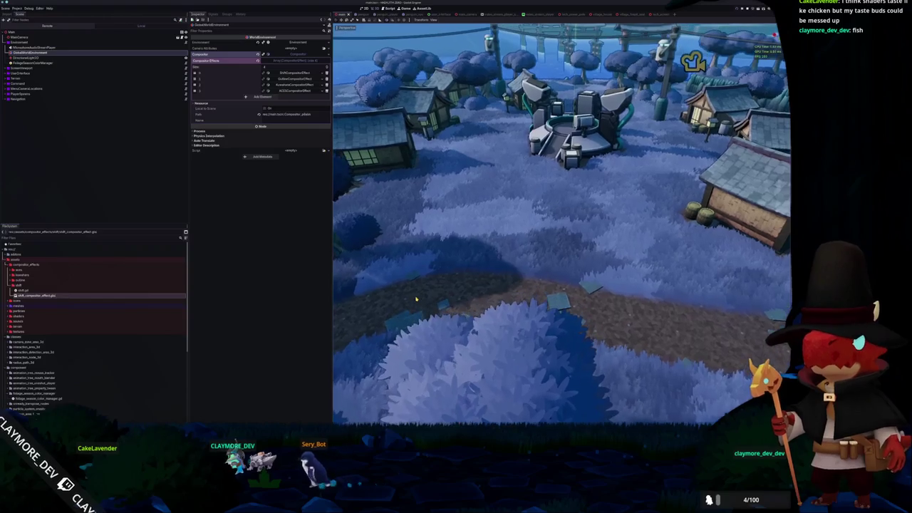
scroll(513, 369, down, 5)
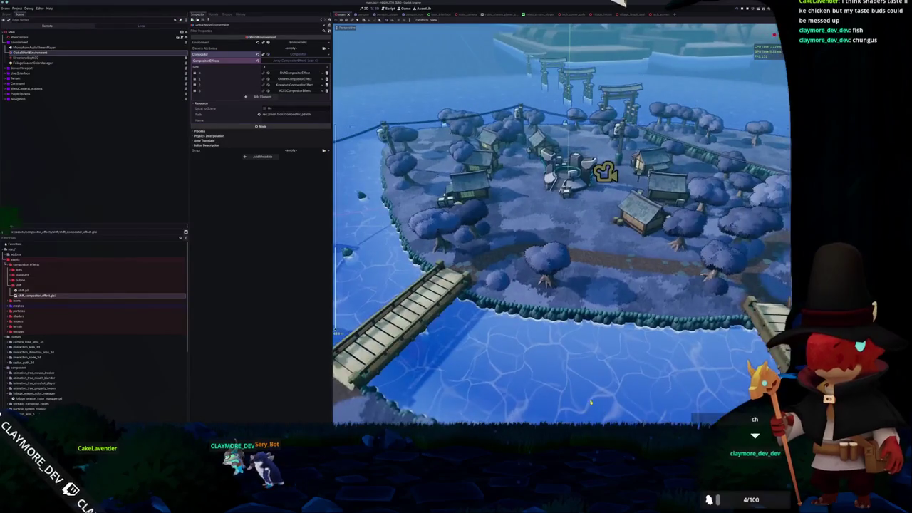
scroll(584, 396, down, 3)
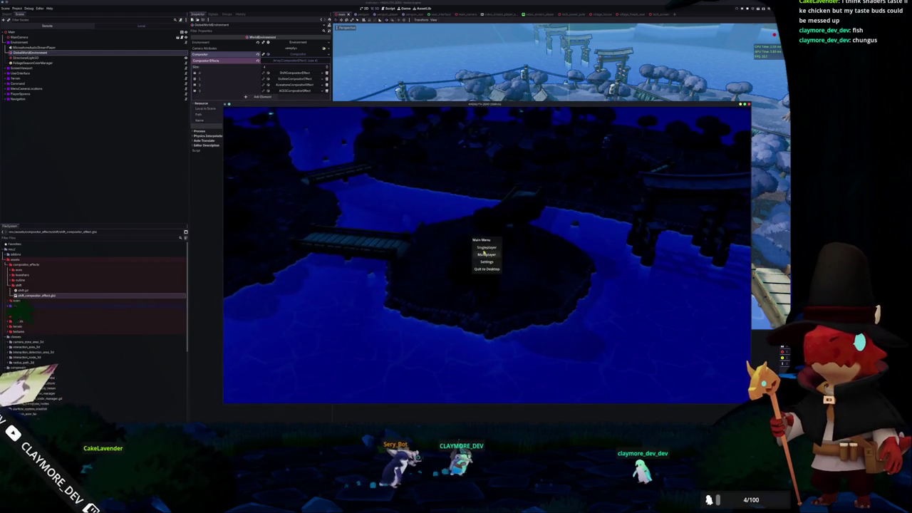
- Start a Singleplayer game to view the night-time village, then switch to global_time.gd in VS Code
click(484, 248)
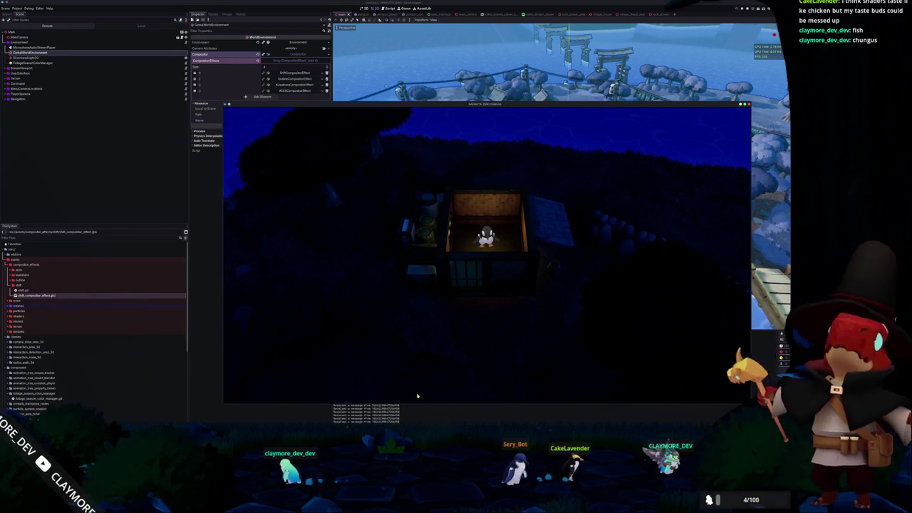
key(alt+Tab)
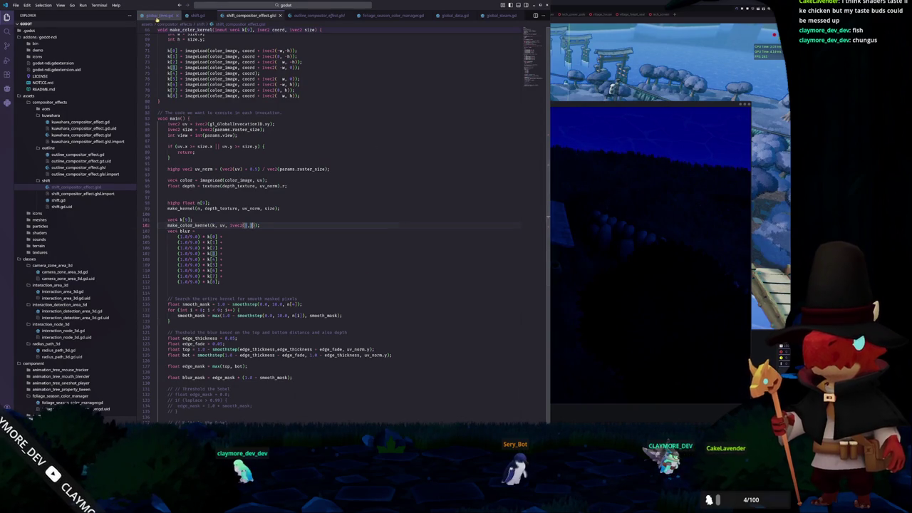
key(ctrl+Tab)
- Change the epoch_time offset on line 45 to + 10.0 * 60.0, then bring the running game forward
click(283, 174)
click(318, 163)
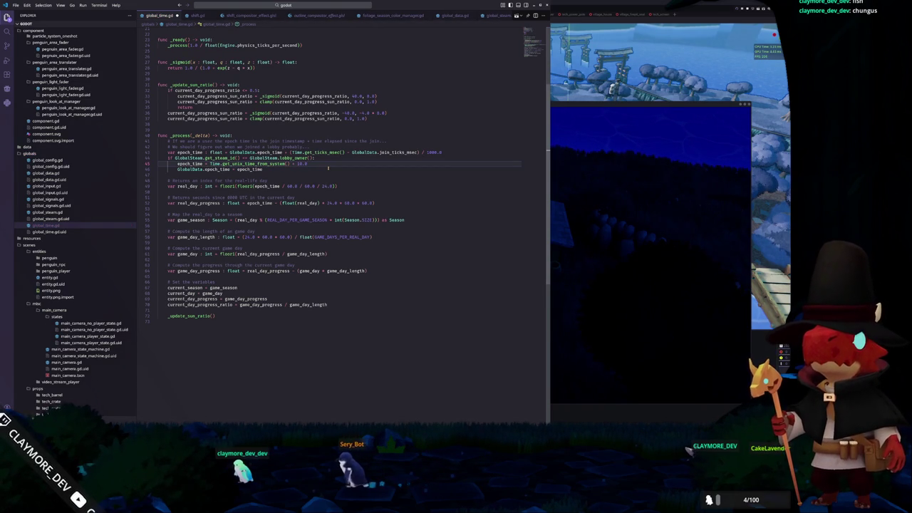
text( * 60.0)
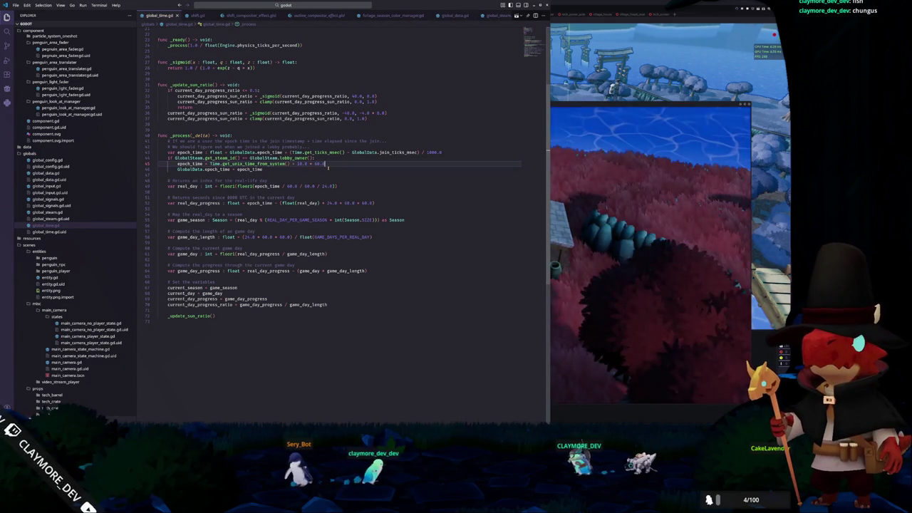
click(574, 290)
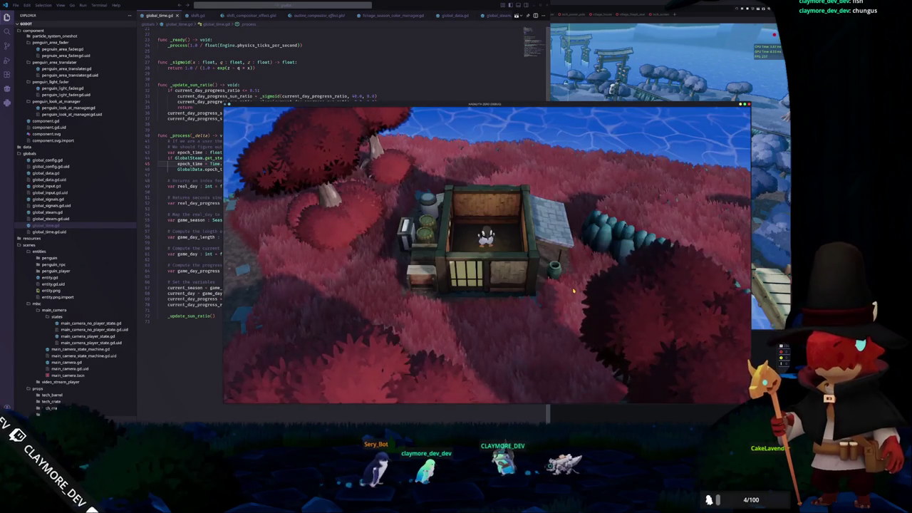
- Walk the penguin out of its house and zoom the camera to check the tilt-shift blur
key(s)
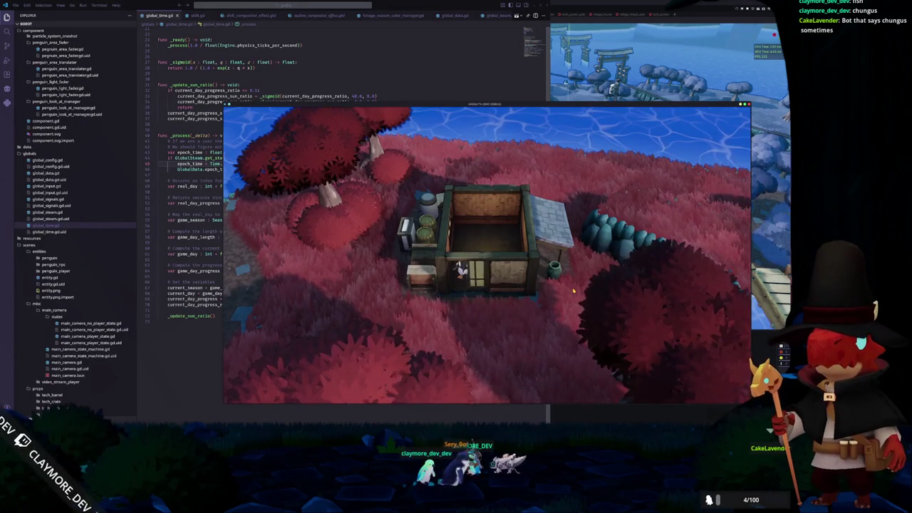
key(s)
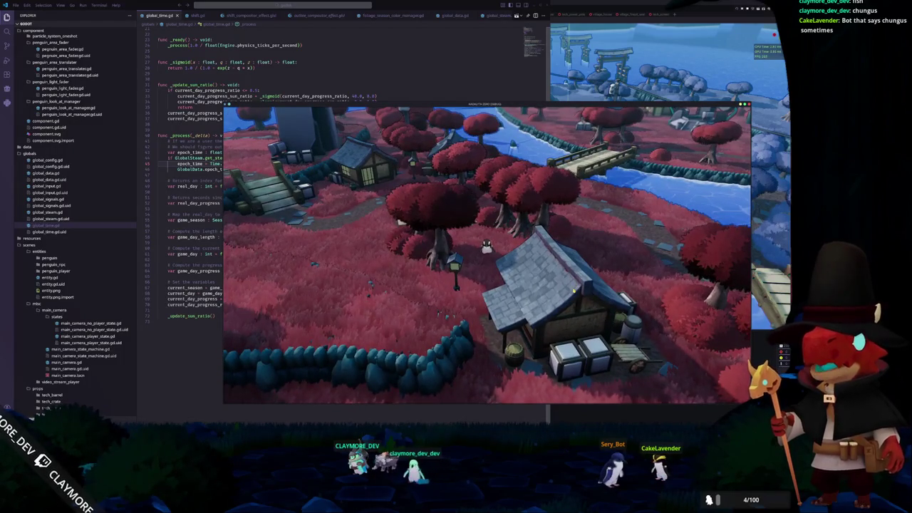
scroll(574, 289, up, 5)
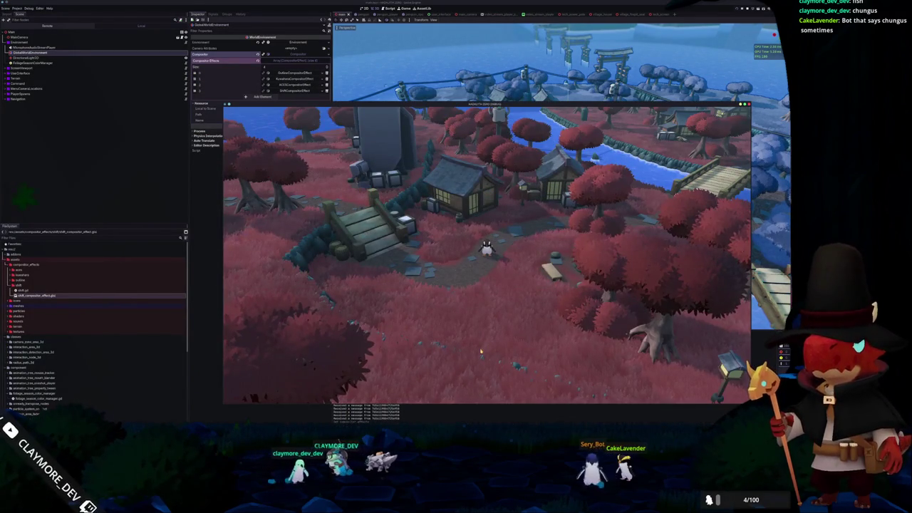
- Stop the running game and expand, then collapse, the ShiftCompositorEffect properties in the Inspector
key(F8)
click(293, 91)
click(293, 91)
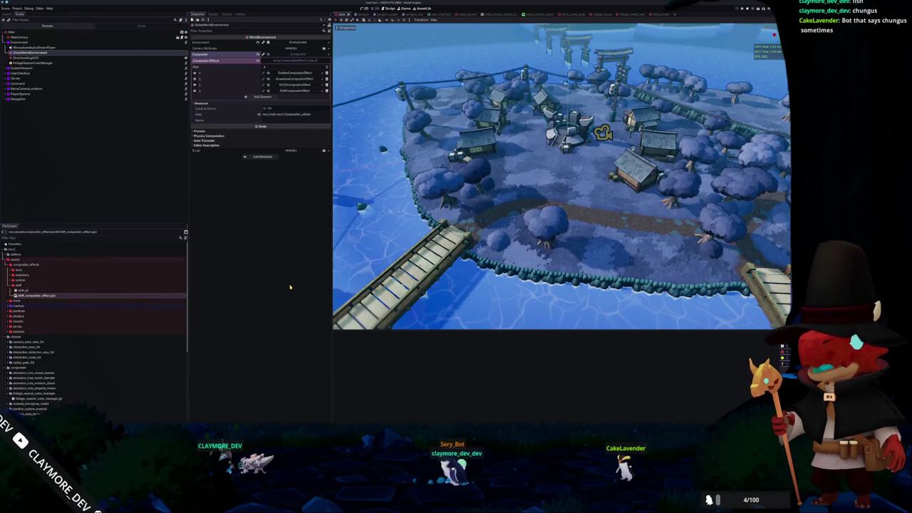
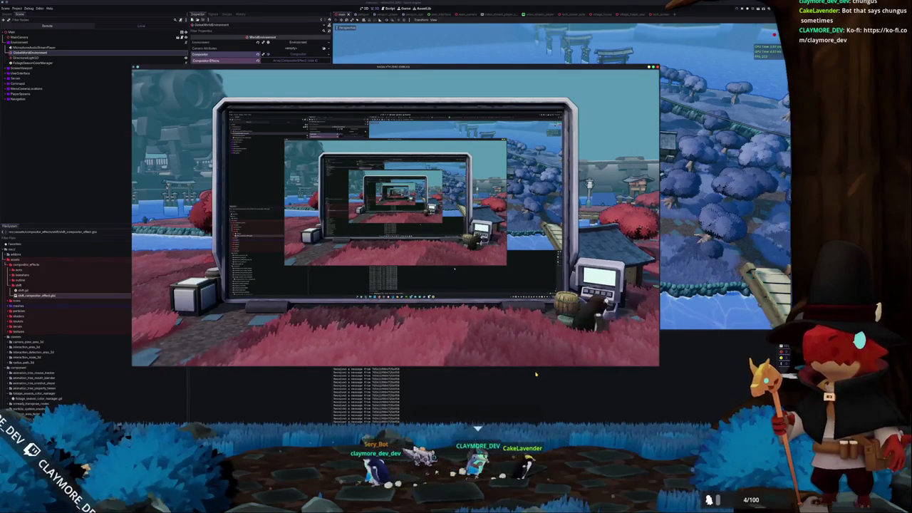
- Zoom the game camera out over the village, walk the penguin right and left, then bring up global_time.gd
key(Escape)
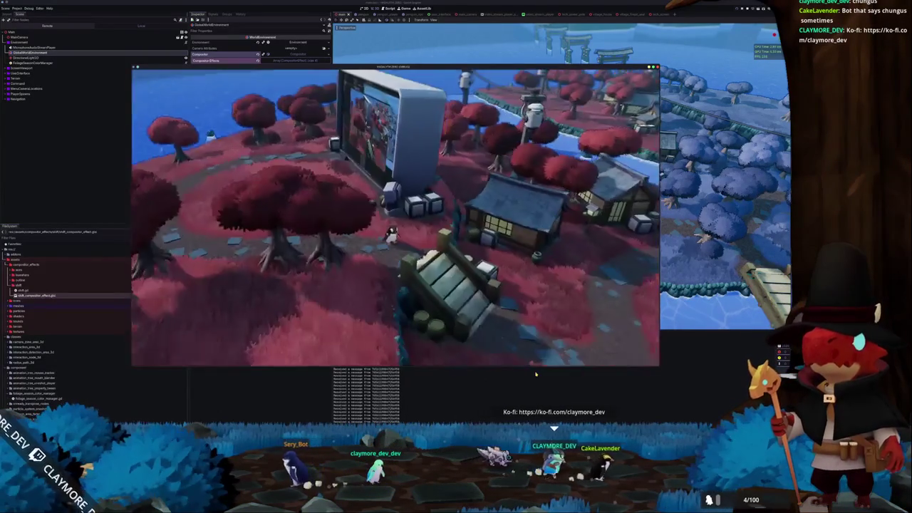
key(d)
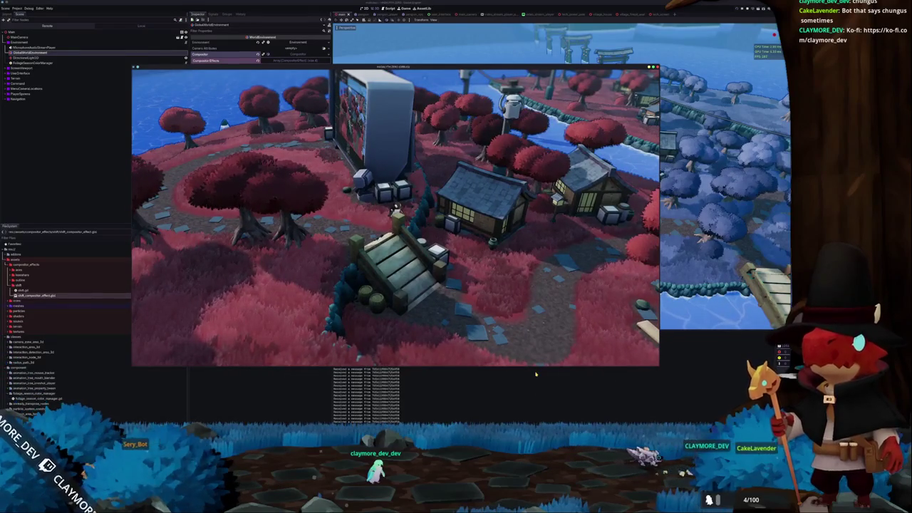
key(a)
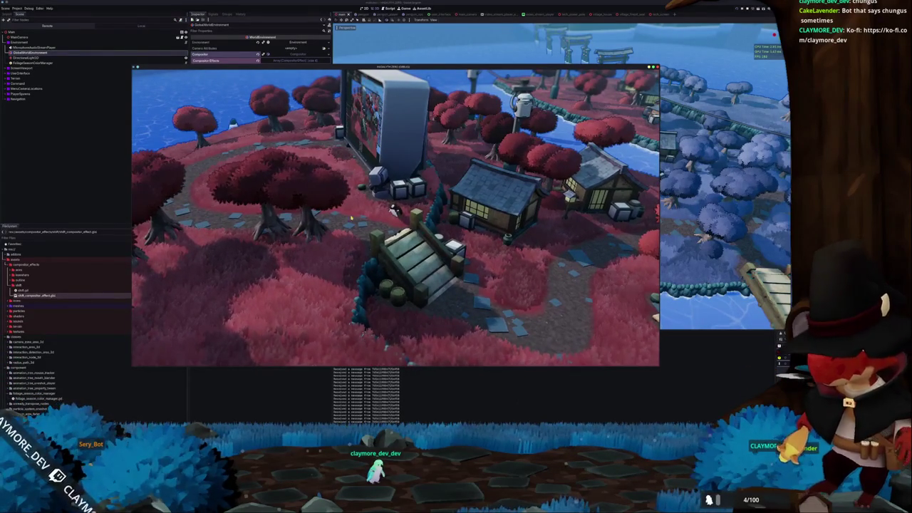
key(alt+Tab)
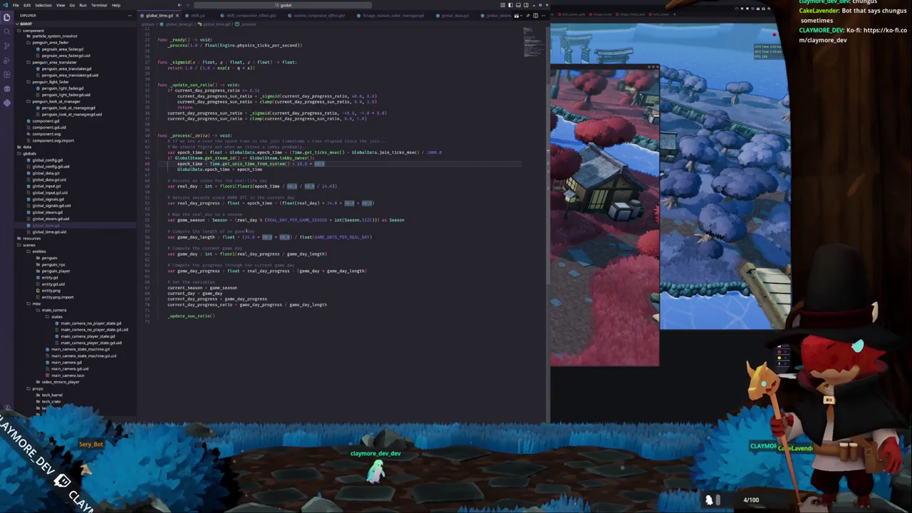
- Open shift_compositor_effect.glsl at the make_color_kernel and vec4 blur lines
click(250, 15)
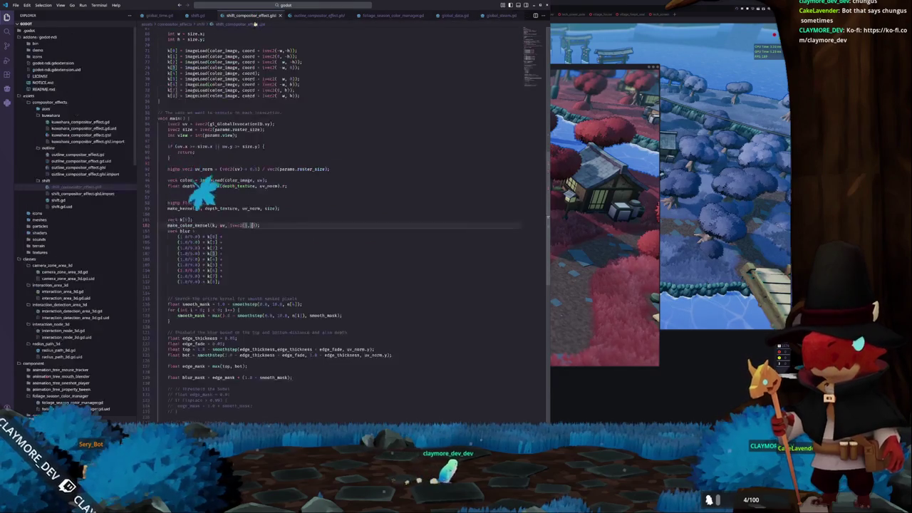
scroll(270, 194, up, 2)
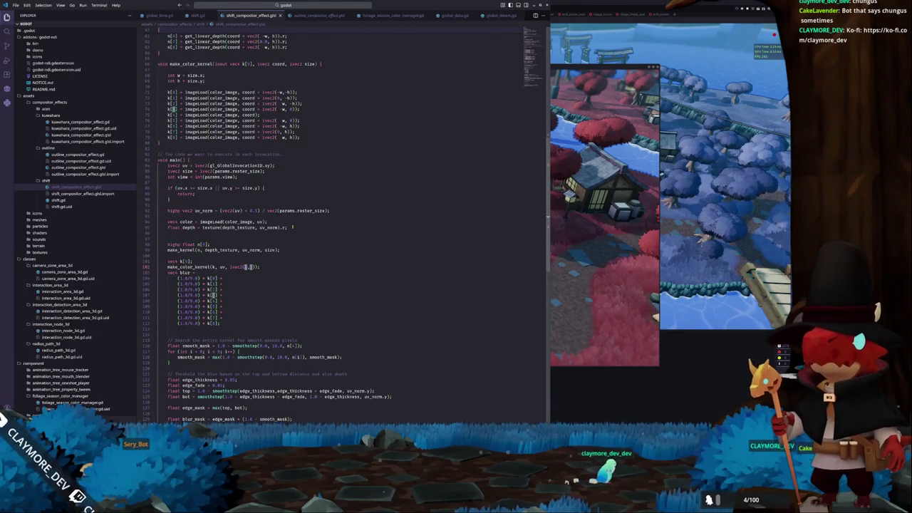
key(Down)
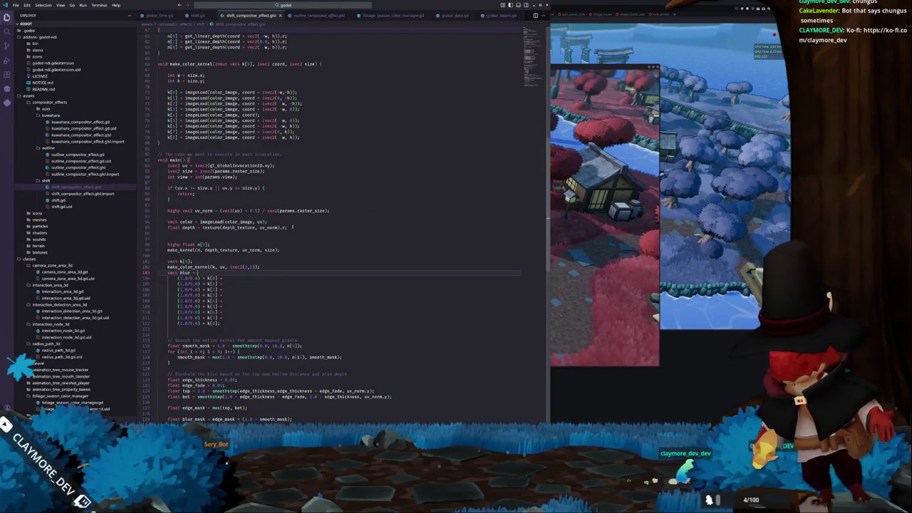
key(Up)
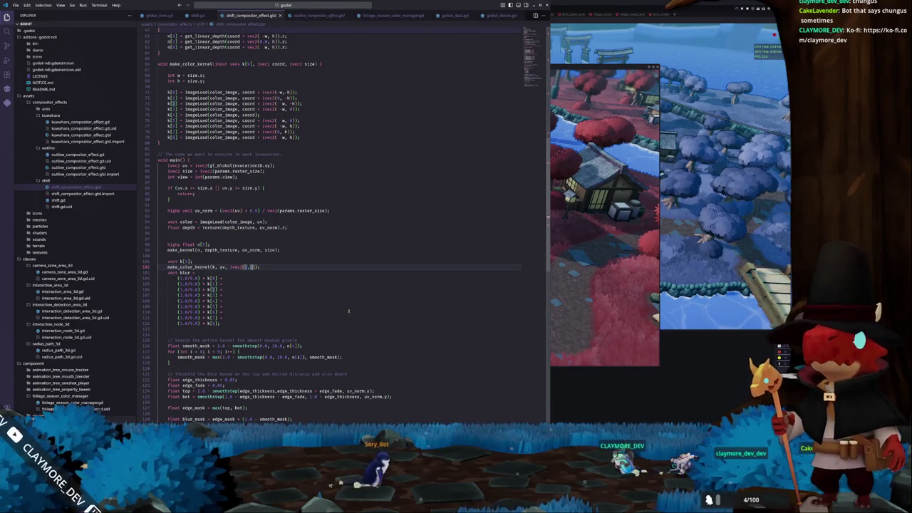
- Start a Singleplayer game in the running build, then return to the shader code
key(alt+Tab)
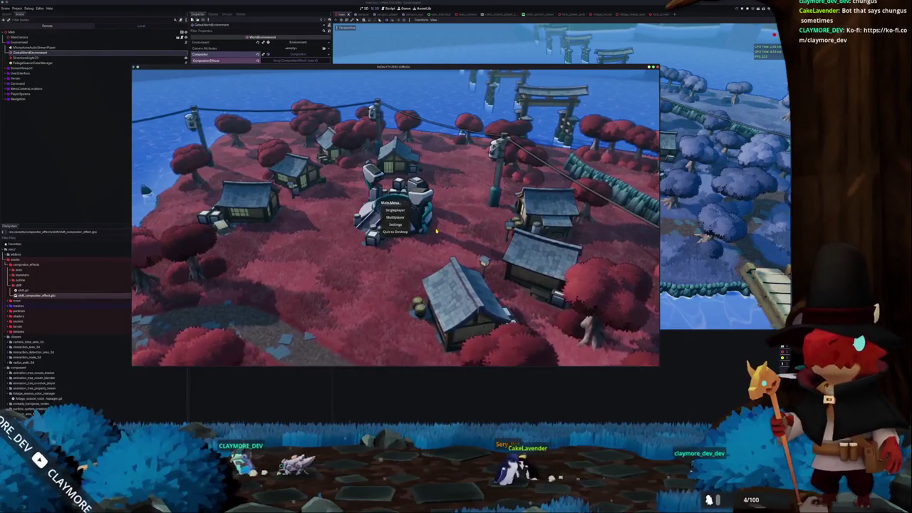
click(395, 210)
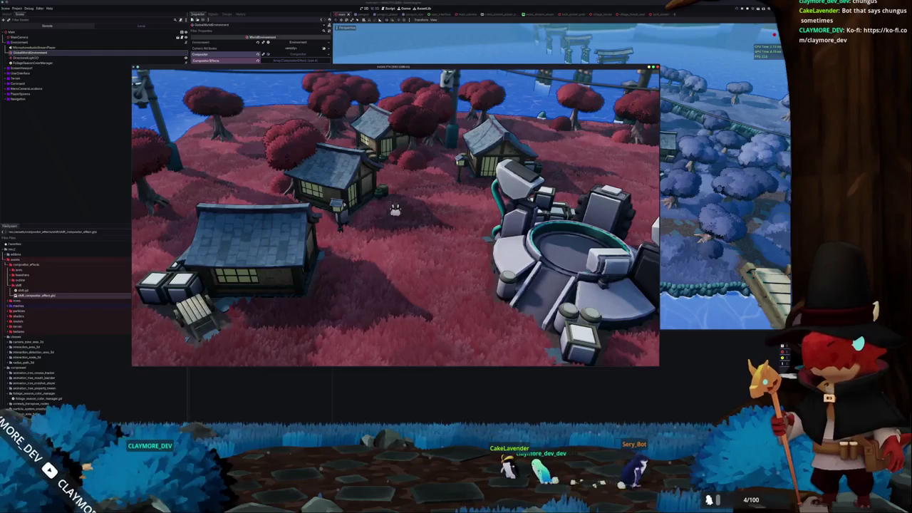
key(alt+Tab)
- Select the 10.0 smoothstep threshold on line 116 in the smooth-mask section
key(Up)
key(Up)
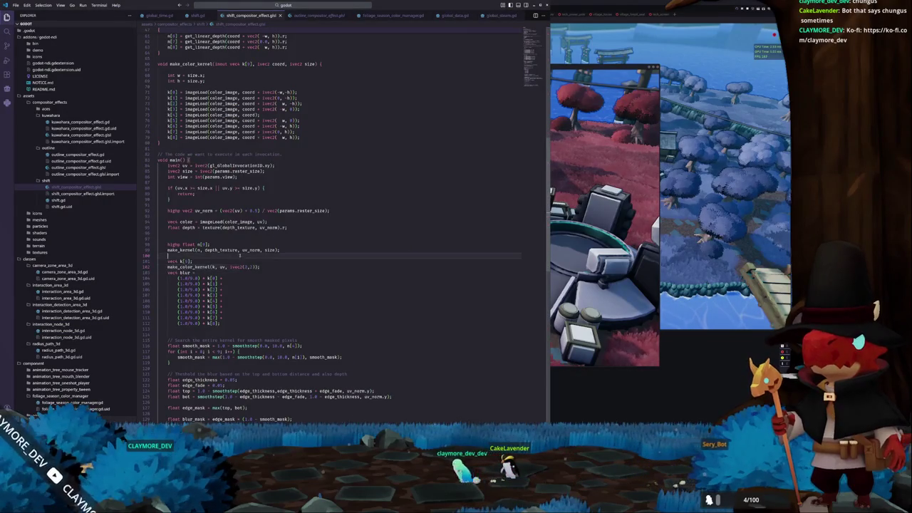
scroll(269, 237, down, 5)
double_click(276, 241)
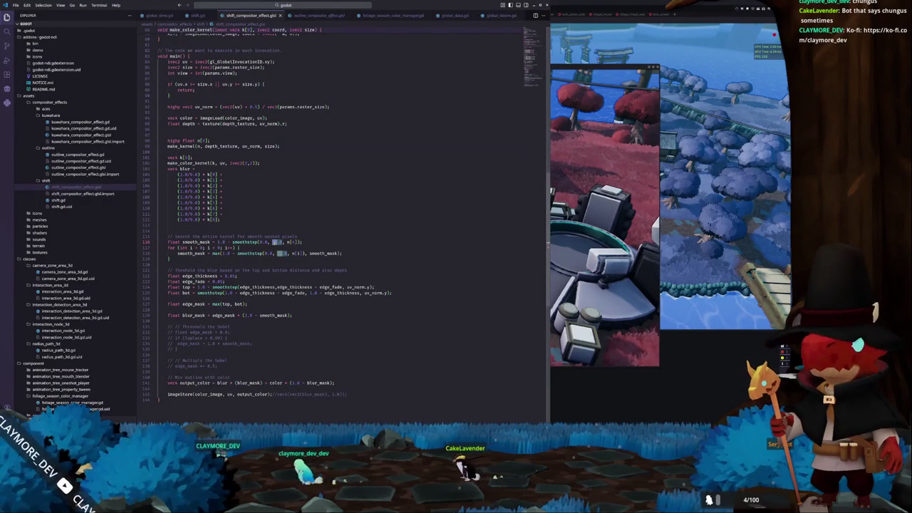
key(Down)
key(Down)
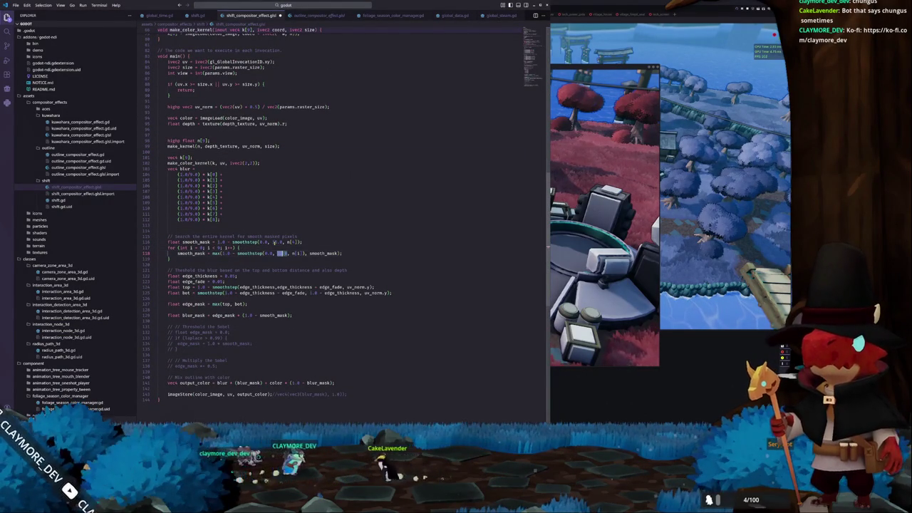
key(alt+Tab)
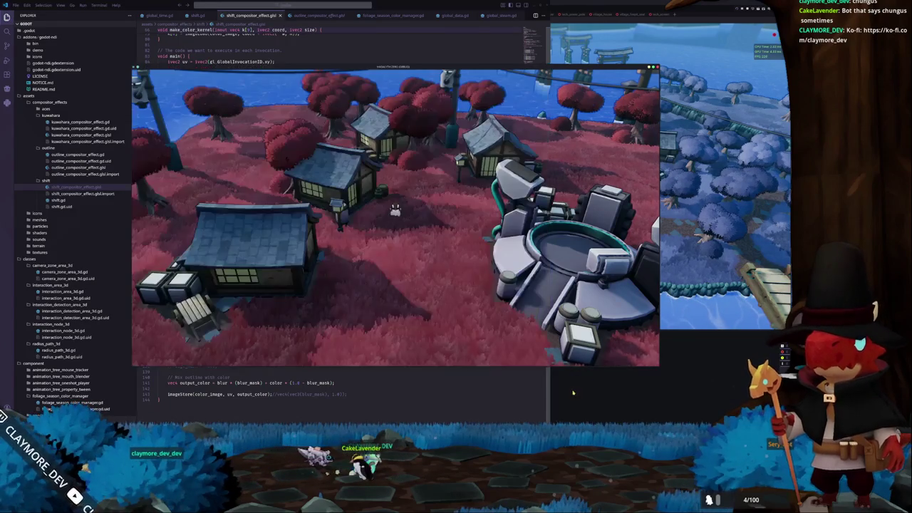
- Keep compositor effect 3 as the Shift effect and rerun the game with F5
click(322, 92)
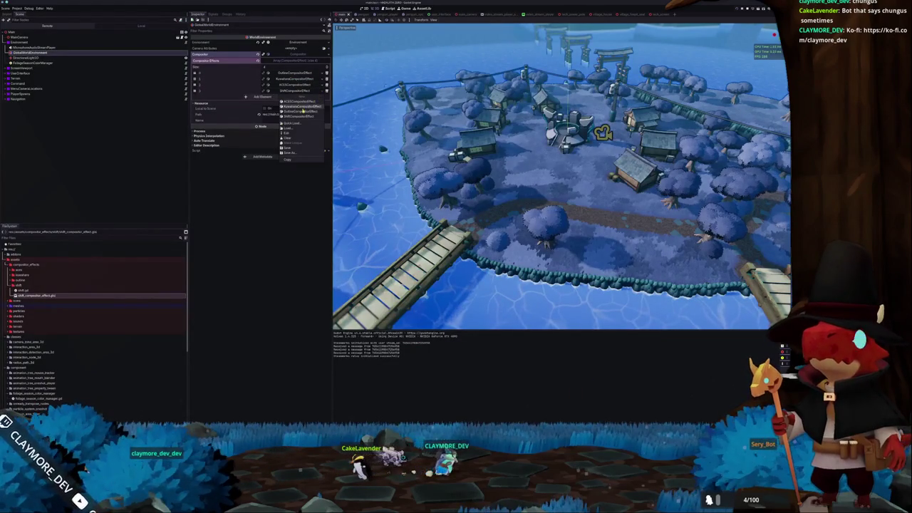
click(299, 116)
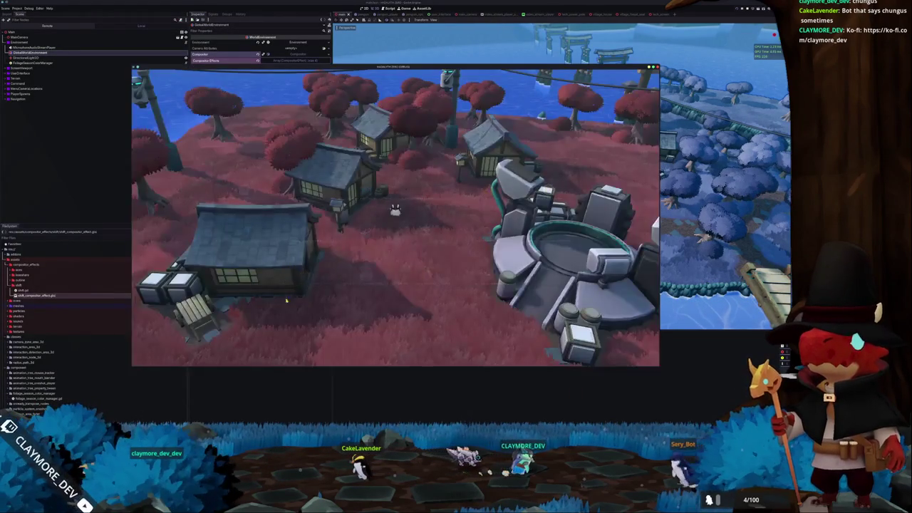
key(F5)
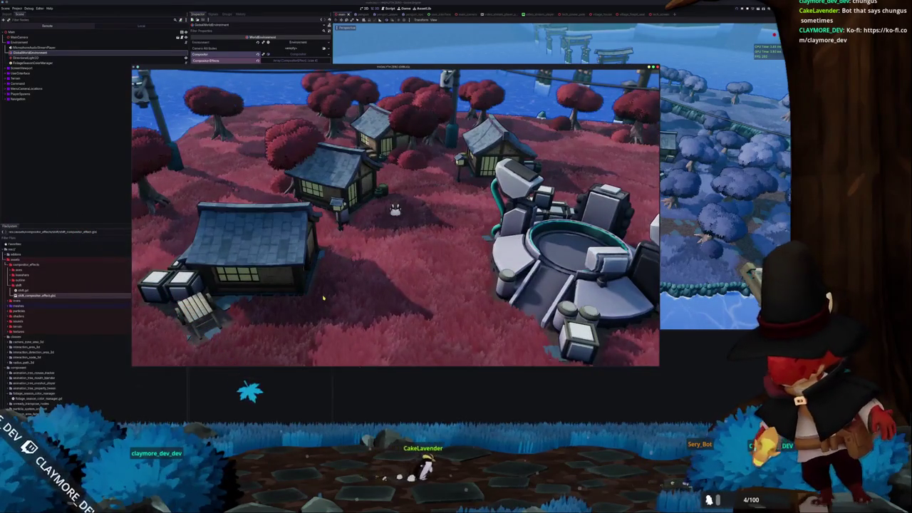
- Capture a region screenshot of the village, then close the running game
key(Print)
key(Return)
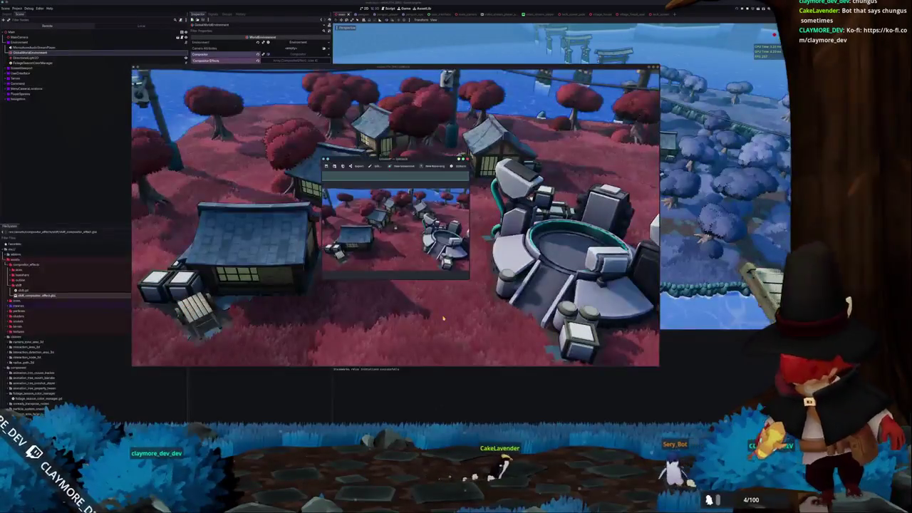
click(451, 317)
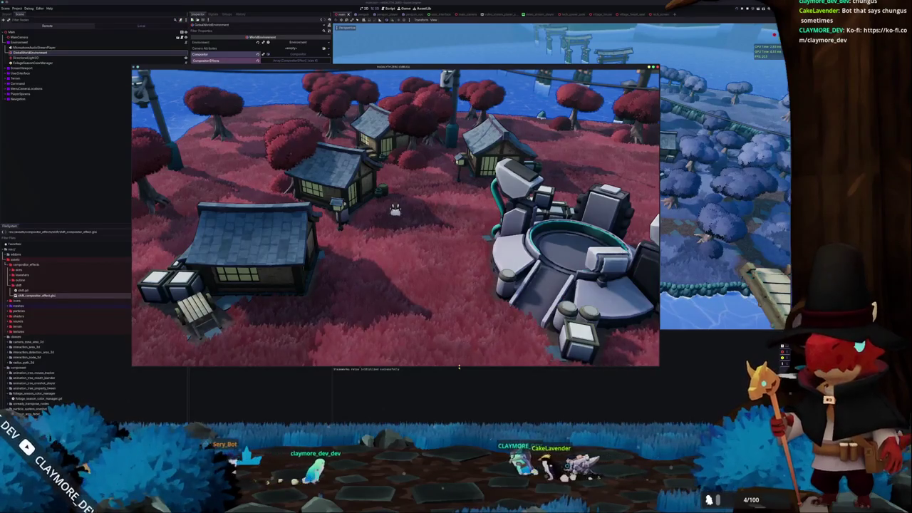
click(365, 407)
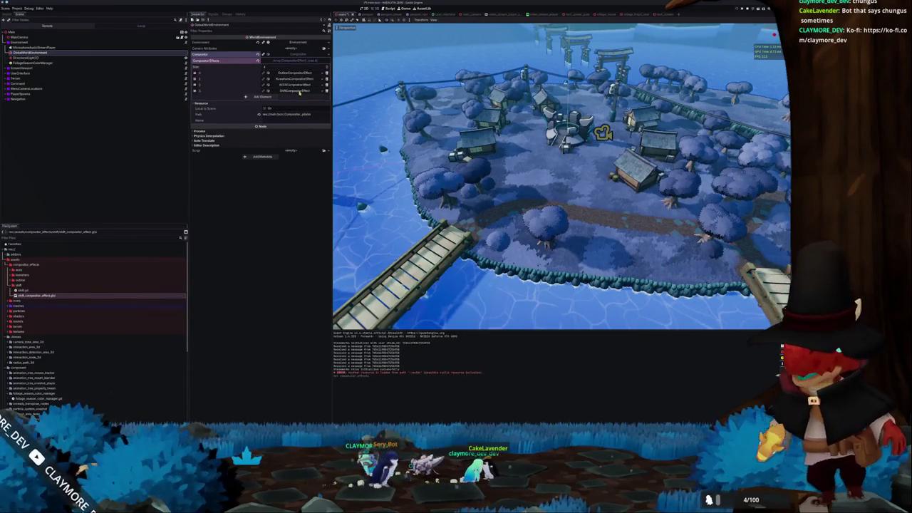
- Add a new Compositor Effects element filled with ShiftCompositorEffect
click(261, 97)
click(317, 97)
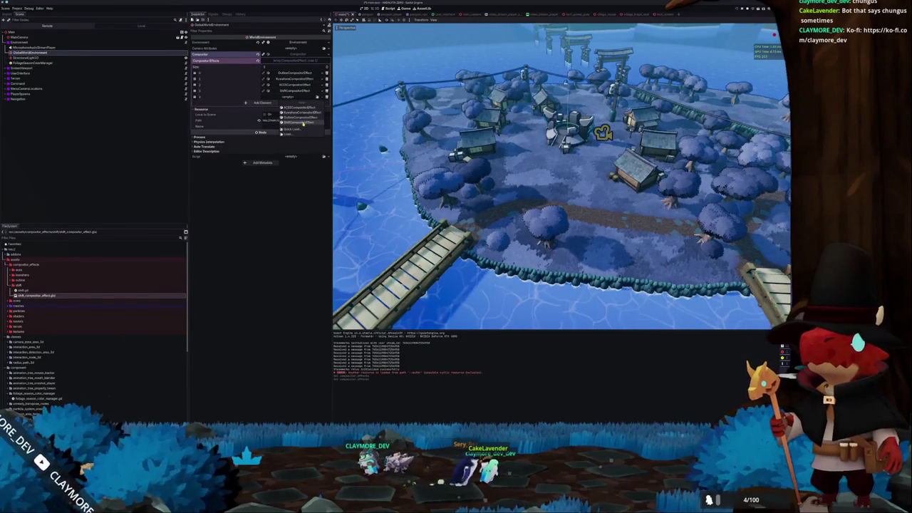
click(300, 122)
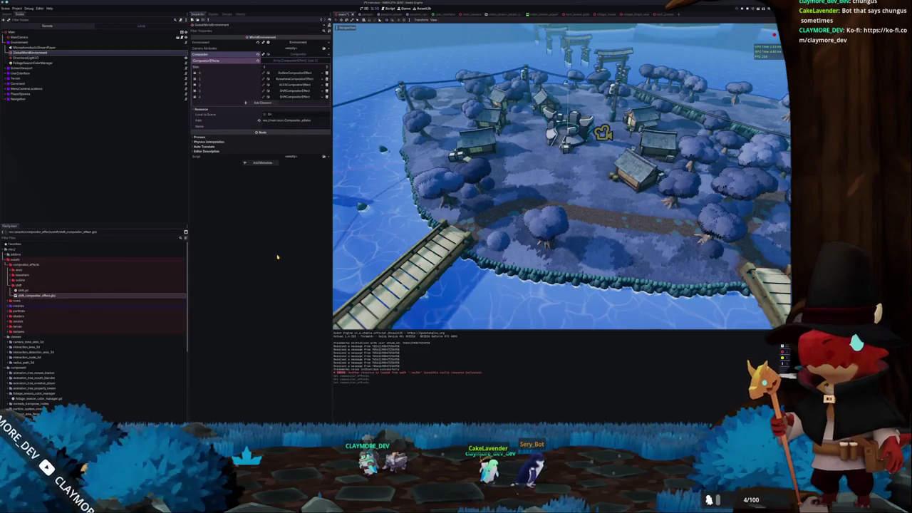
- Run a Singleplayer game with the stacked effects and capture a region screenshot of it
key(F5)
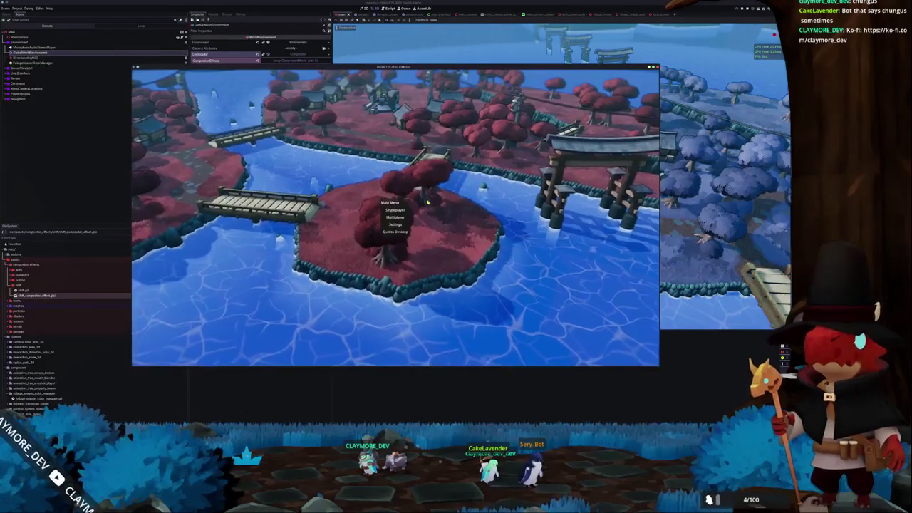
click(395, 211)
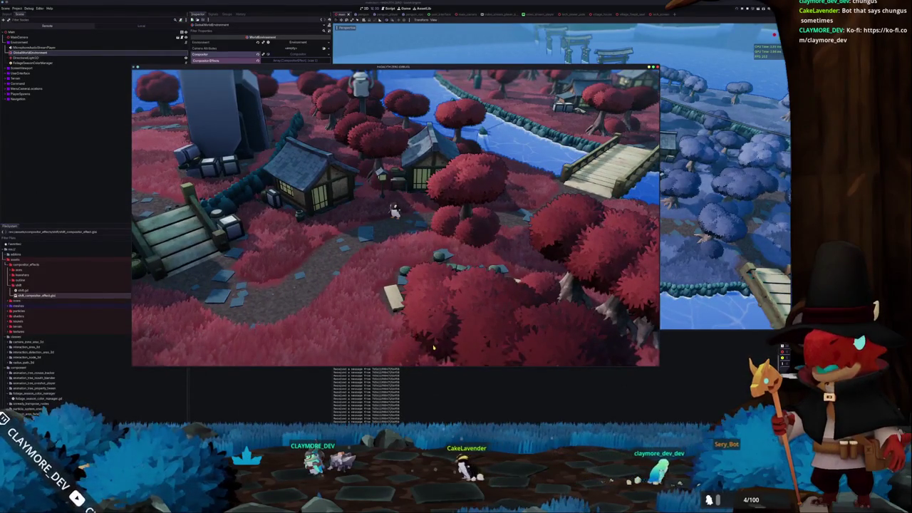
key(Print)
drag(312, 150, 790, 420)
drag(291, 270, 539, 366)
key(Return)
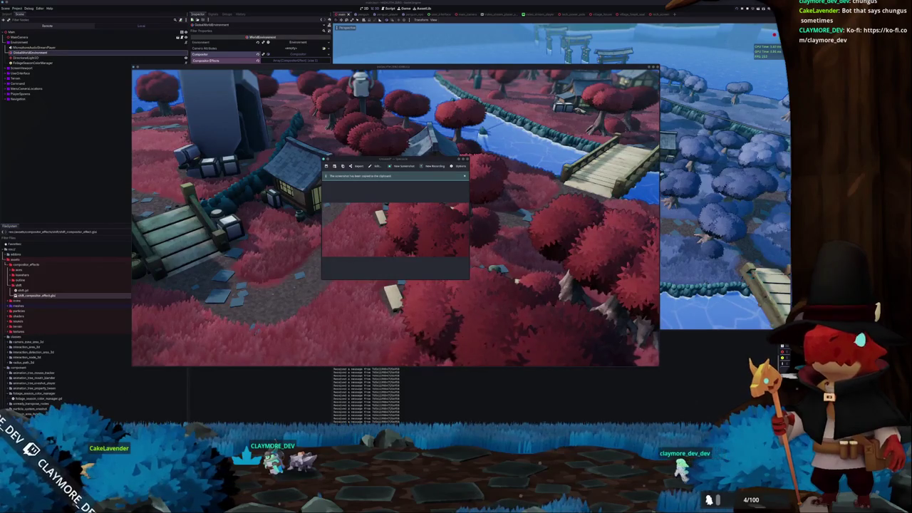
click(490, 236)
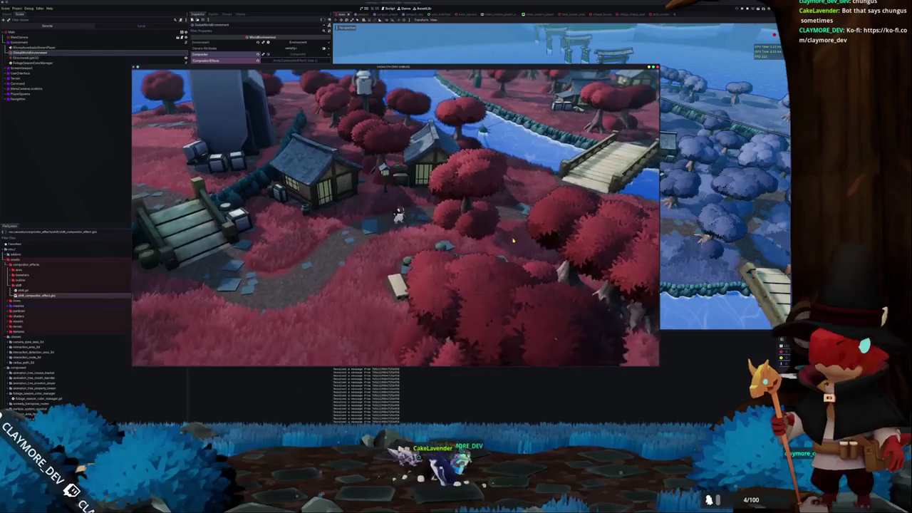
- Stop the game, remove the fourth compositor effect, and expand the Shift effect's properties
key(F8)
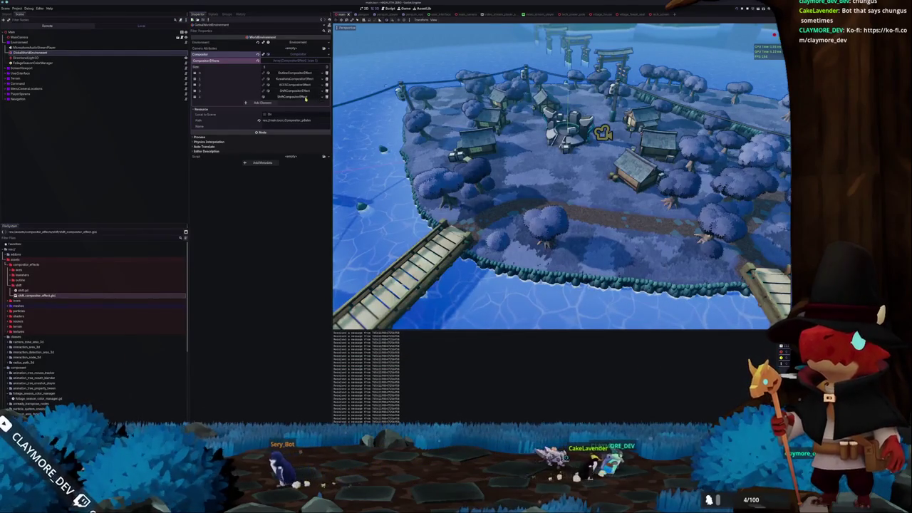
click(325, 97)
click(288, 90)
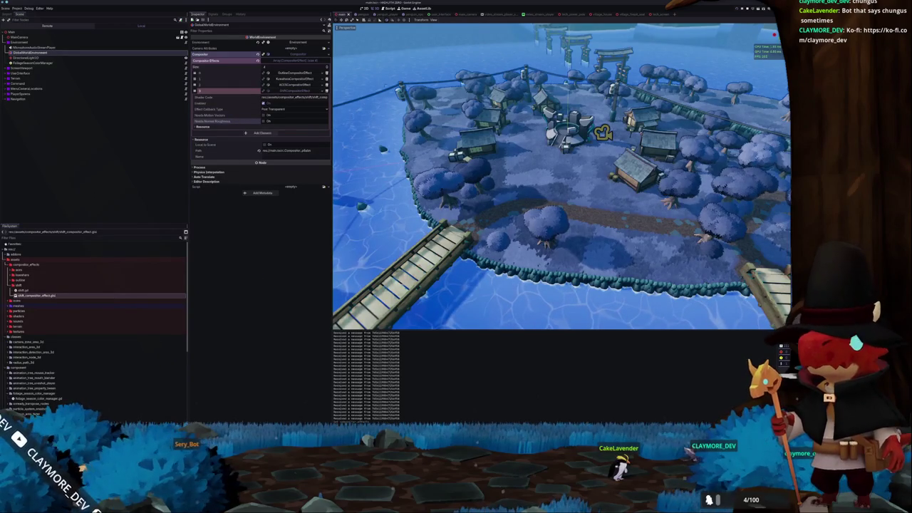
key(alt+Tab)
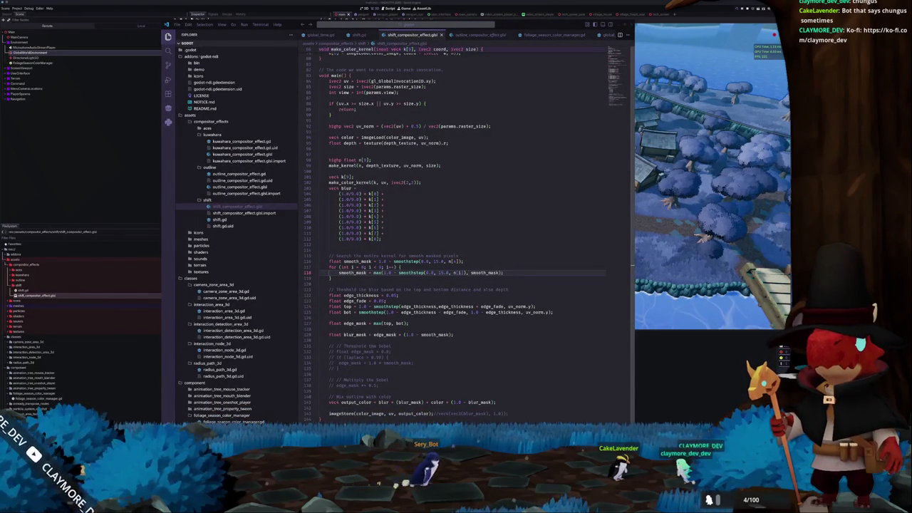
- Comment out the highp n[9] and make_kernel depth kernel lines 98–99
double_click(430, 273)
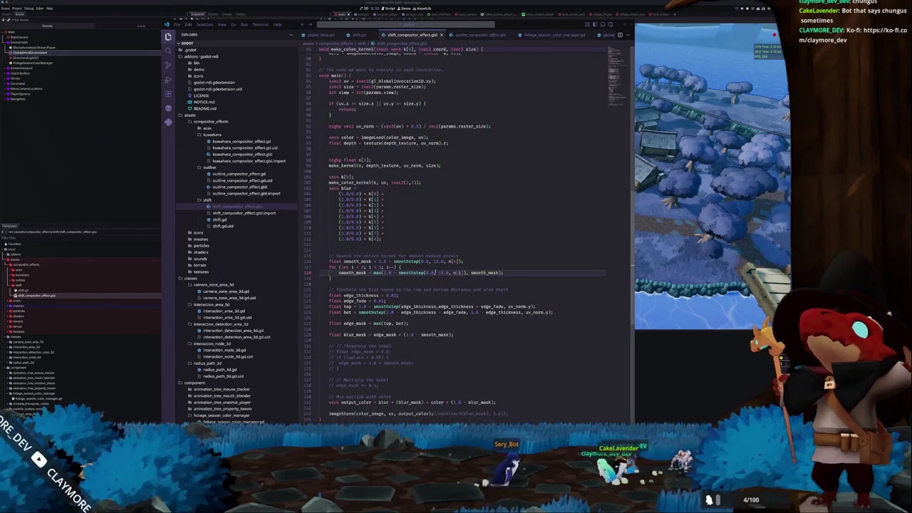
click(330, 279)
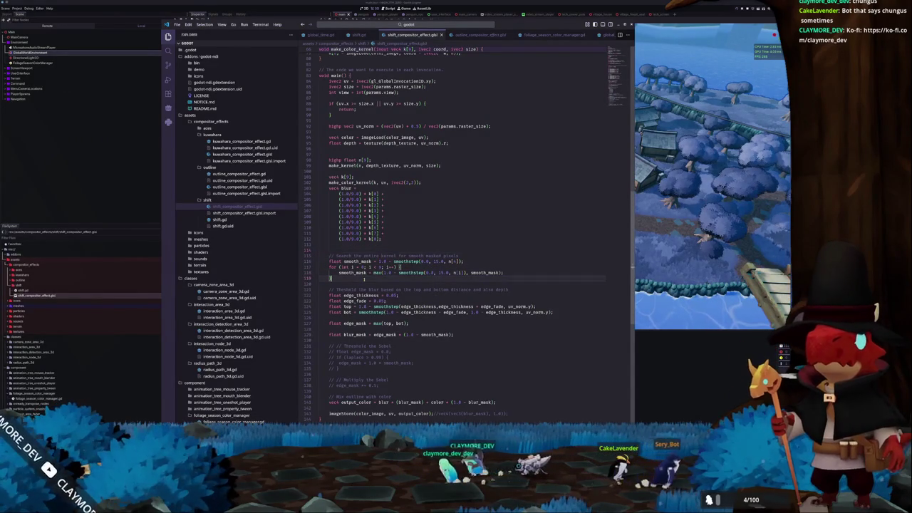
click(446, 285)
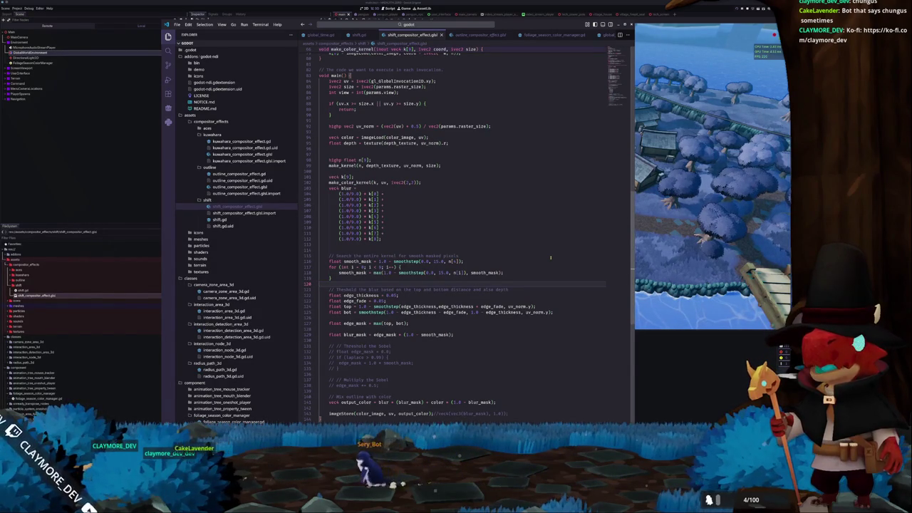
scroll(380, 193, up, 2)
click(329, 201)
key(shift+Down)
key(ctrl+slash)
key(Down)
key(Down)
key(Down)
key(Down)
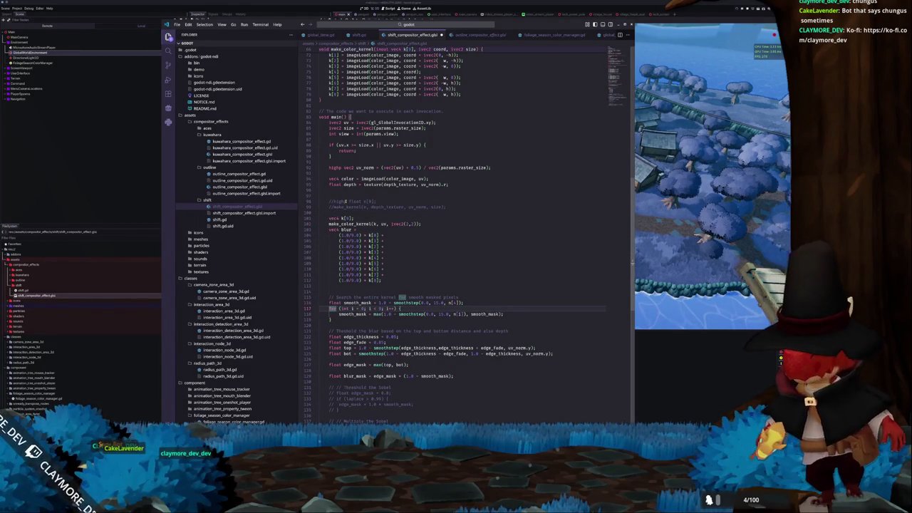
- Comment out the smoothing for loop, its body and closing brace
key(ctrl+slash)
key(Down)
key(ctrl+slash)
key(Down)
key(ctrl+slash)
key(Up)
key(Up)
key(Up)
- Replace the last smoothstep argument on line 116 with depth
key(ctrl+Right)
key(ctrl+Right)
key(ctrl+Right)
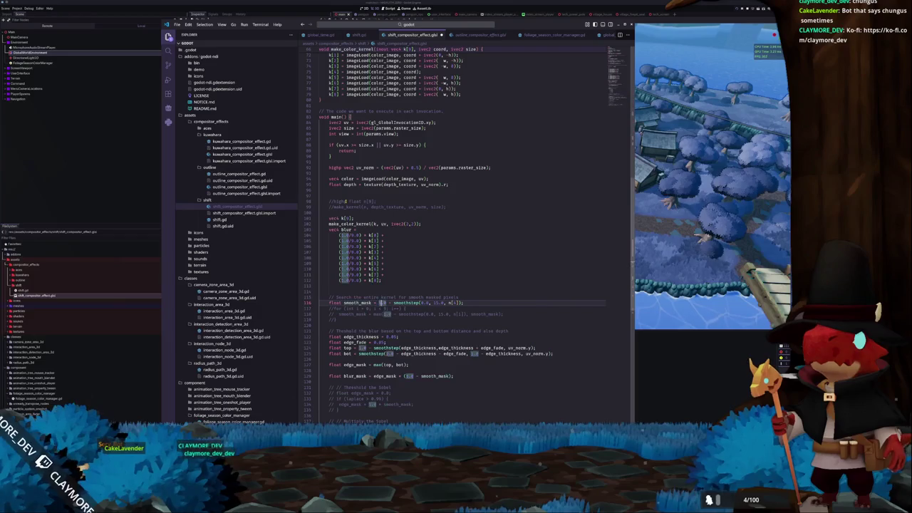
key(ctrl+Right)
key(ctrl+shift+Right)
text(depth)
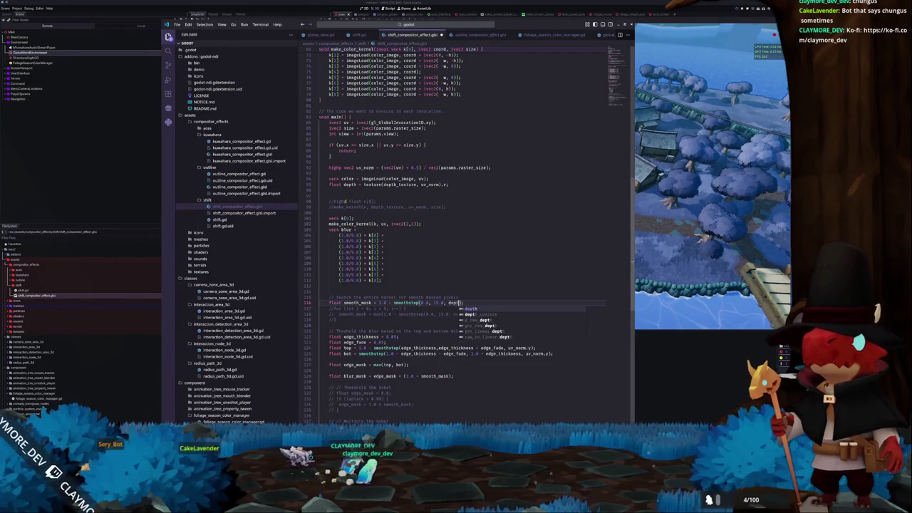
key(Down)
key(Down)
key(Down)
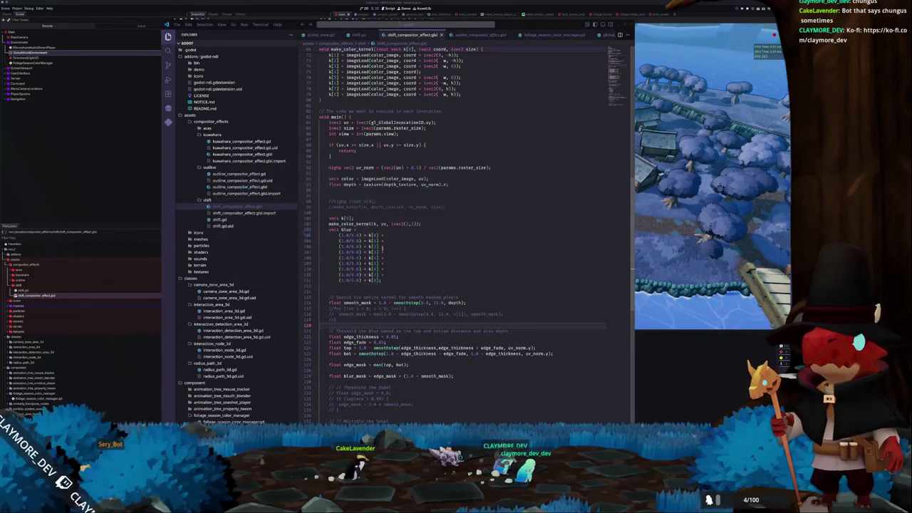
click(639, 358)
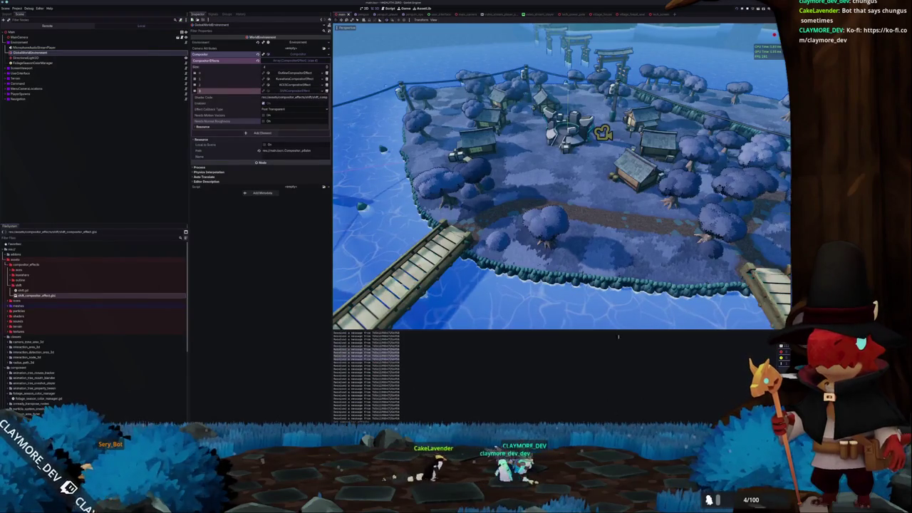
- Test-run the game in Singleplayer, then close it with F8
key(F5)
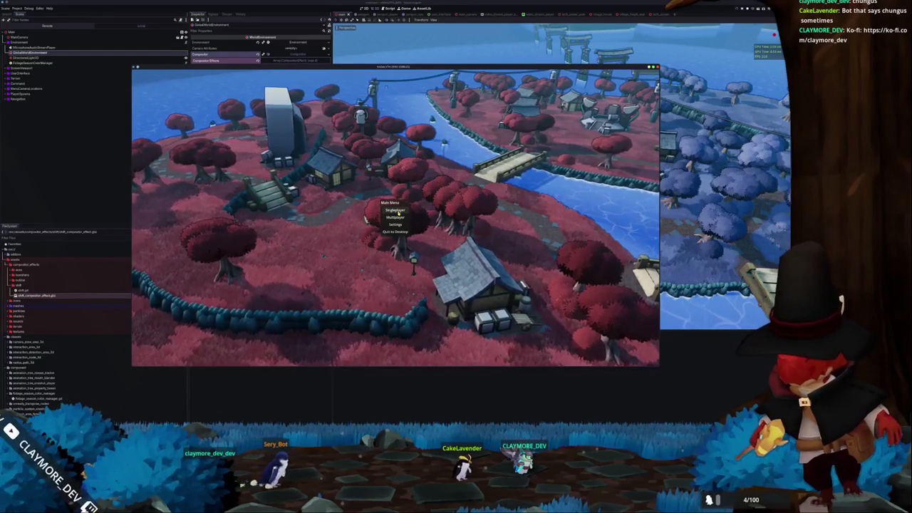
click(396, 211)
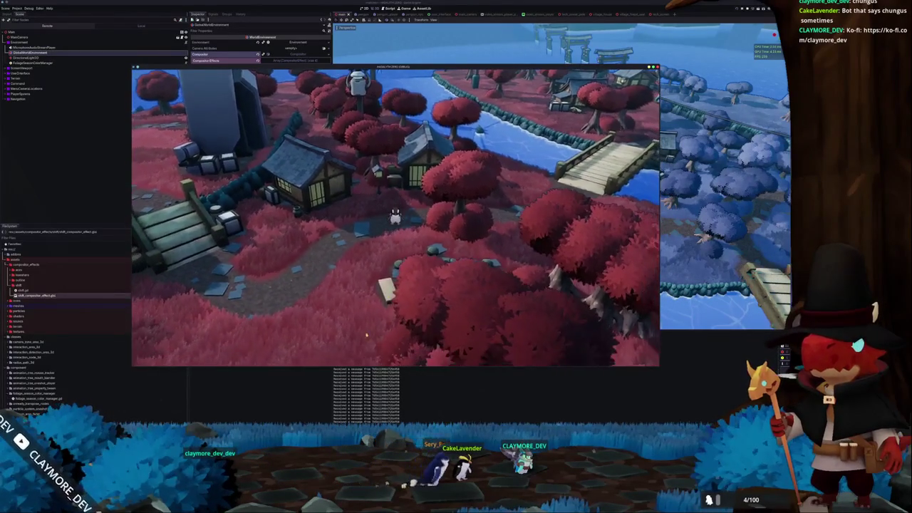
key(F8)
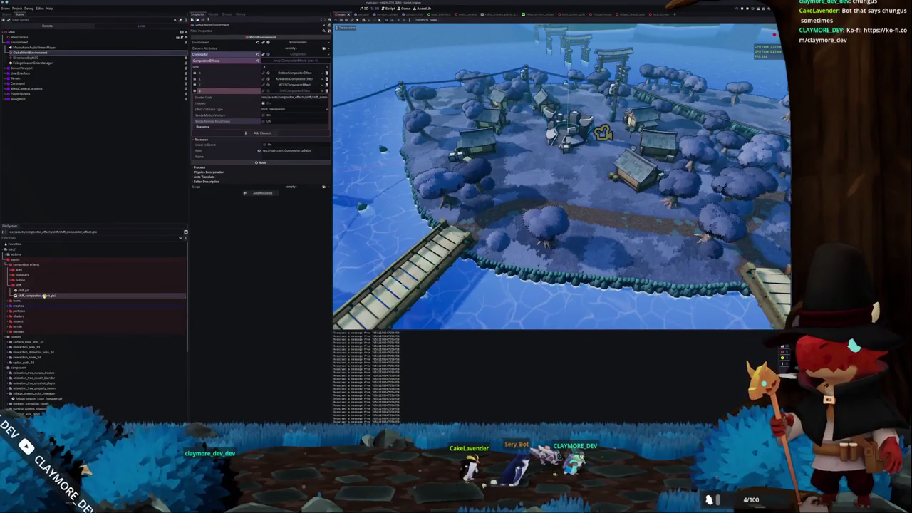
- Check shift_compositor_effect.glsl in the FileSystem dock, then go to the edge threshold lines near 126
click(44, 295)
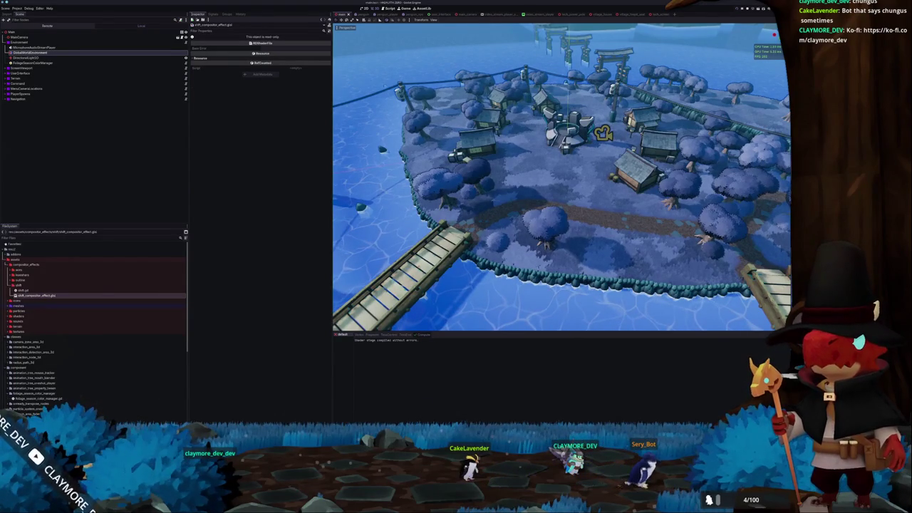
key(alt+Tab)
scroll(358, 301, down, 2)
click(353, 315)
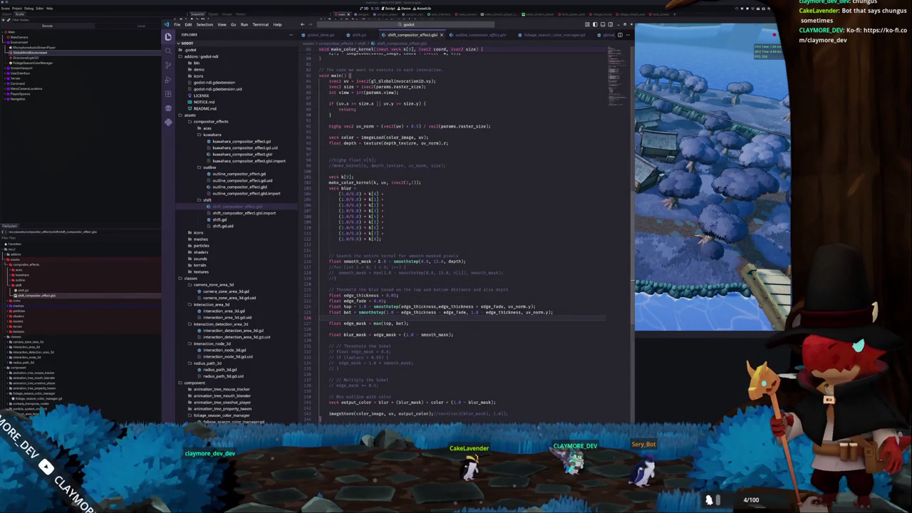
- Check where smooth_mask is used, then delete the commented-out kernel lines 97–98
double_click(382, 262)
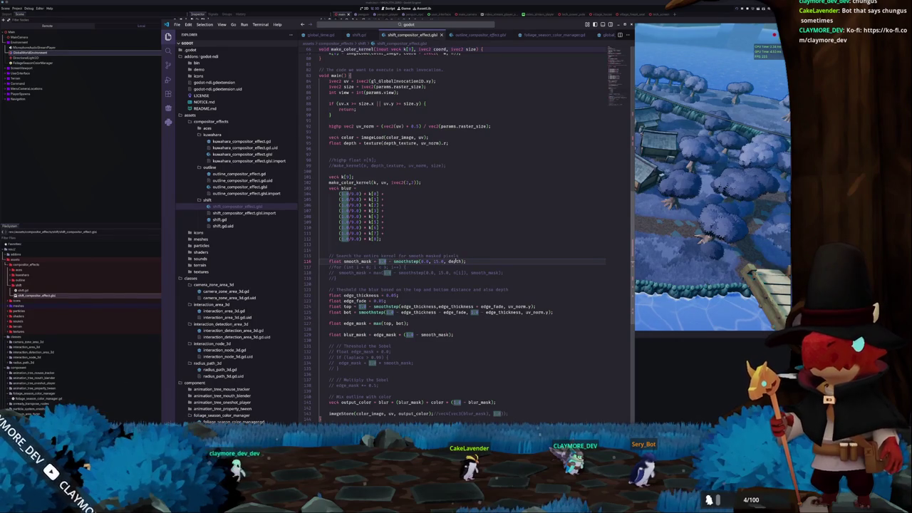
click(476, 261)
double_click(357, 262)
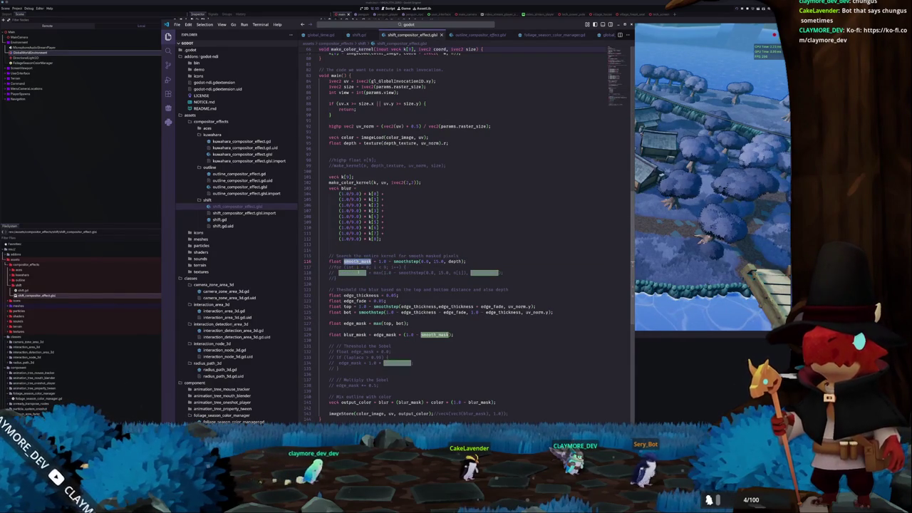
click(331, 328)
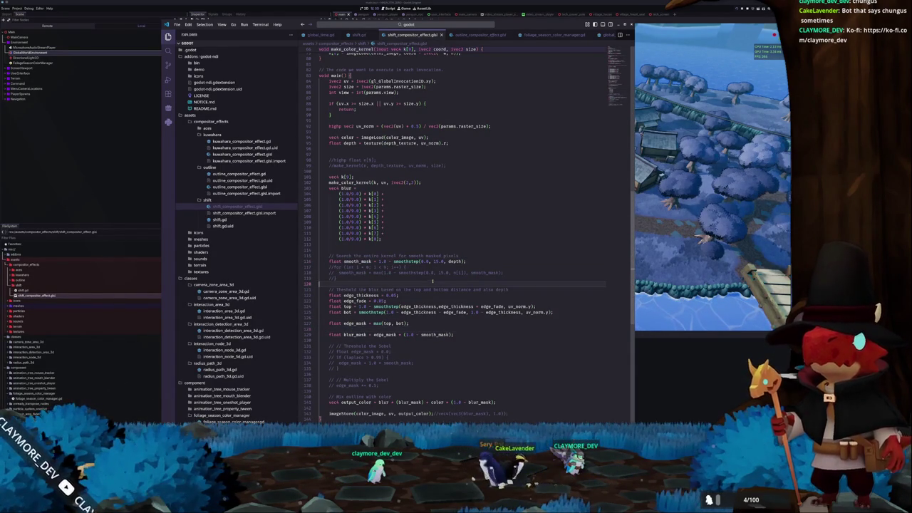
scroll(396, 214, up, 2)
drag(342, 202, 371, 191)
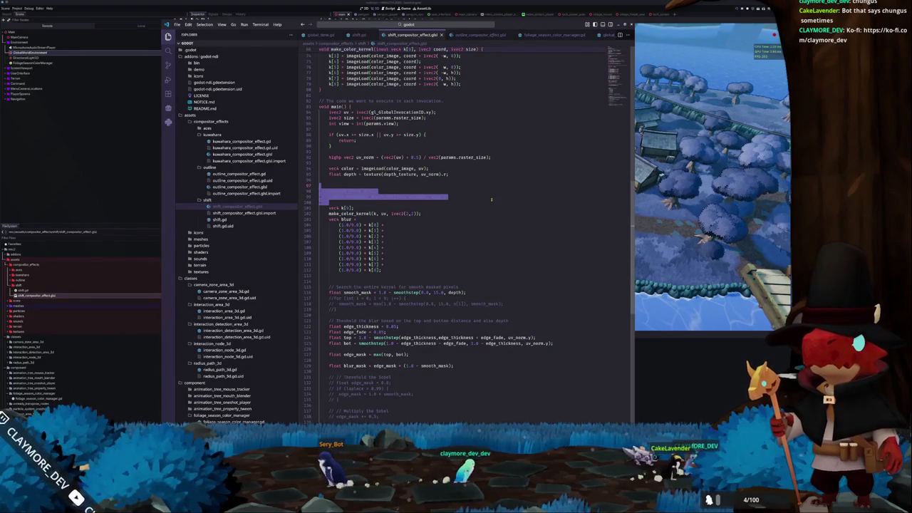
key(Delete)
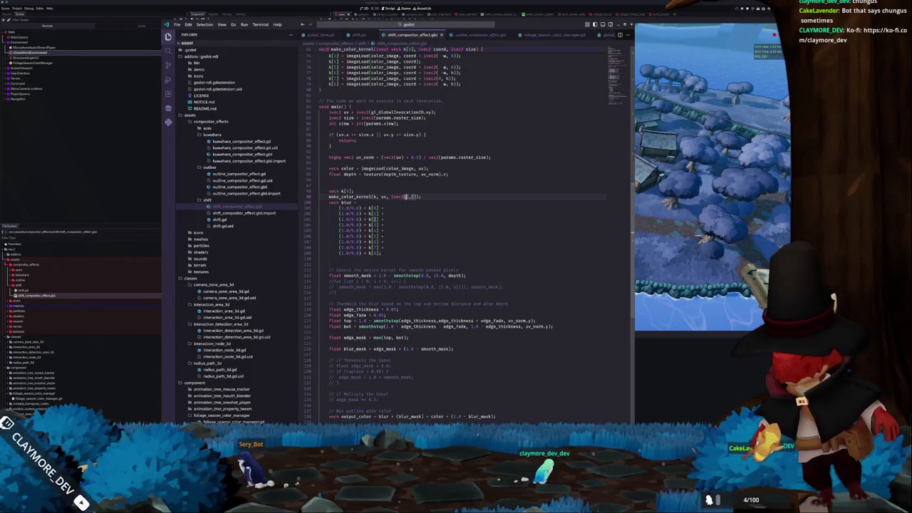
- Change the ivec2 size argument of make_color_kernel to 5
text(5)
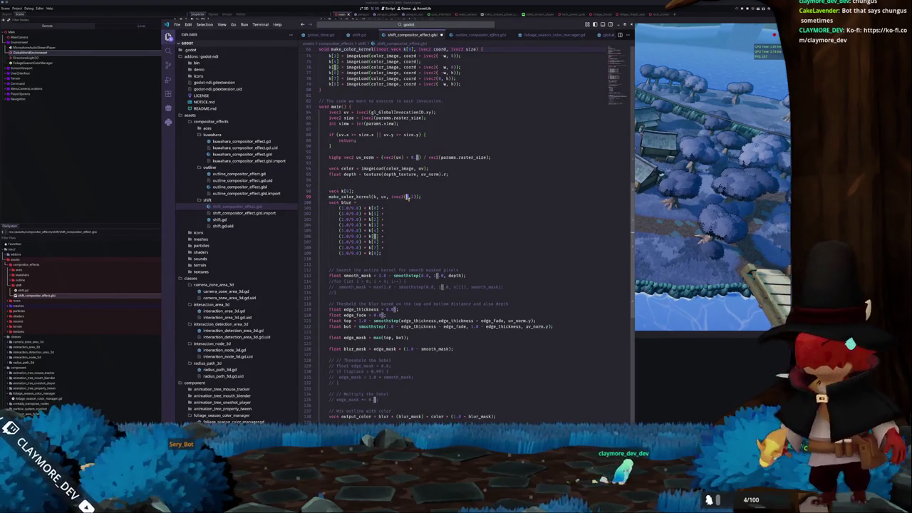
click(407, 196)
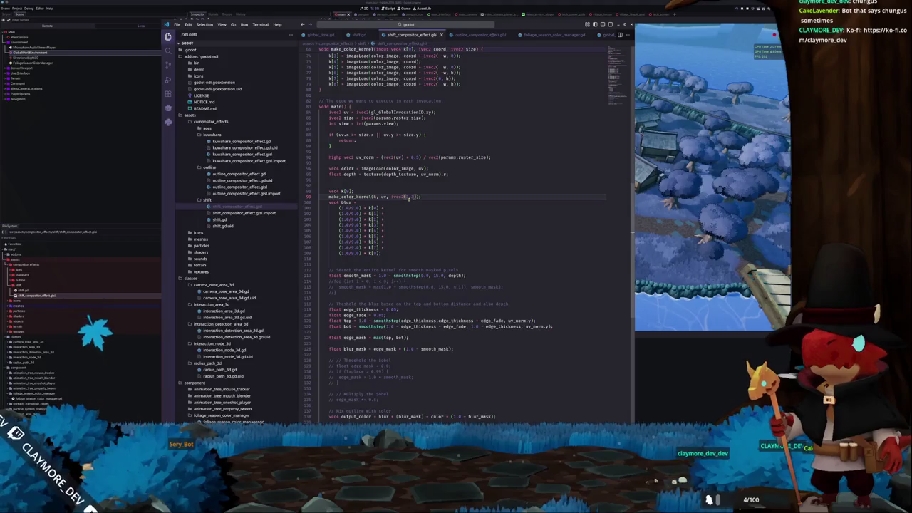
scroll(409, 198, up, 5)
click(424, 147)
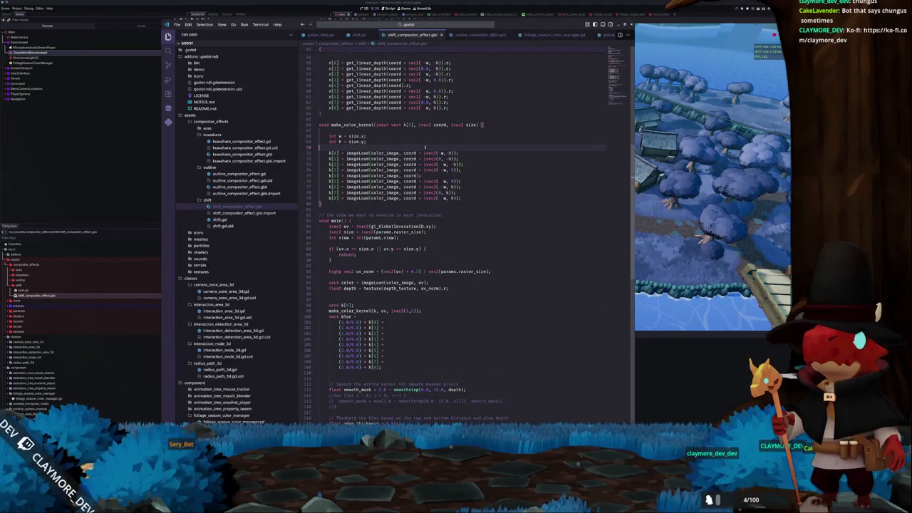
key(alt+Tab)
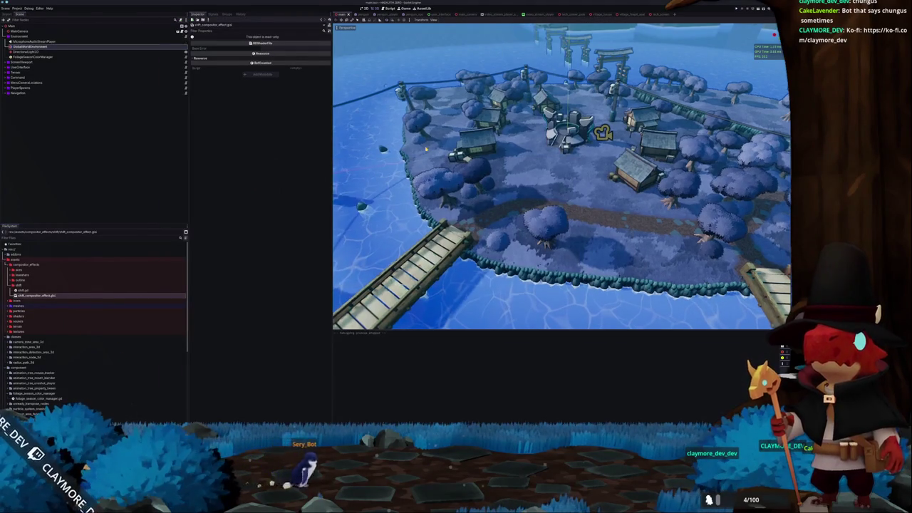
- Run the game again with F5 to test the edited shader, then close it
key(F5)
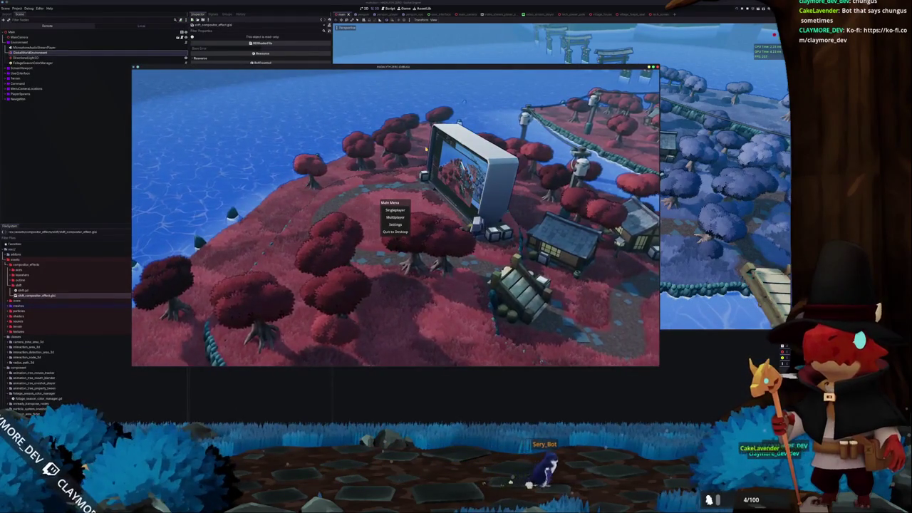
key(F8)
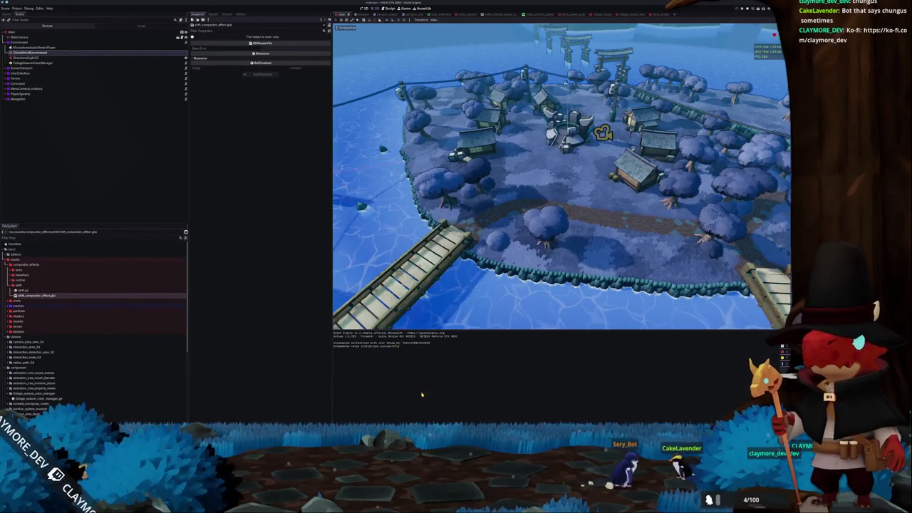
key(alt+Tab)
- Highlight every use of depth around line 90, glancing at Godot's compositor effects
scroll(348, 232, down, 4)
click(349, 232)
double_click(350, 225)
key(alt+Tab)
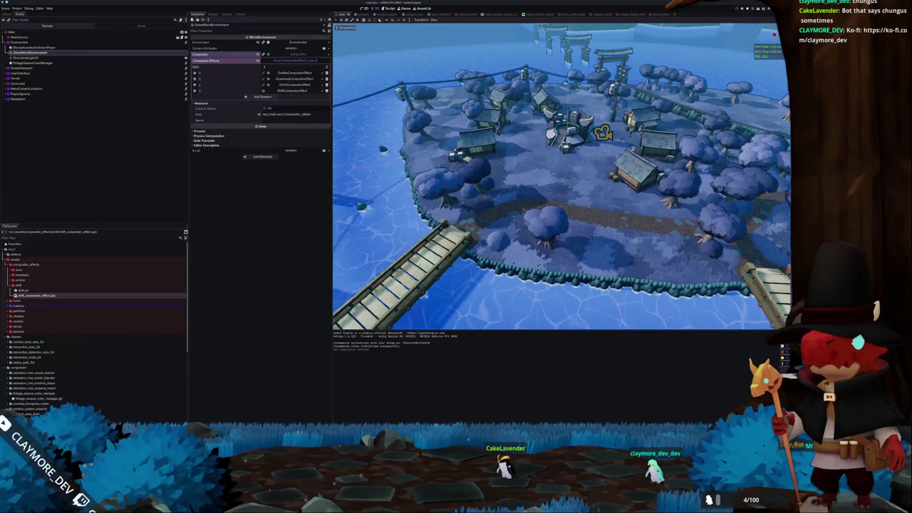
key(alt+Tab)
scroll(364, 310, down, 5)
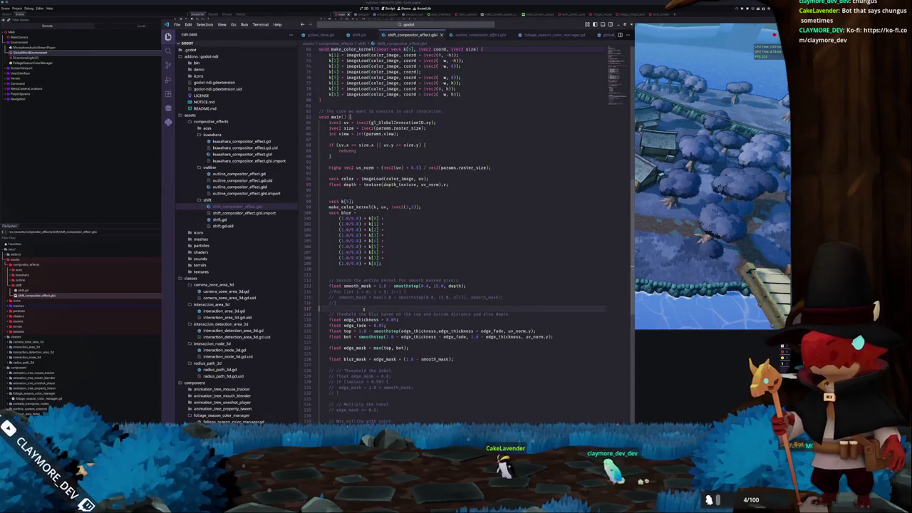
- Edit the smooth-mask smoothstep value near the commented loop, typing 5
double_click(357, 254)
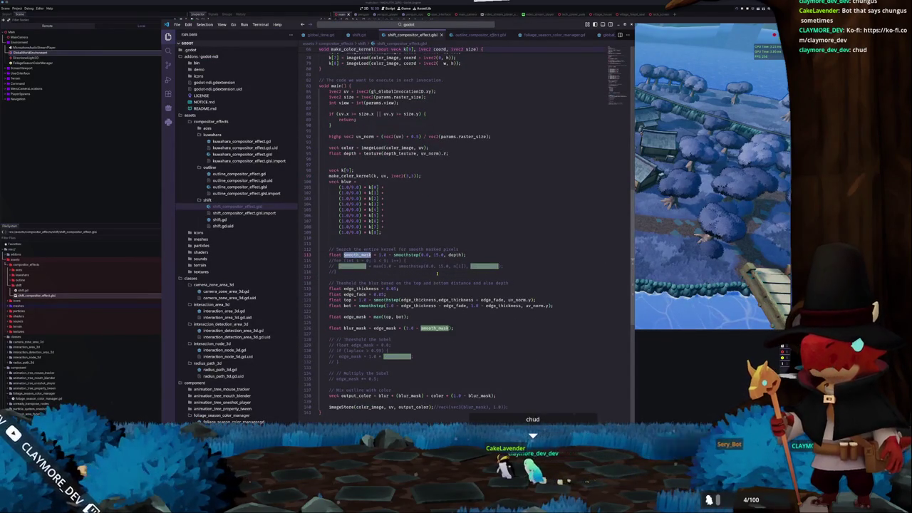
click(414, 269)
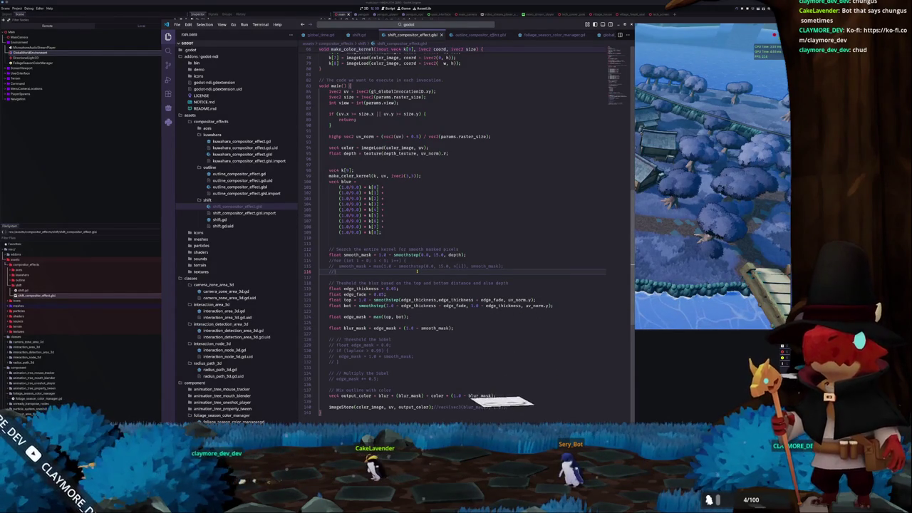
text(5)
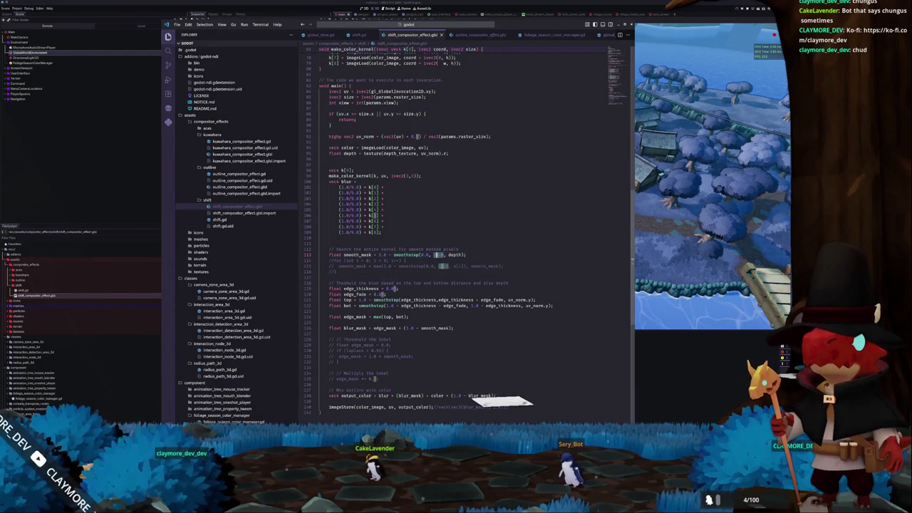
- Check the compositor effect resource options in Godot, then return to line 127 of the shader
key(alt+Tab)
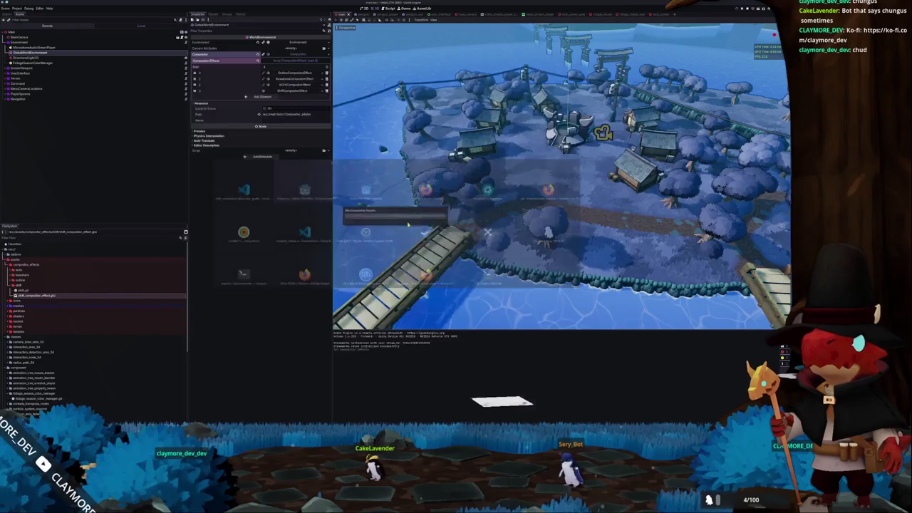
click(322, 92)
click(299, 115)
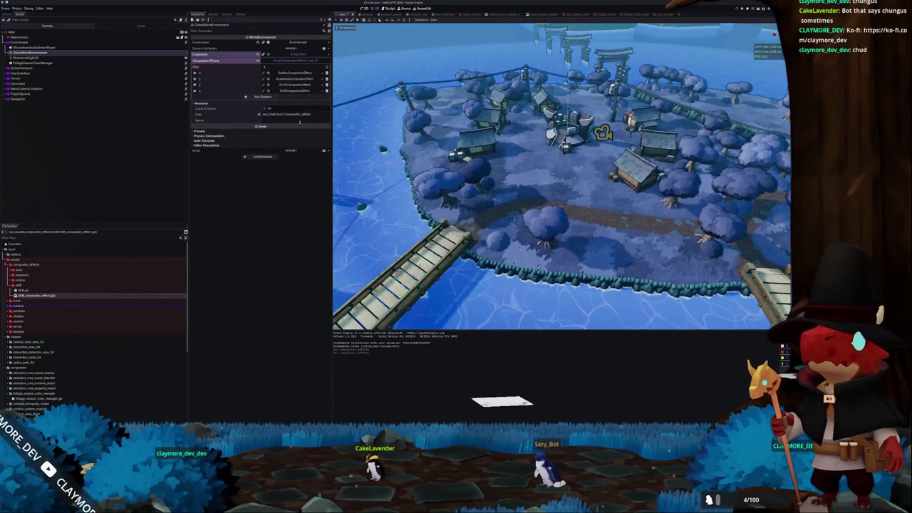
key(alt+Tab)
click(371, 277)
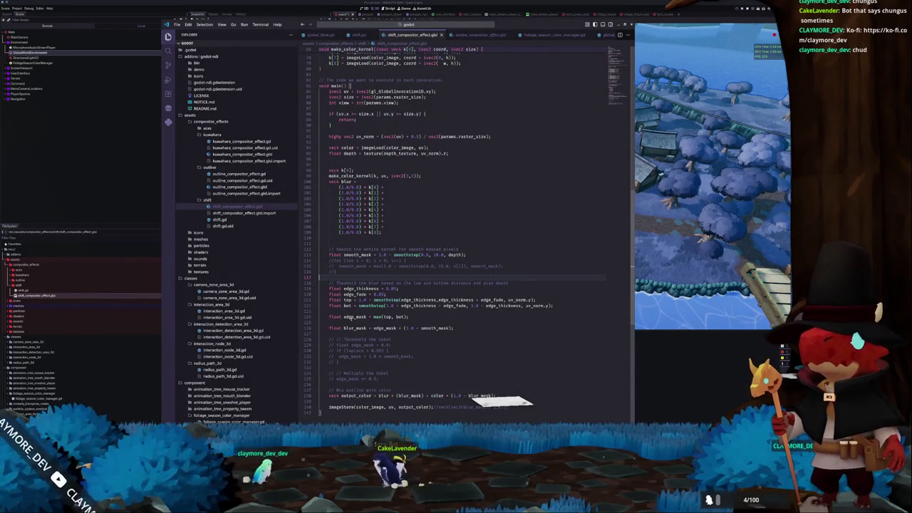
click(357, 332)
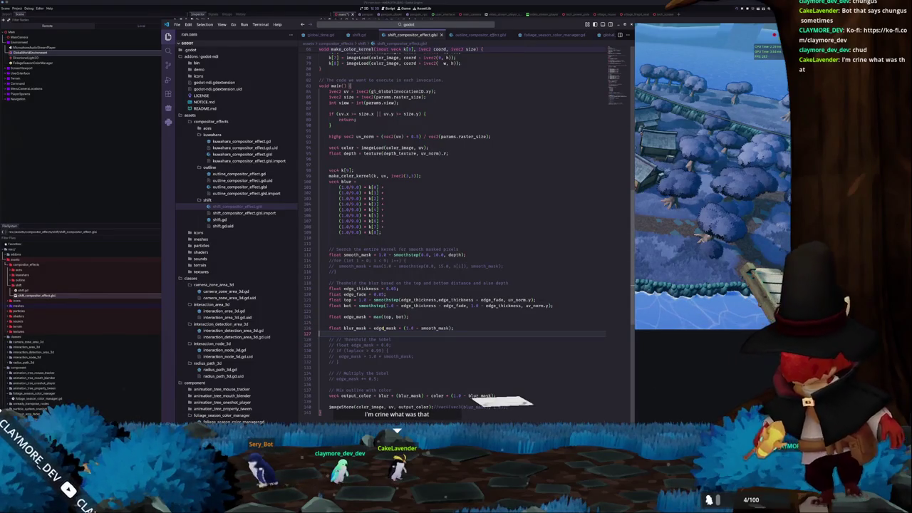
- Delete the commented-out sobel threshold lines and the empty line left behind
double_click(384, 328)
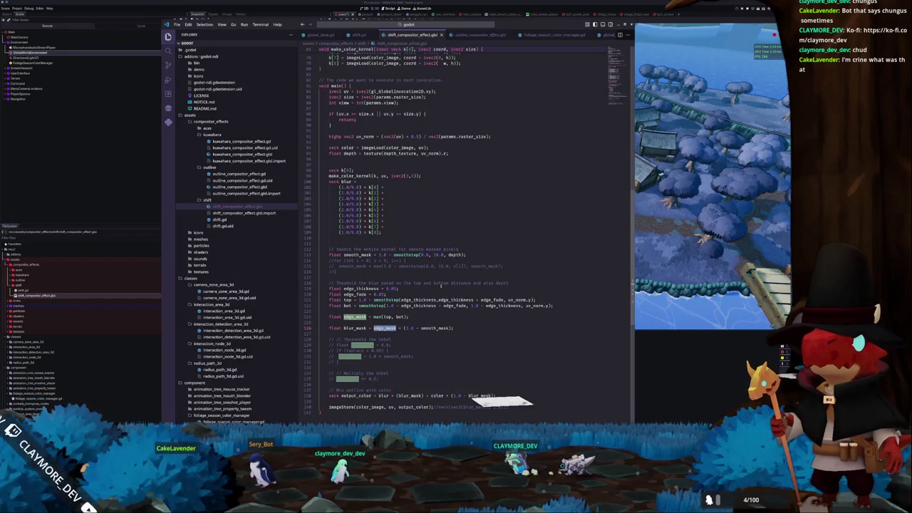
click(393, 333)
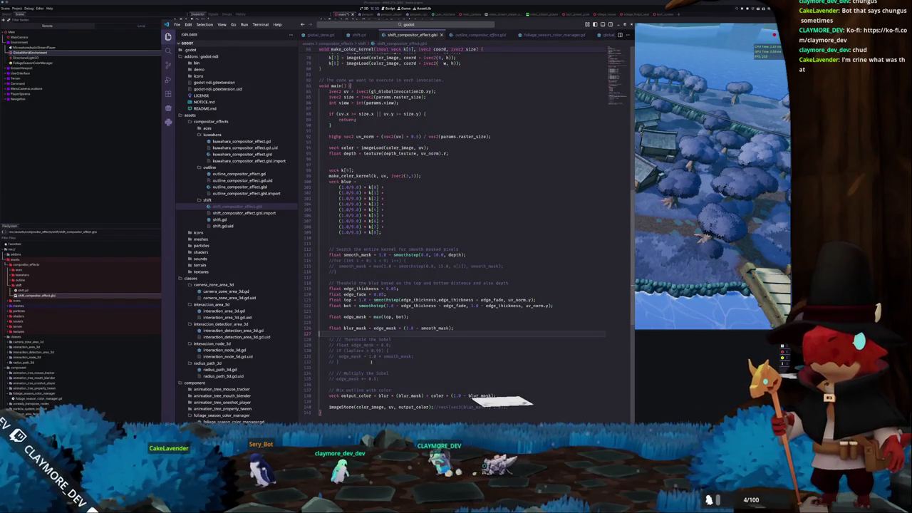
drag(318, 385, 315, 339)
key(BackSpace)
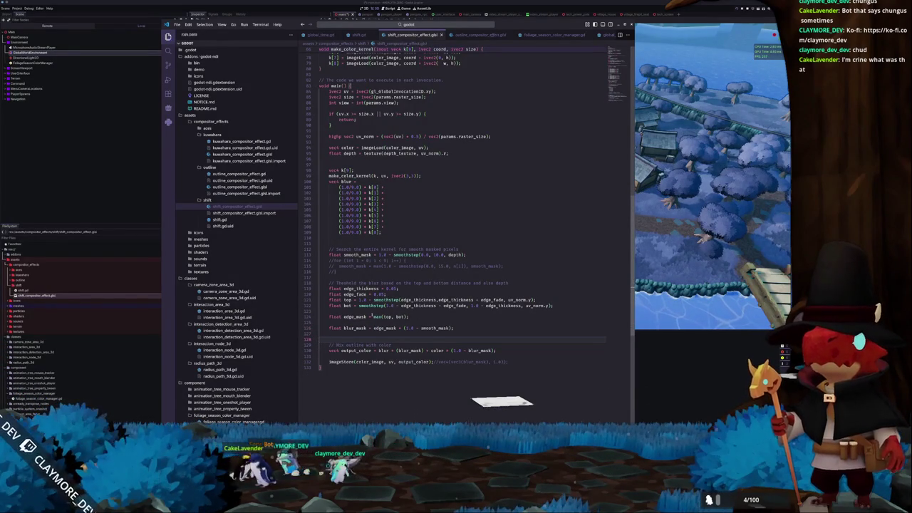
key(Delete)
- Check the uses of blur_mask, then select the commented-out smooth_mask loop lines
double_click(383, 344)
double_click(401, 344)
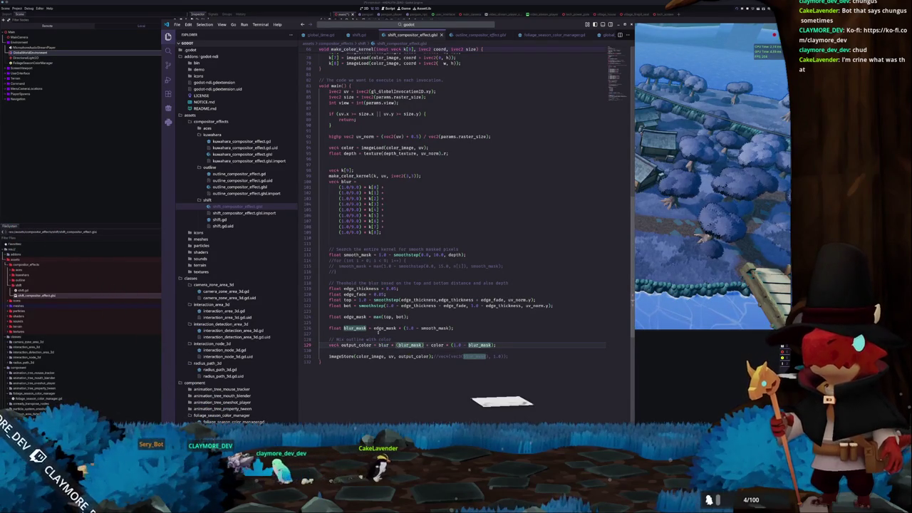
scroll(383, 333, up, 2)
drag(344, 292, 318, 284)
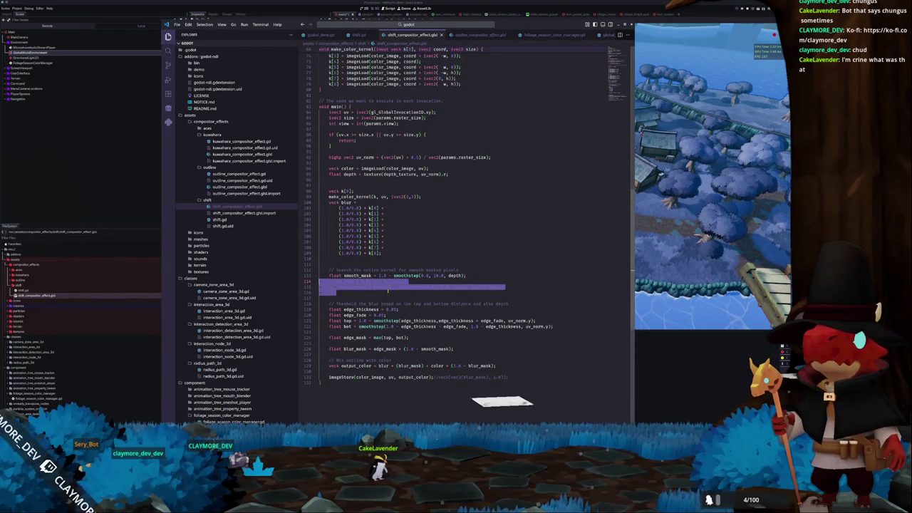
- Delete the commented smooth_mask loop and replace 'depth' on line 113 with get_linear_depth(uv_norm)
key(BackSpace)
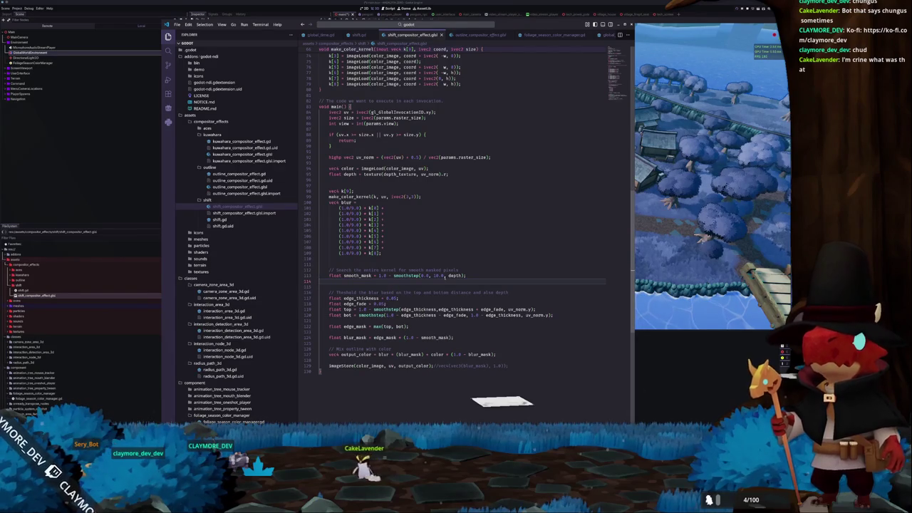
double_click(454, 275)
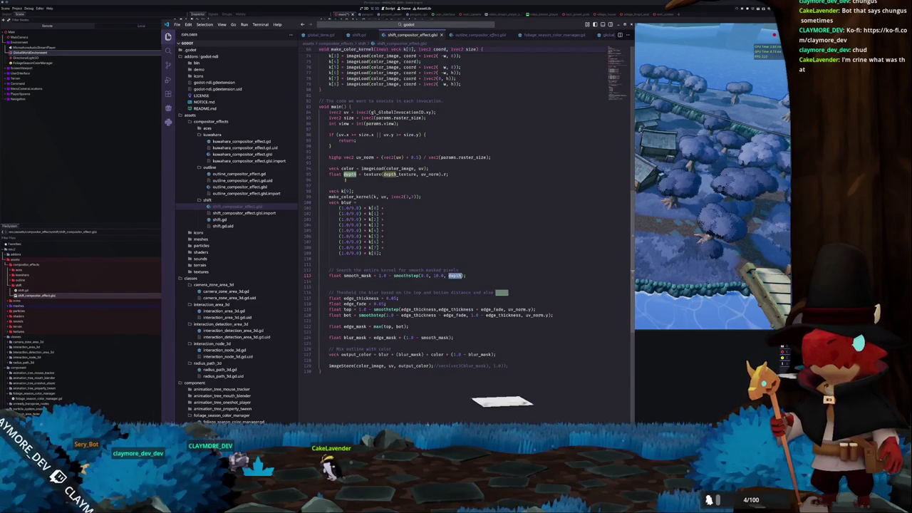
click(352, 180)
double_click(454, 276)
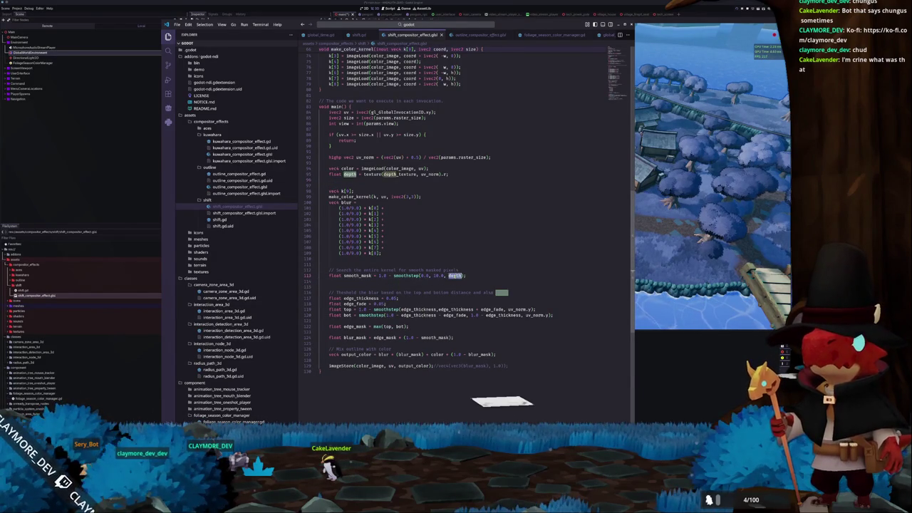
text(get_linear_depth(d)
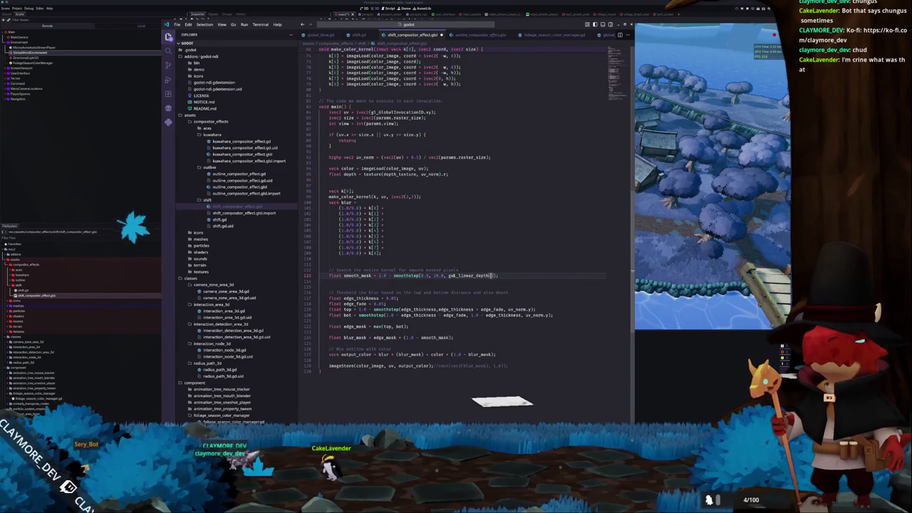
text(v_norm)
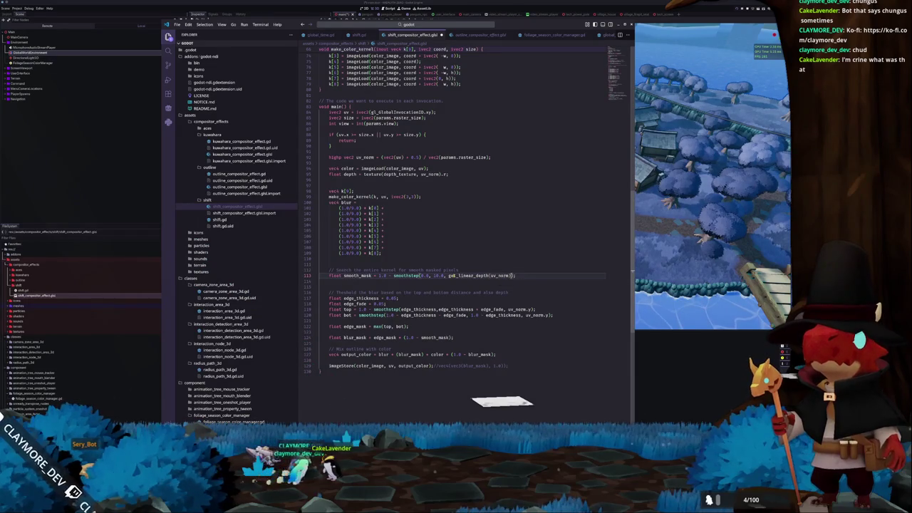
scroll(498, 184, up, 20)
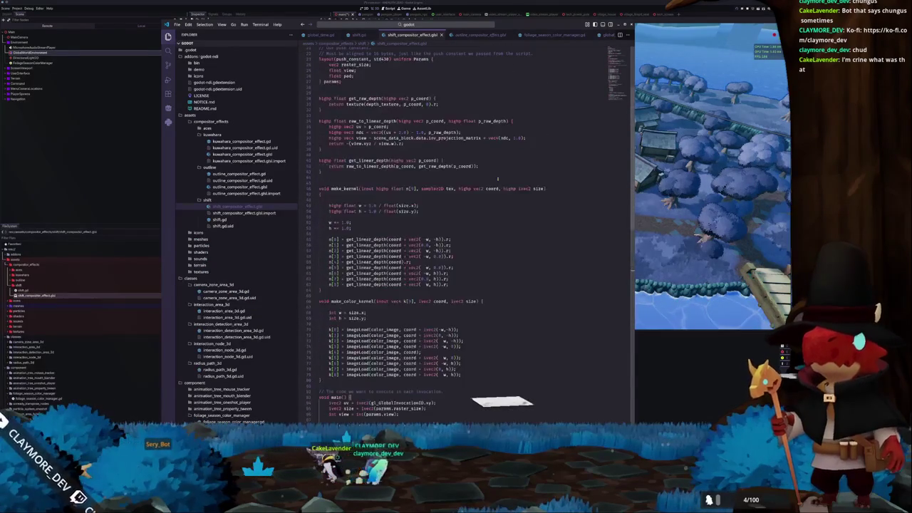
scroll(424, 163, up, 1)
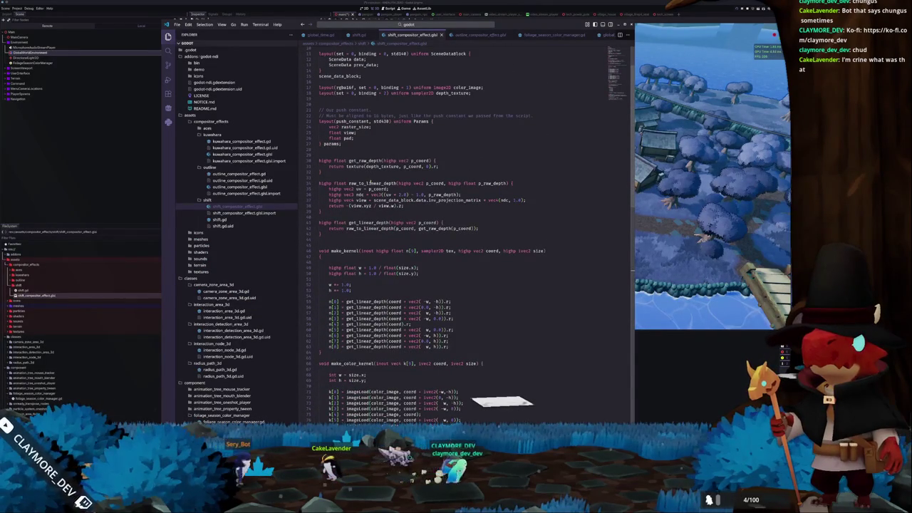
- Check the get_linear_depth definition, then go back to Godot's compositor effect element 3
double_click(368, 222)
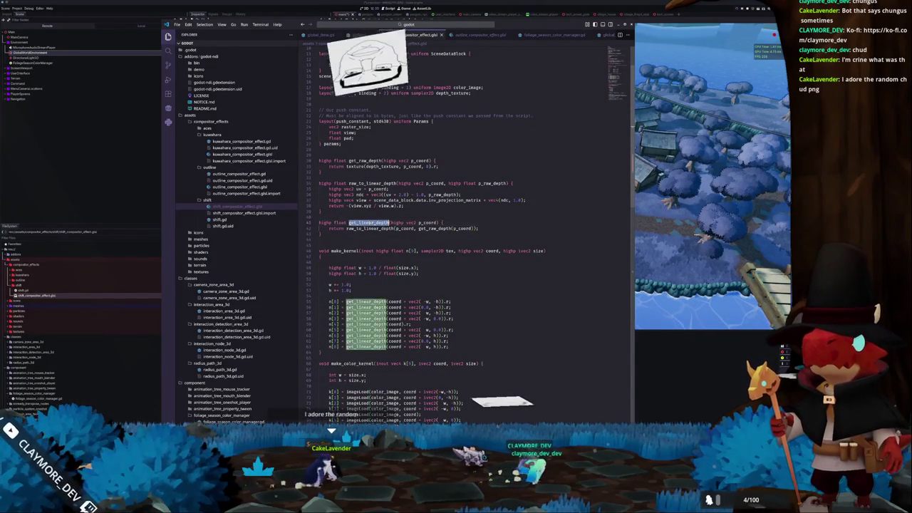
scroll(490, 232, down, 2)
scroll(490, 232, down, 15)
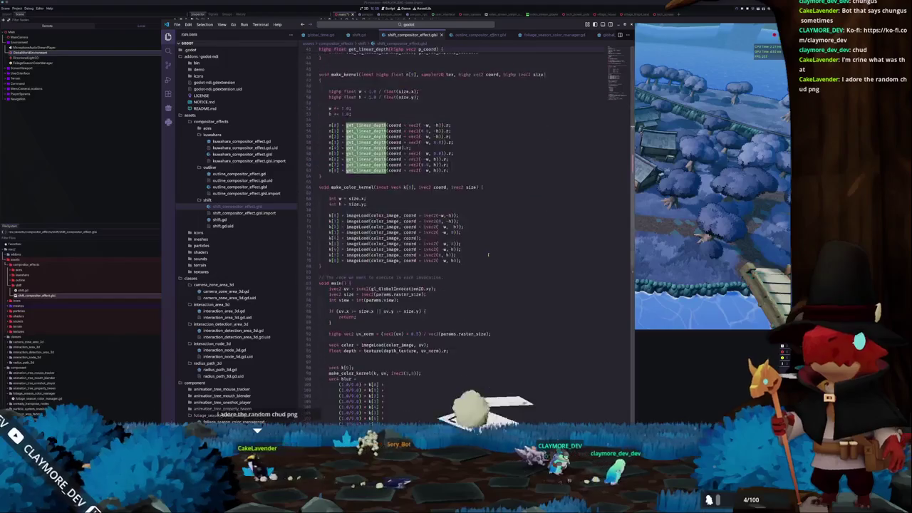
click(428, 322)
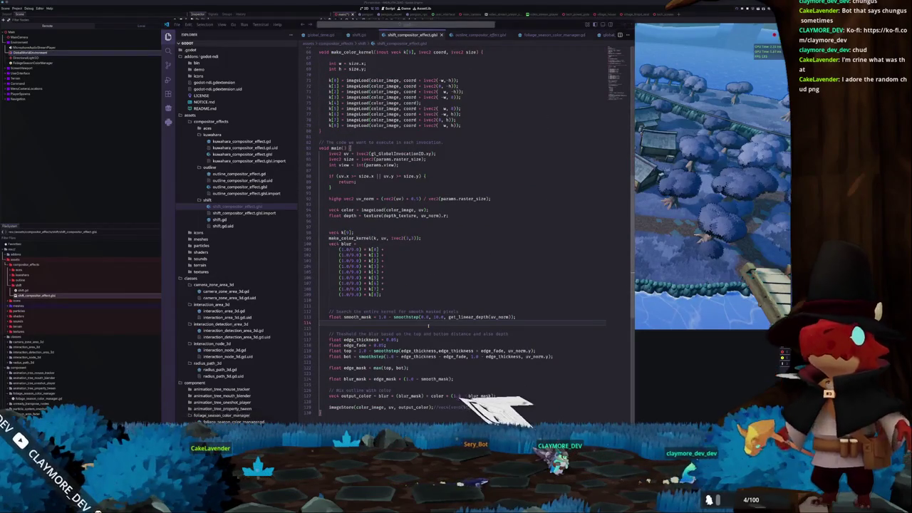
key(alt+Tab)
click(321, 91)
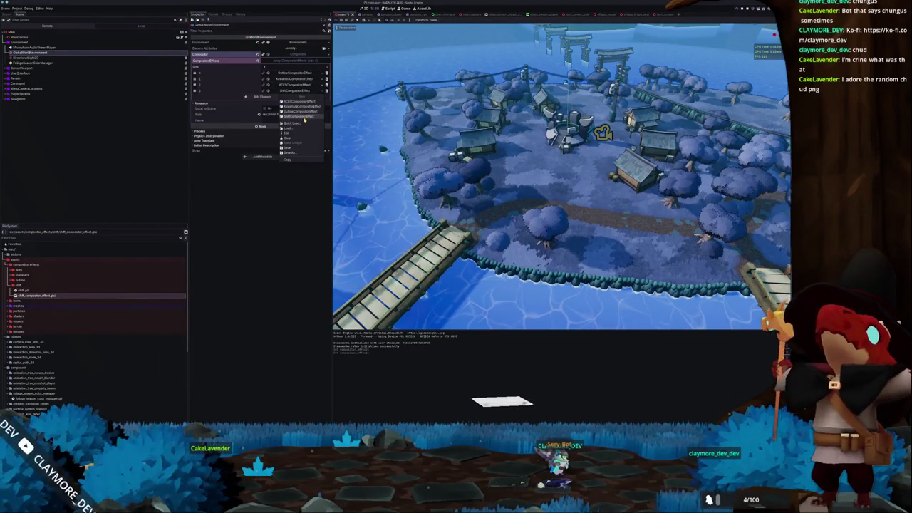
- Assign a new ShiftCompositorEffect to effect element 3 and recheck the shader code
click(304, 116)
scroll(375, 257, up, 5)
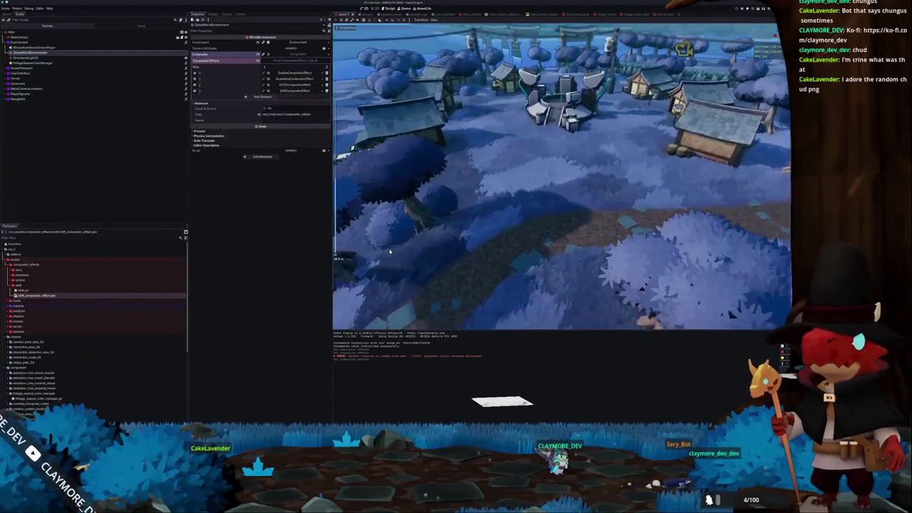
scroll(390, 250, down, 5)
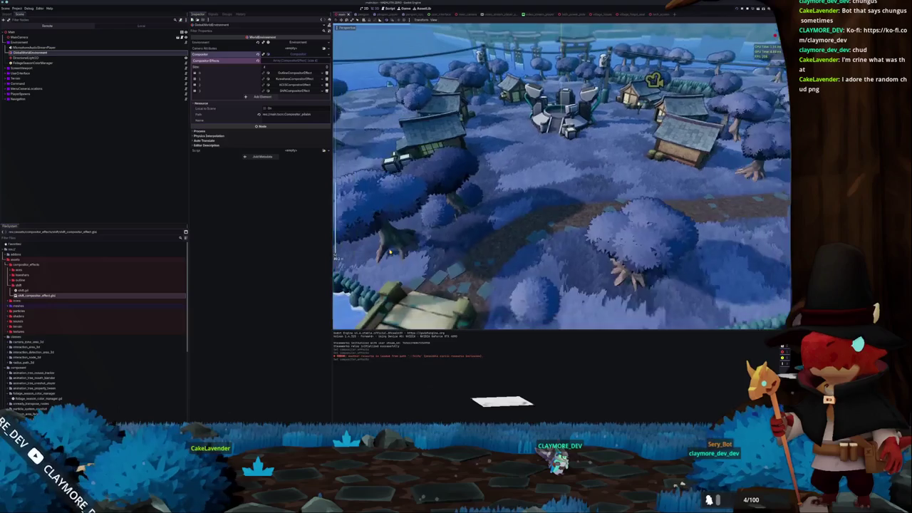
key(alt+Tab)
scroll(364, 311, down, 2)
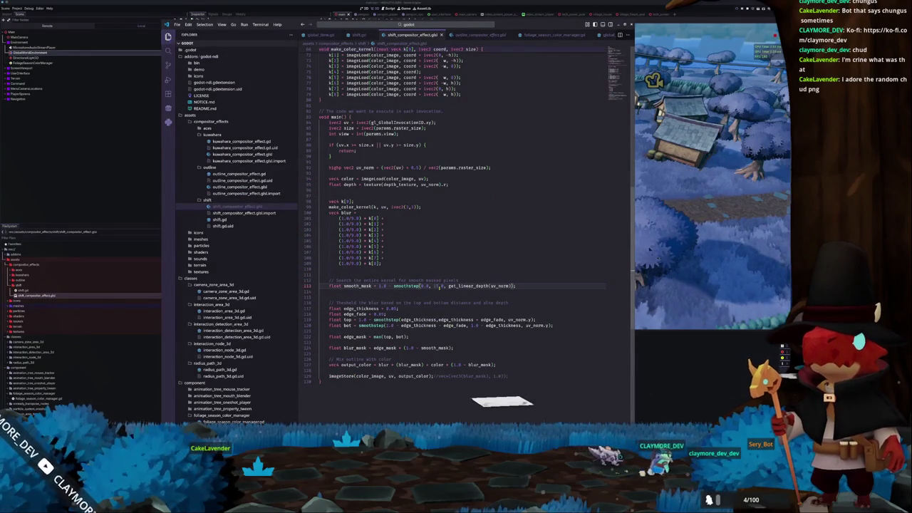
key(alt+Tab)
- Set elements 4 and a new element 5 to ShiftCompositorEffect, orbiting over the village island
click(322, 92)
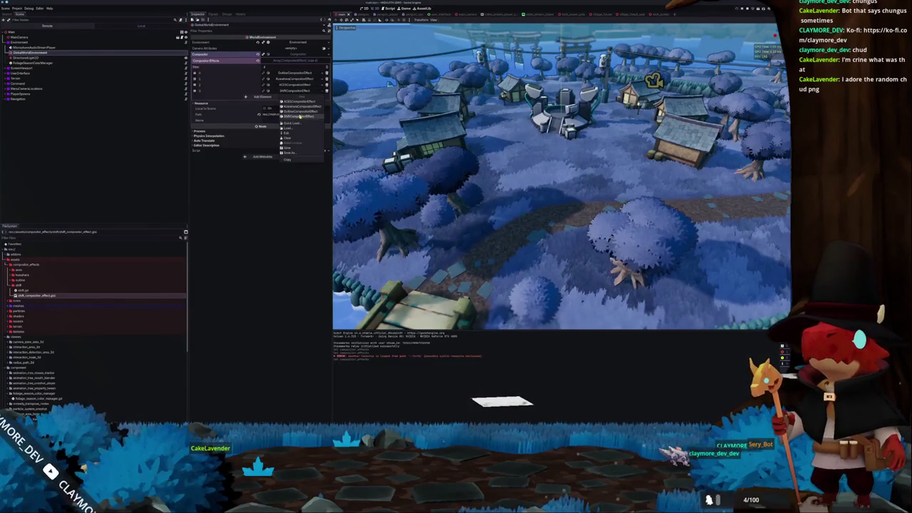
click(300, 116)
click(320, 97)
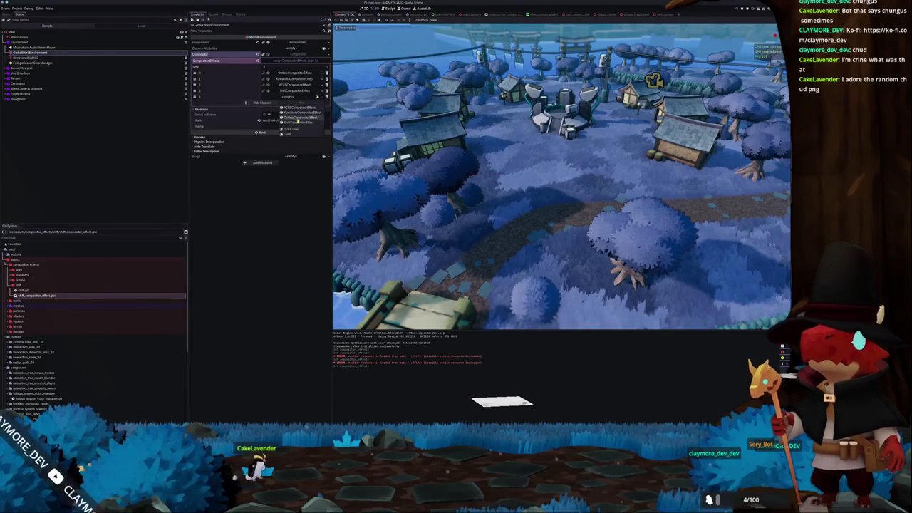
click(298, 122)
click(277, 106)
click(324, 104)
click(303, 129)
mouse_move(381, 202)
mouse_down()
mouse_move(471, 202)
mouse_move(453, 176)
mouse_up()
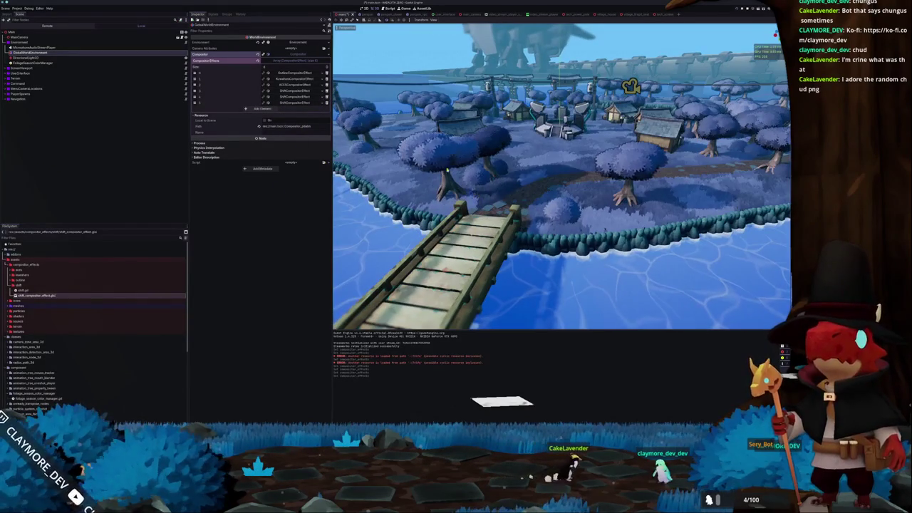
- Remove the duplicate Shift effect entries, reassign the Shift effect, and save the scene
click(326, 103)
click(326, 97)
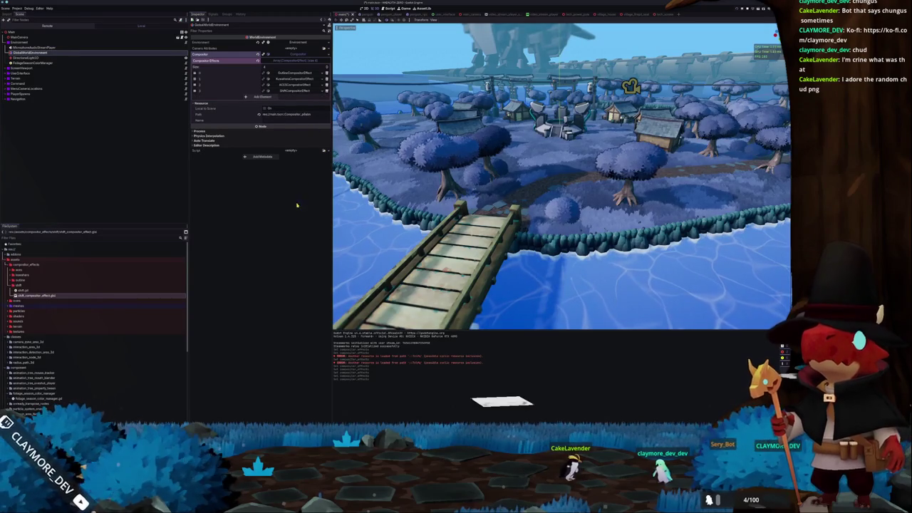
key(alt+Tab)
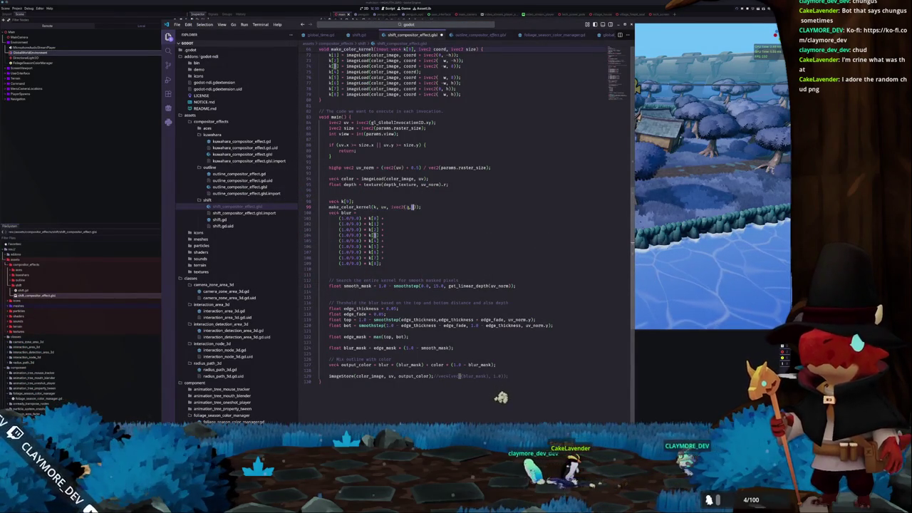
key(alt+Tab)
click(323, 91)
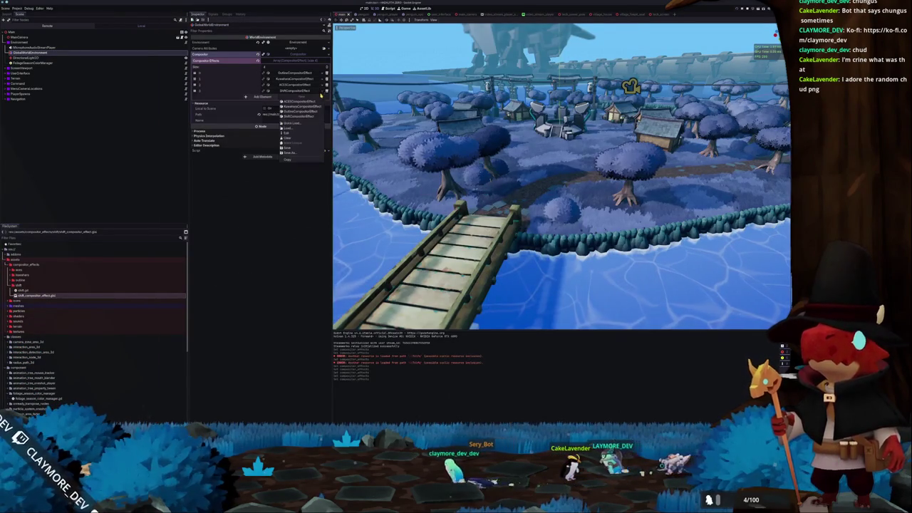
click(304, 118)
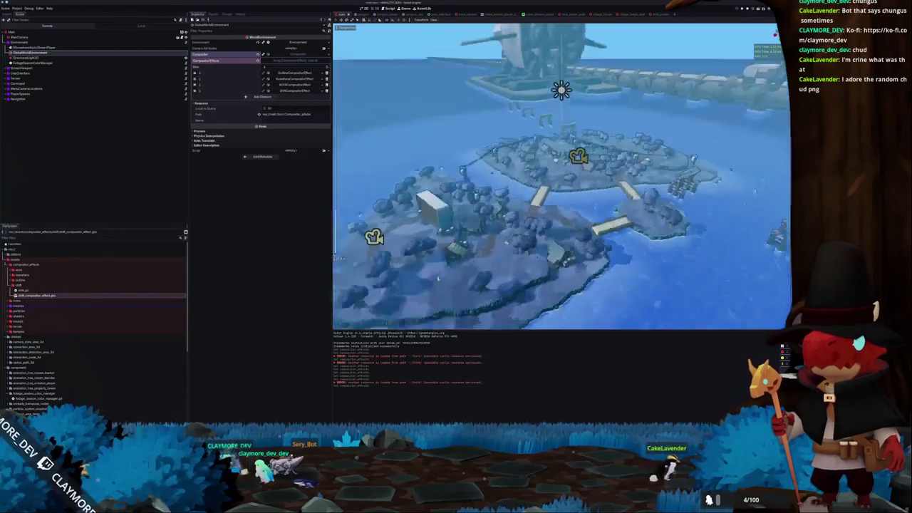
key(ctrl+s)
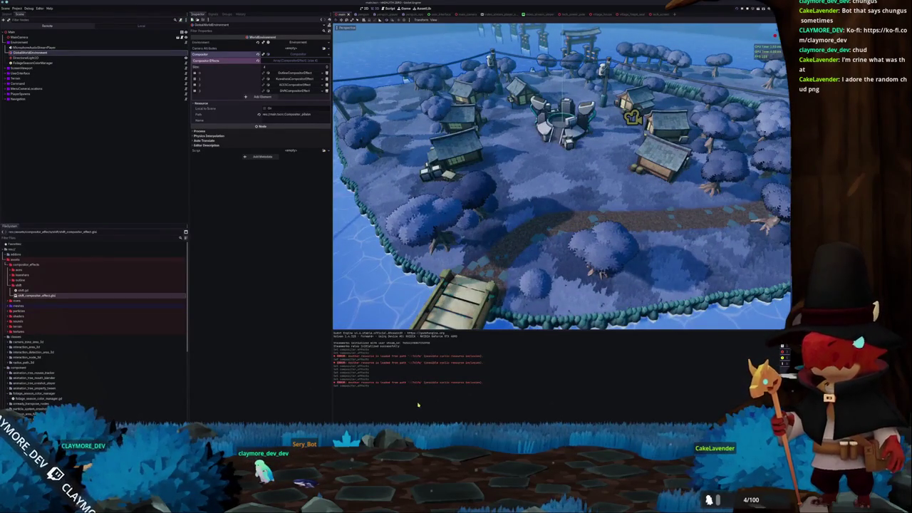
key(alt+Tab)
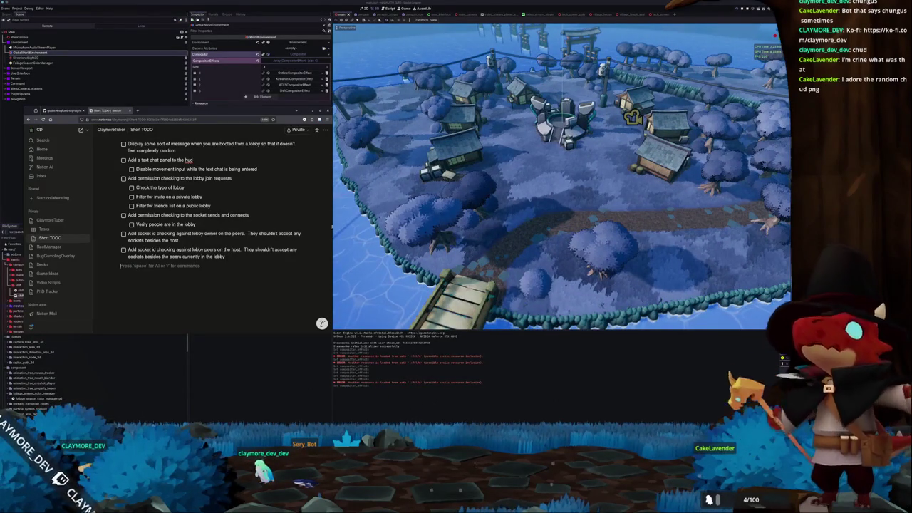
- Move 'Add the north island' directly above the Cloud system task, then close the list
scroll(138, 283, up, 5)
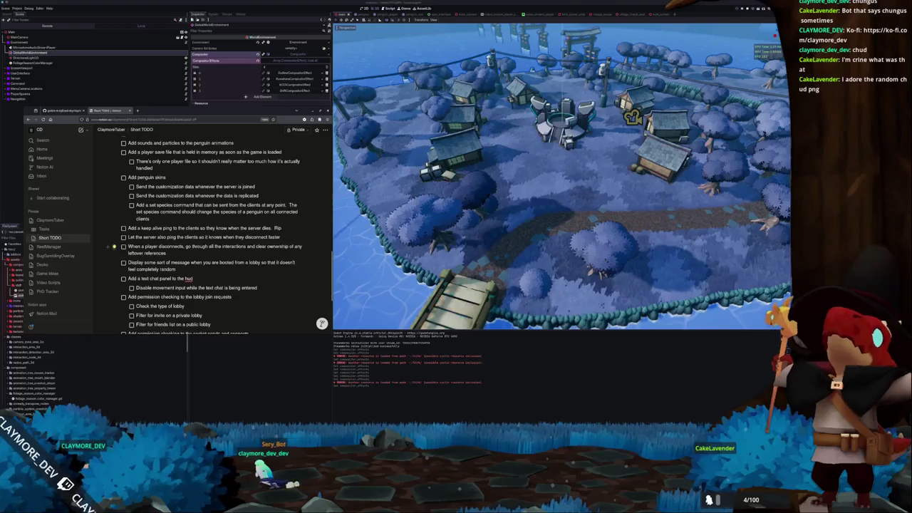
scroll(115, 246, up, 5)
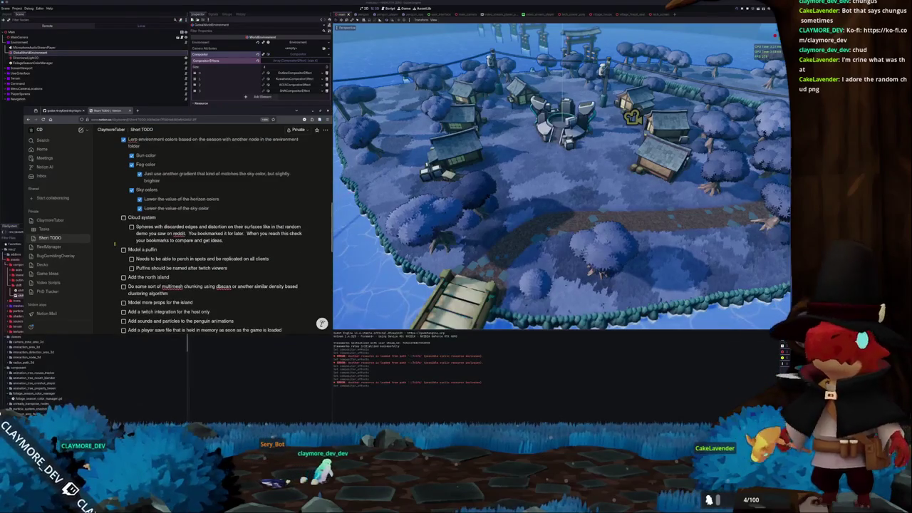
scroll(118, 239, down, 2)
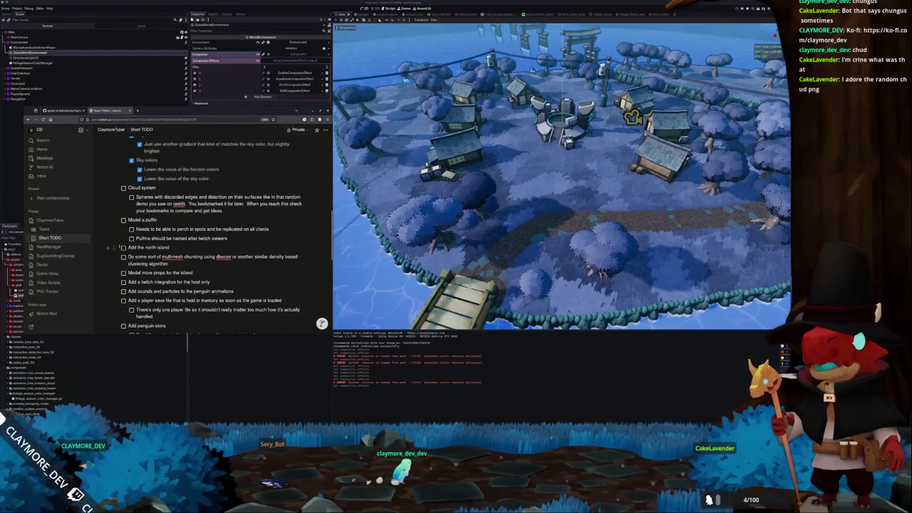
drag(126, 217, 123, 187)
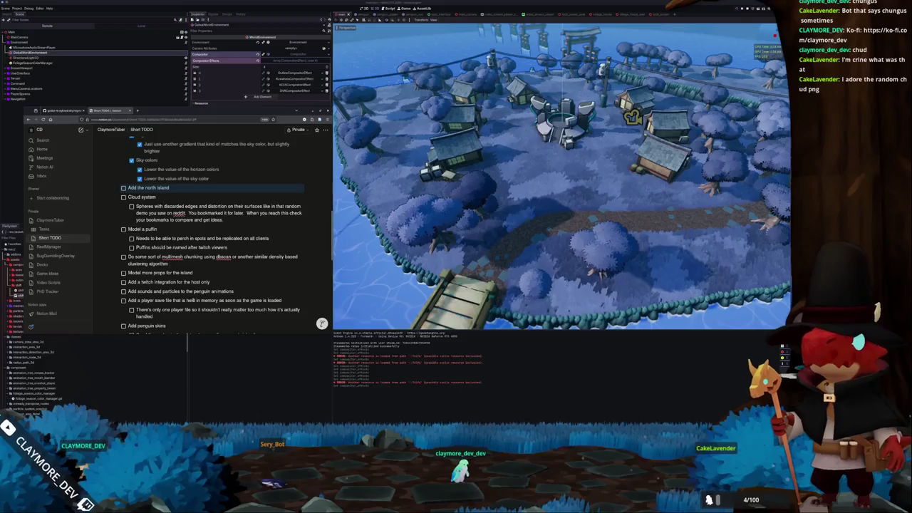
click(251, 398)
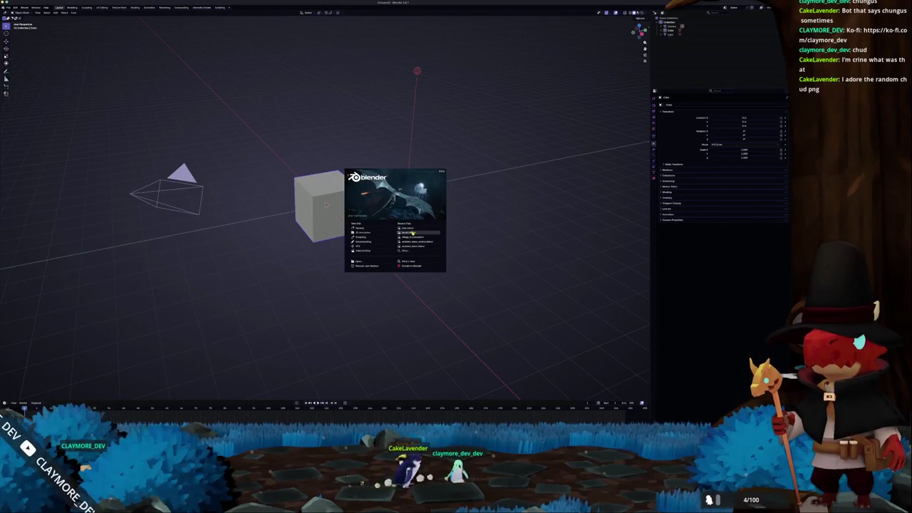
- Open the recent island terrain .blend file and add a Circle curve
click(412, 232)
scroll(368, 320, down, 4)
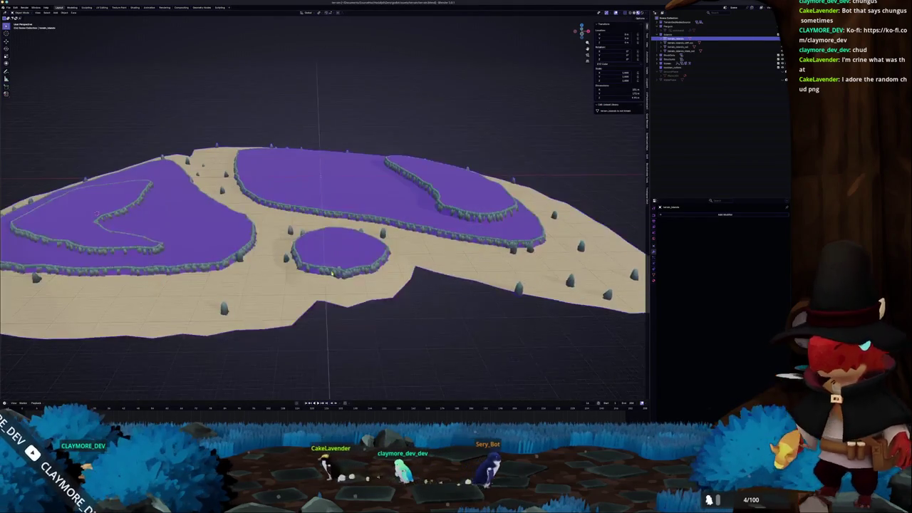
key(shift+a)
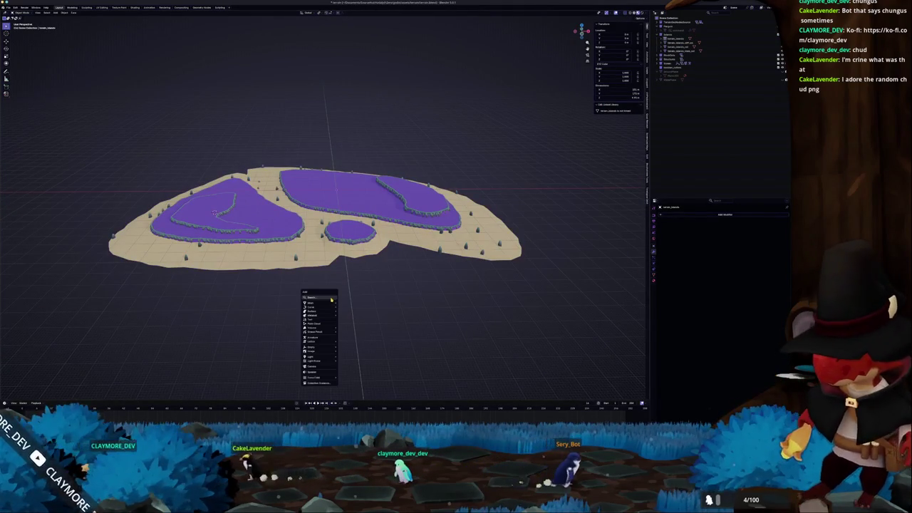
mouse_move(327, 308)
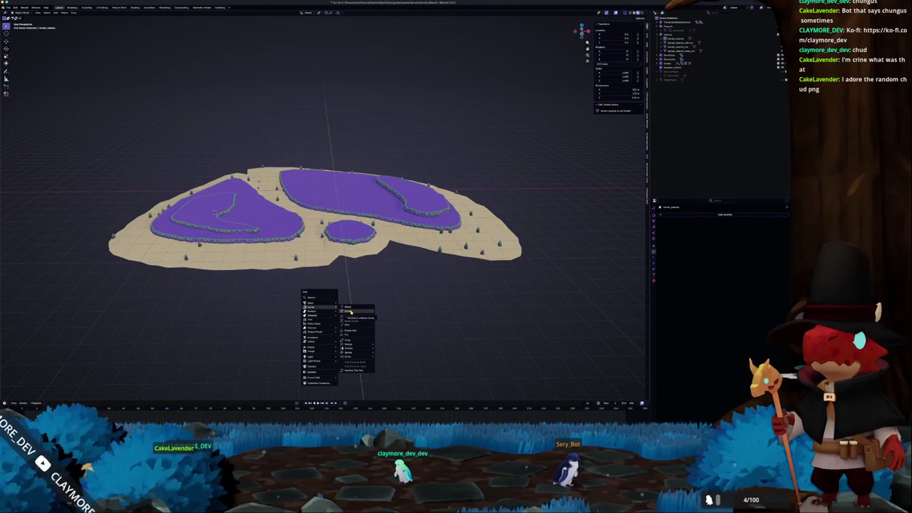
click(349, 312)
scroll(367, 305, up, 3)
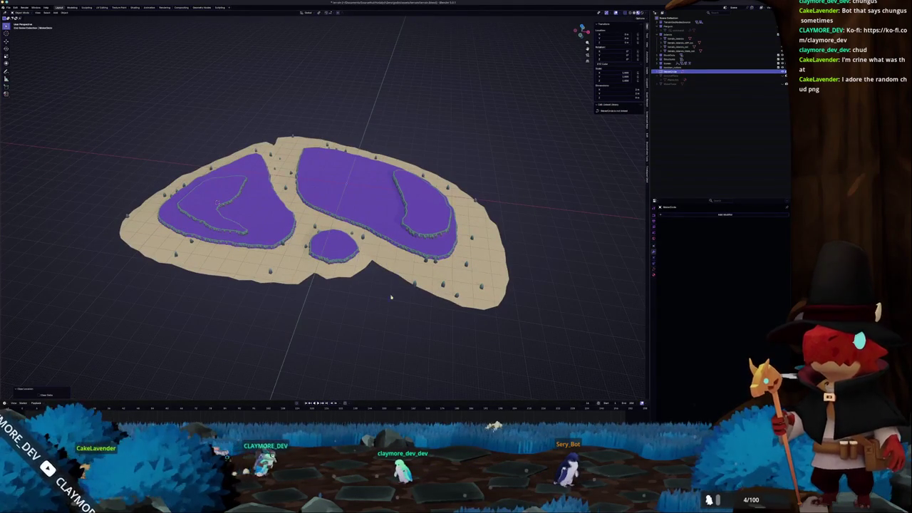
- Give the circle a Geometry Nodes modifier using the terrain node group, viewed from top
click(703, 214)
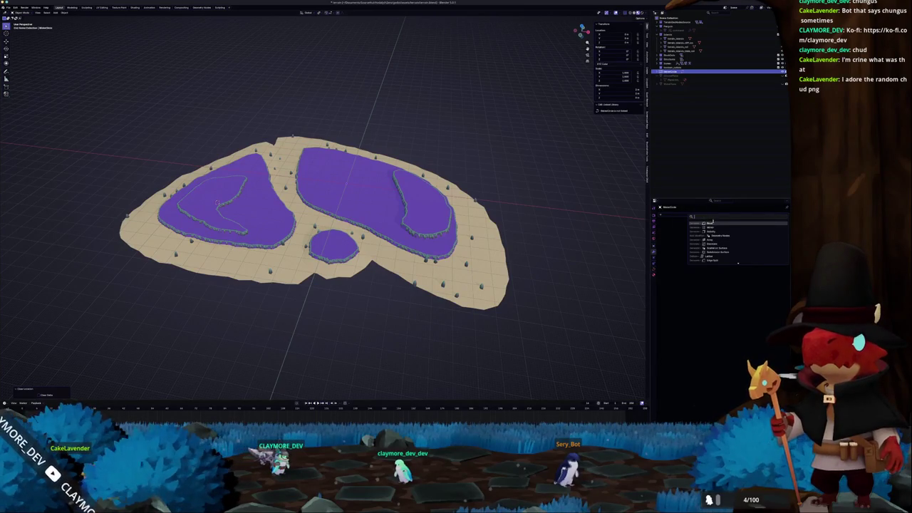
click(716, 222)
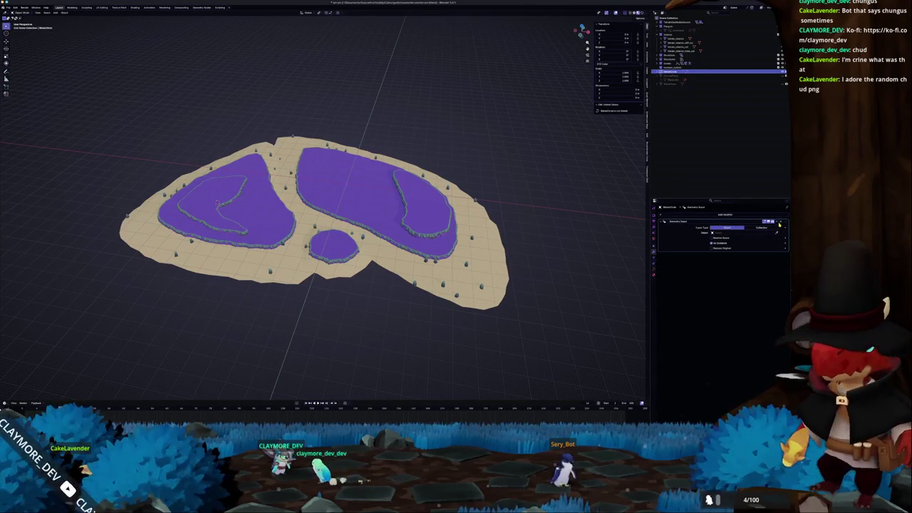
click(778, 223)
click(761, 214)
text(e)
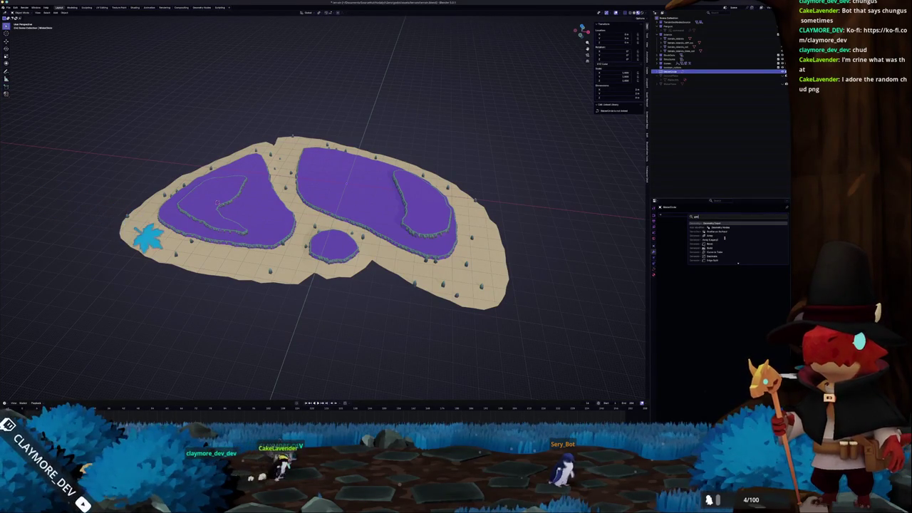
click(718, 227)
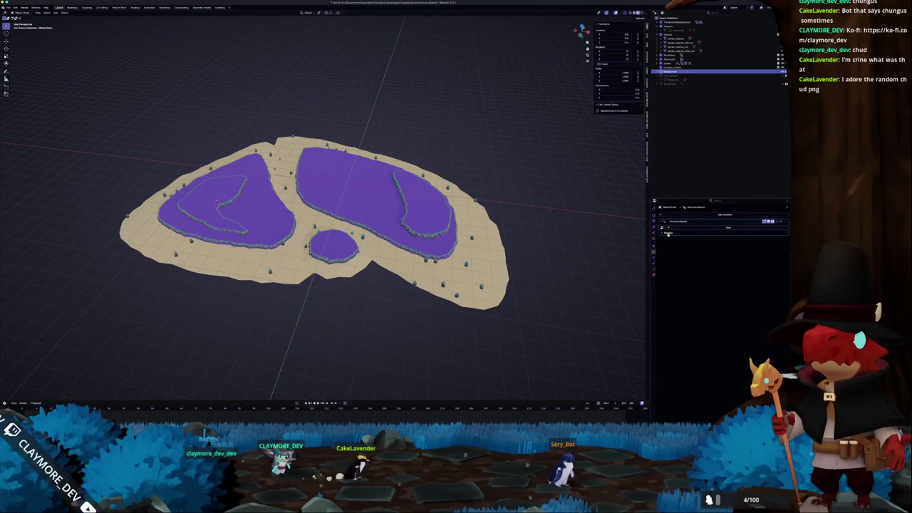
click(727, 226)
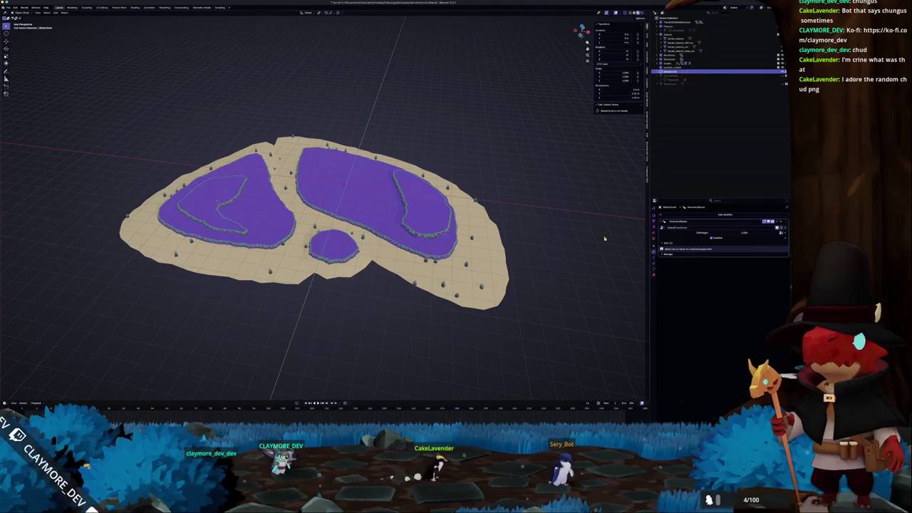
scroll(491, 229, up, 3)
key(KP_7)
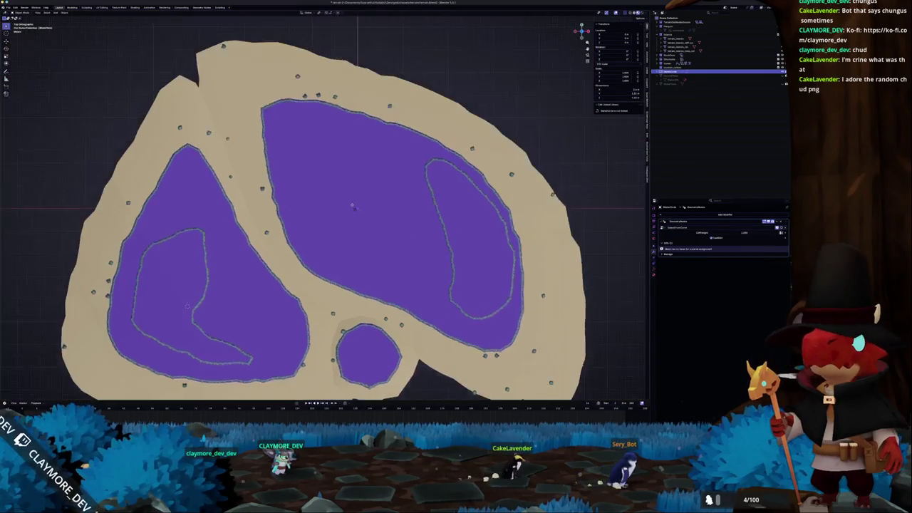
- Enlarge the circle, stretch it into a long pond, and move it to the island's top
key(g)
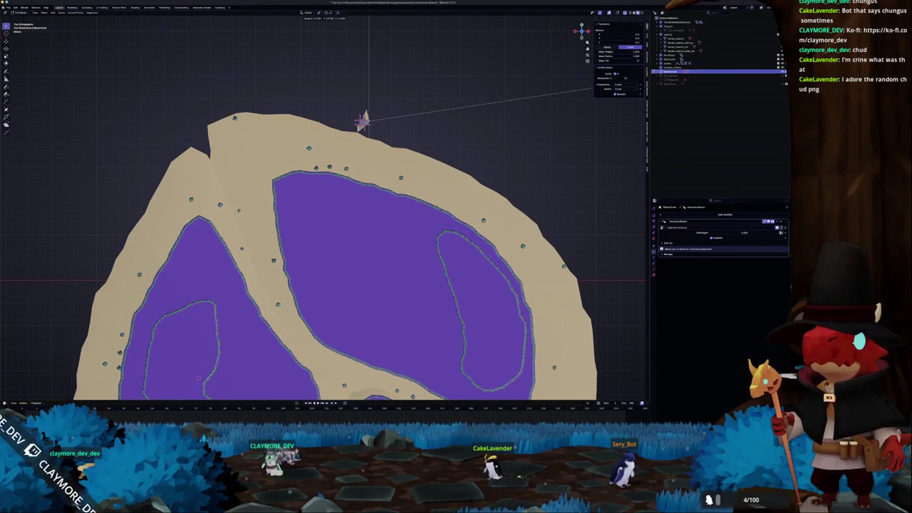
right_click(362, 120)
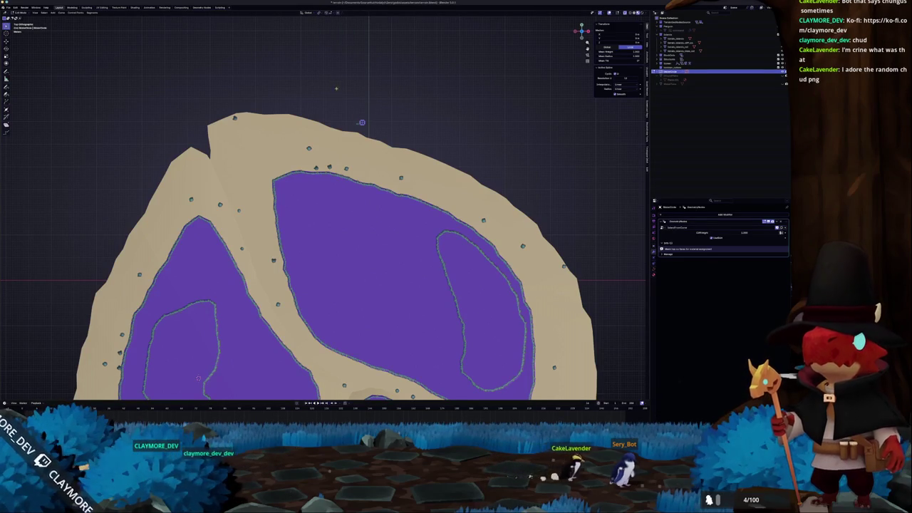
key(s)
click(161, 101)
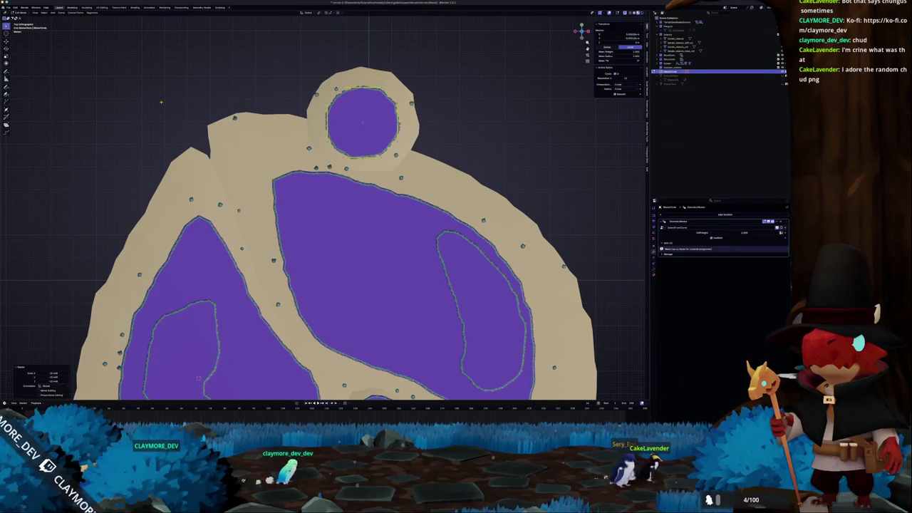
scroll(420, 146, down, 3)
key(s)
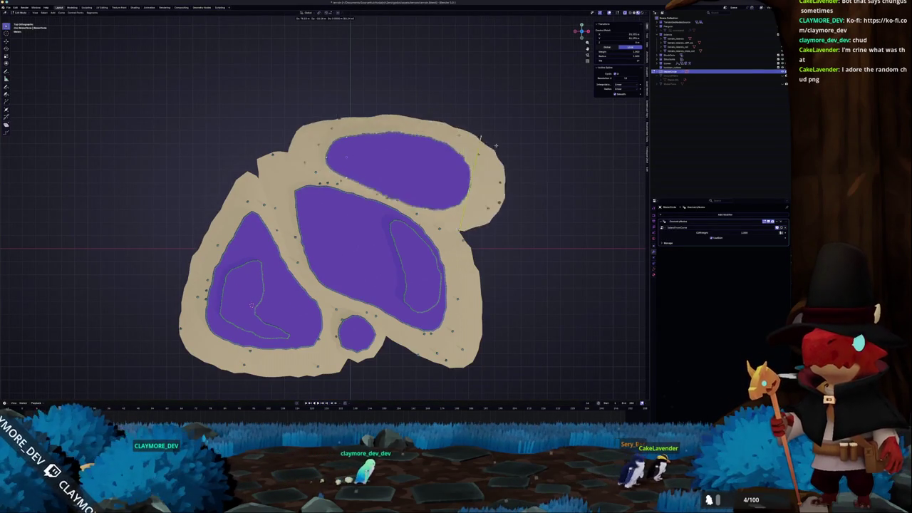
click(481, 147)
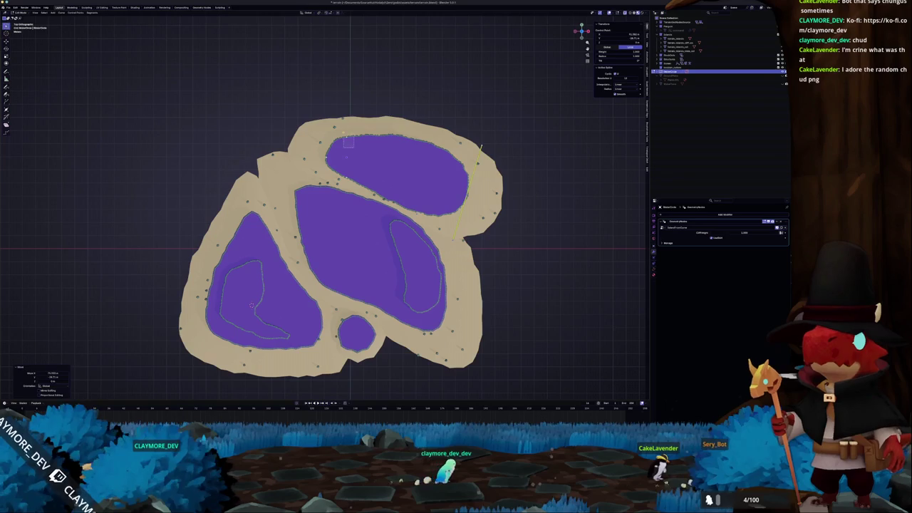
key(g)
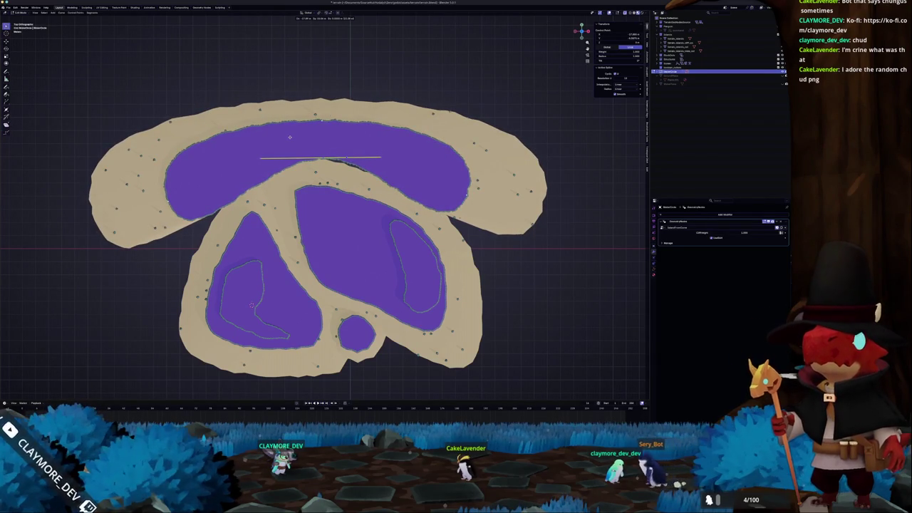
click(316, 163)
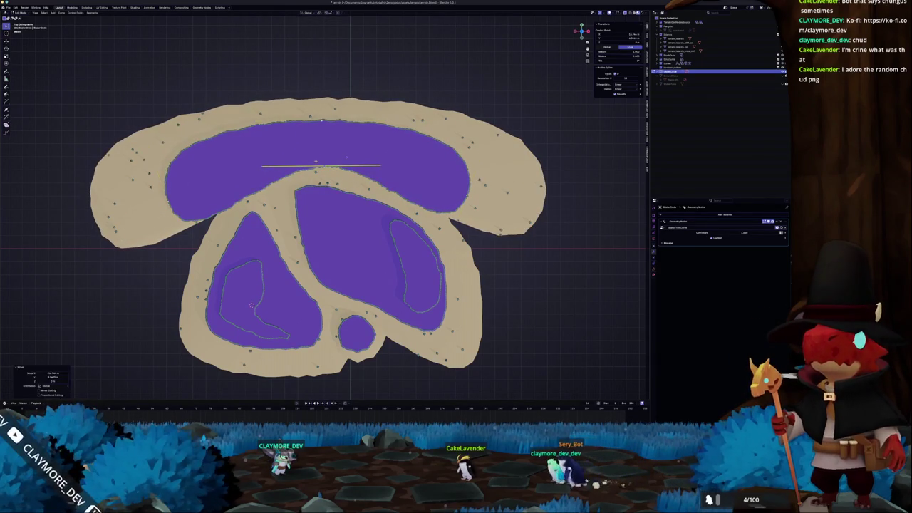
- Subdivide the pond curve, set its handles to Automatic, and inspect the terrain from the side
right_click(315, 162)
click(316, 160)
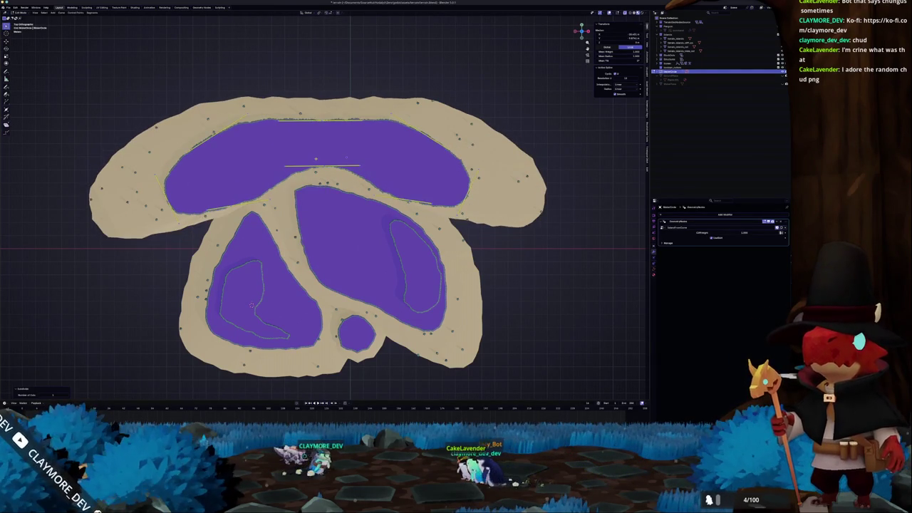
right_click(312, 180)
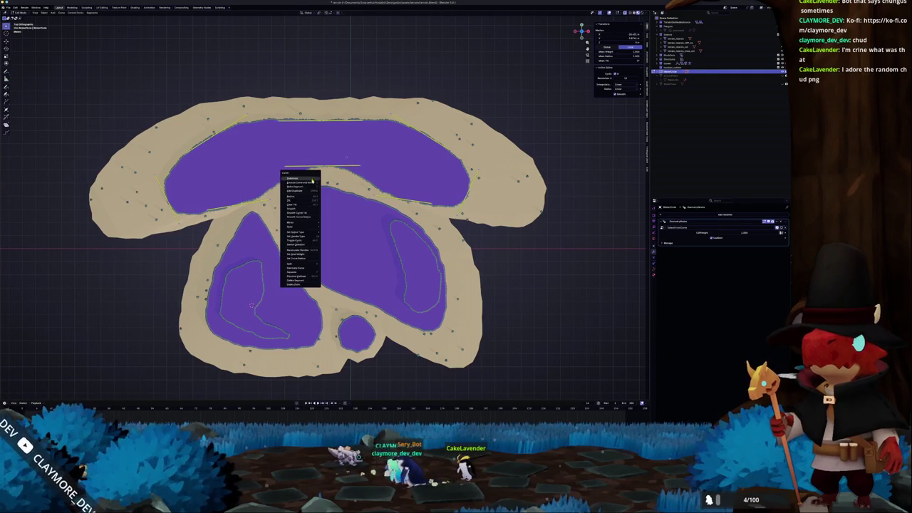
mouse_move(306, 239)
click(340, 237)
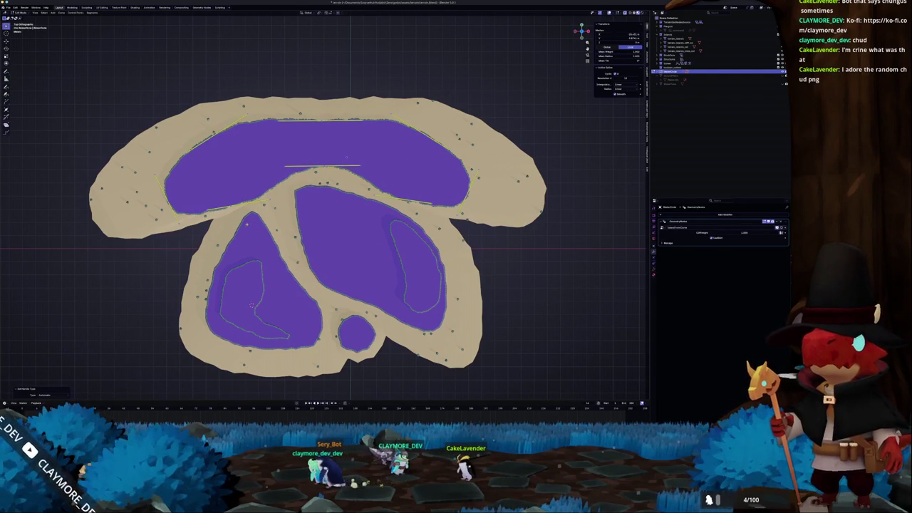
click(285, 181)
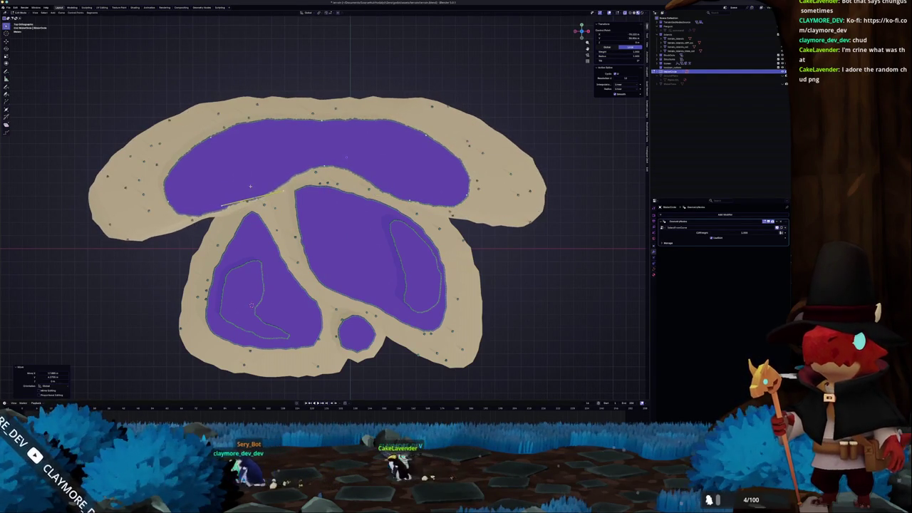
mouse_move(345, 156)
mouse_down()
mouse_move(341, 162)
mouse_move(341, 126)
mouse_move(384, 119)
mouse_up()
key(KP_1)
key(KP_3)
scroll(385, 127, up, 3)
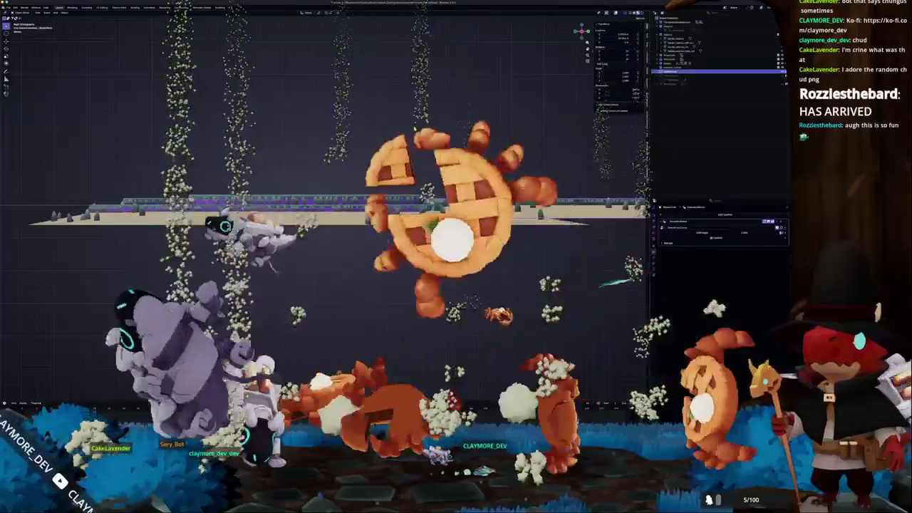
- Move the terrain outline edge and top crescent points into place in top view
click(414, 133)
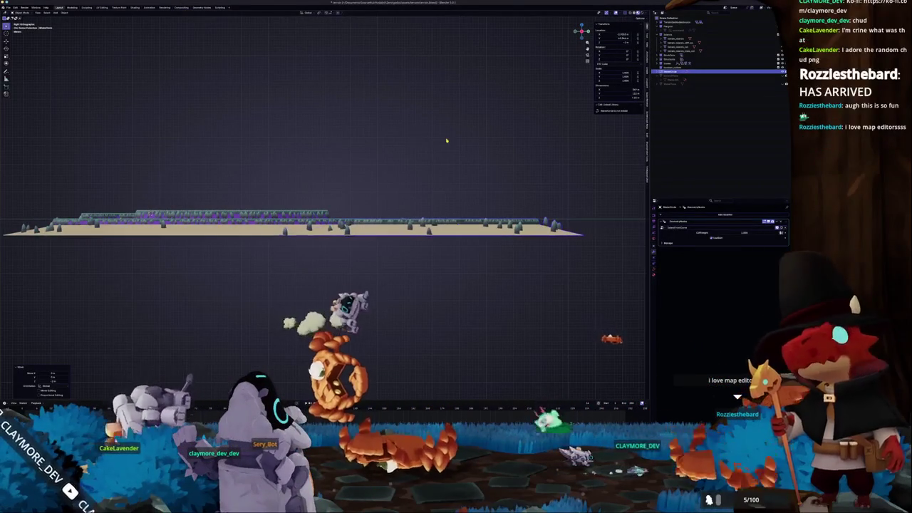
key(KP_7)
scroll(465, 71, down, 5)
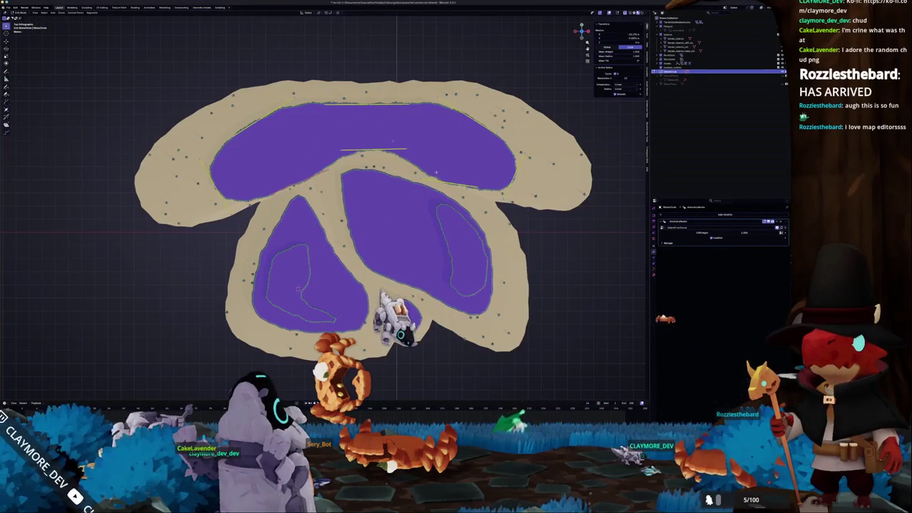
click(434, 153)
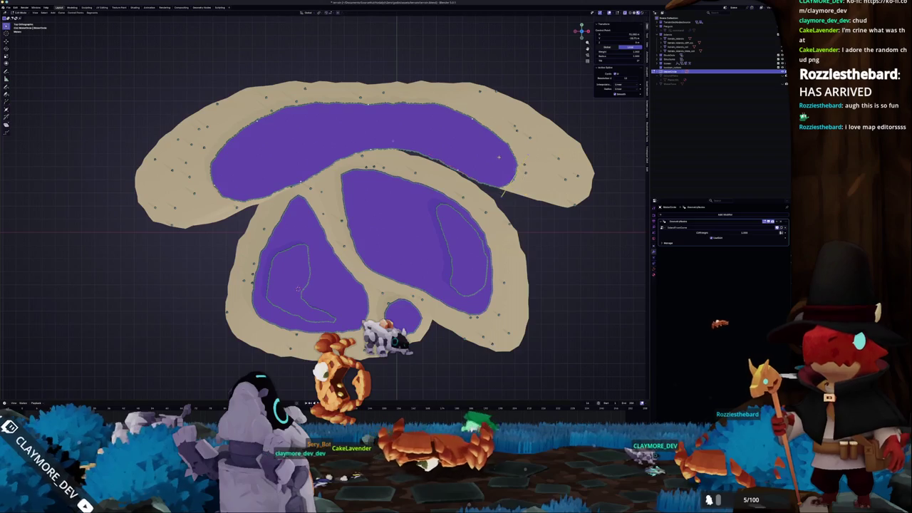
key(g)
click(466, 168)
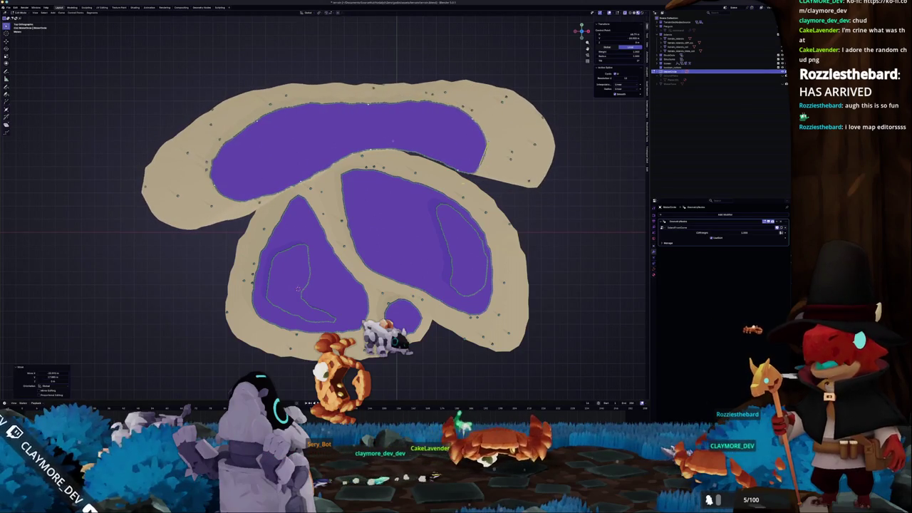
- Apply the object's scale, then change the top crescent curve's handle type and spline type
key(Tab)
key(ctrl+a)
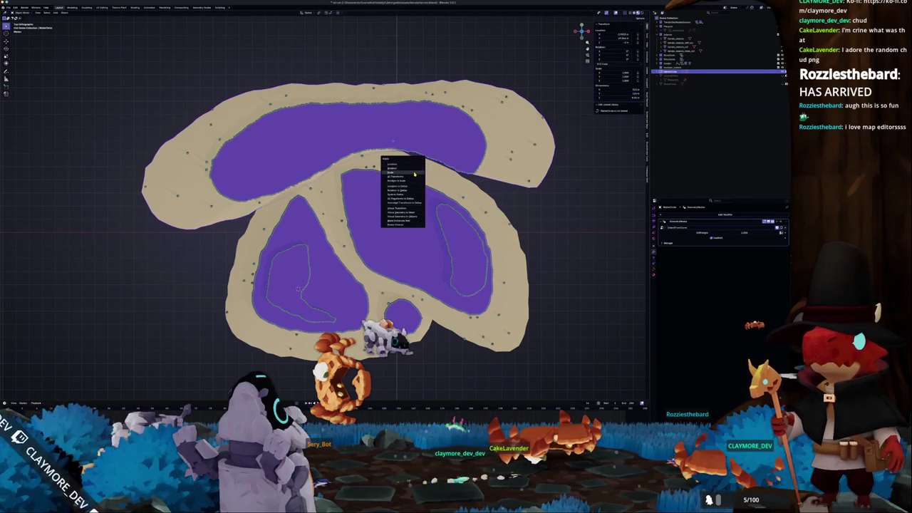
click(414, 173)
key(Tab)
key(l)
right_click(421, 160)
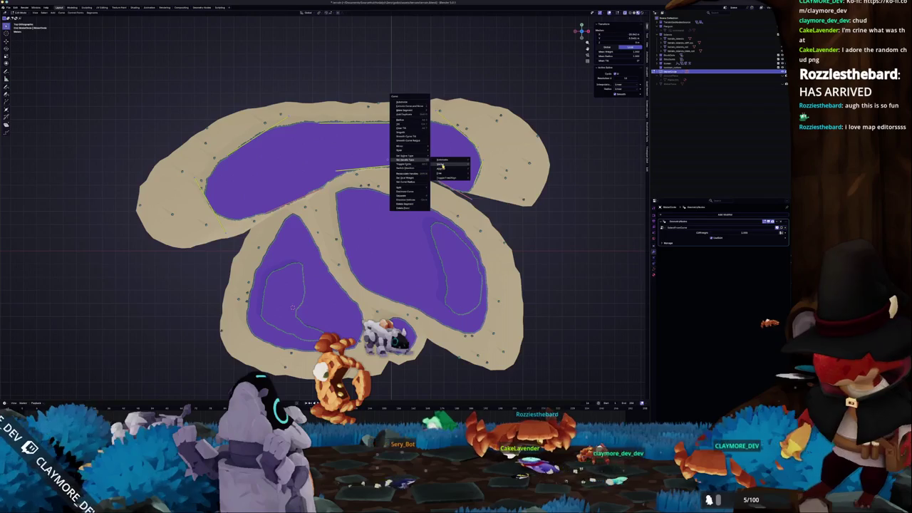
click(441, 166)
right_click(442, 162)
mouse_move(441, 158)
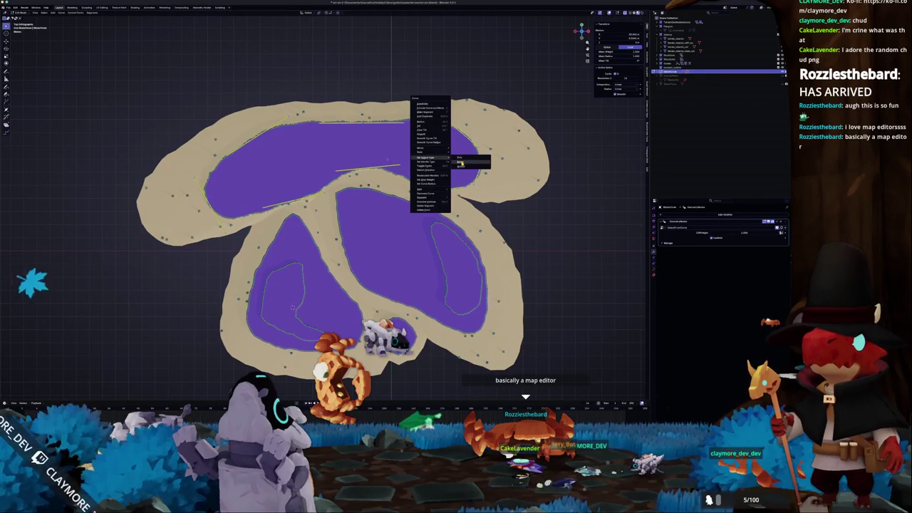
click(460, 163)
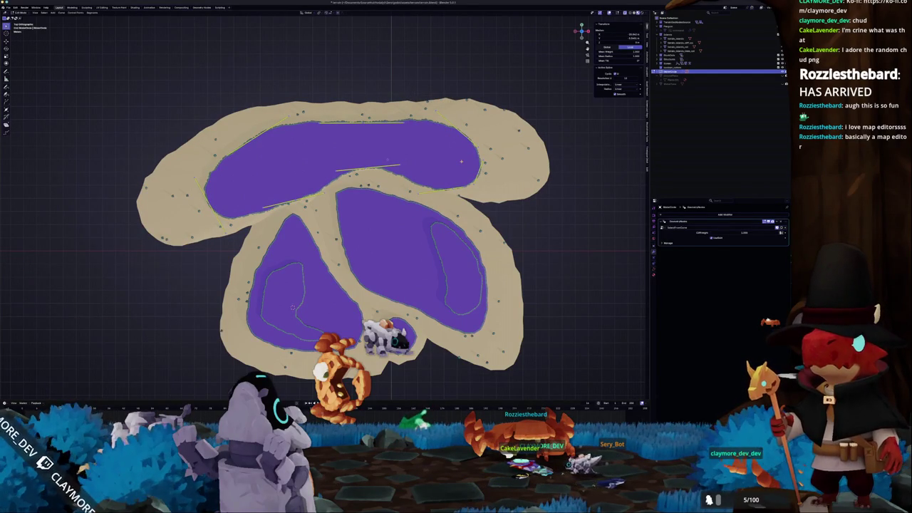
- Push the right lobe outward, flatten the upper-right lobe, and pull the top lobe upward
click(456, 161)
key(g)
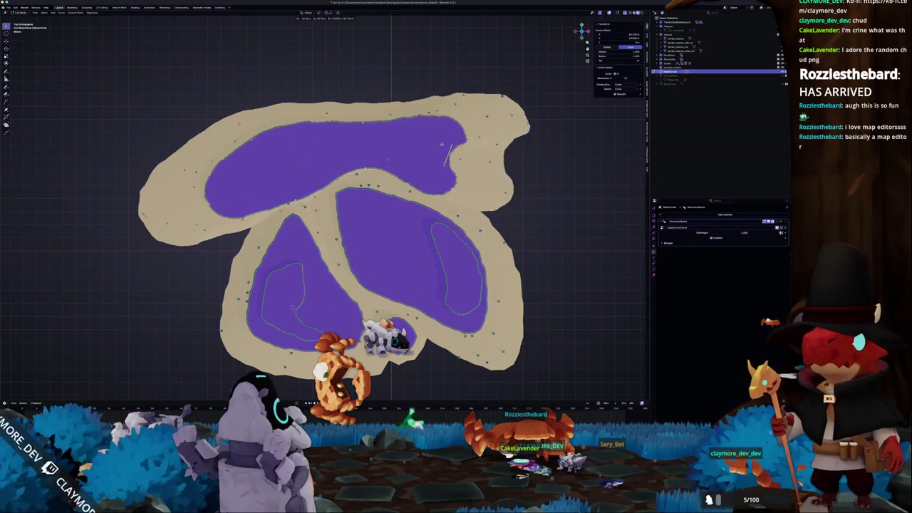
click(474, 148)
drag(474, 148, 436, 125)
key(g)
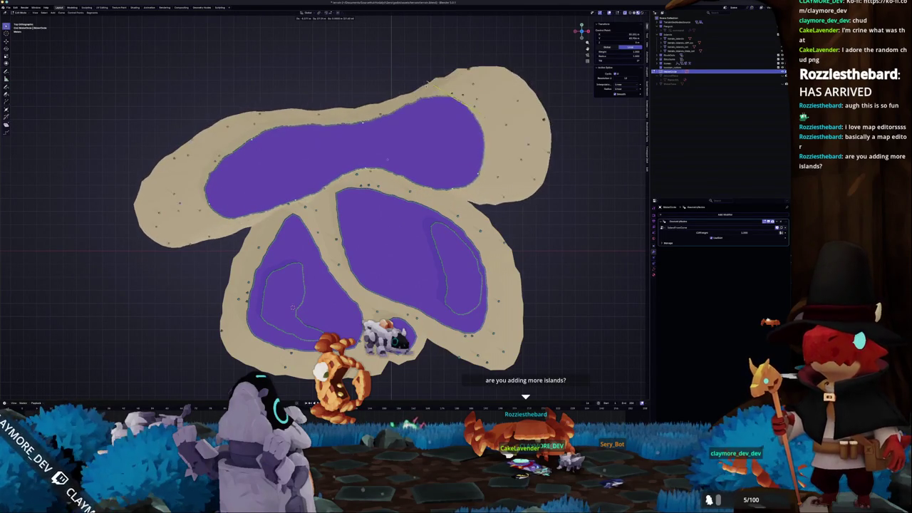
click(379, 165)
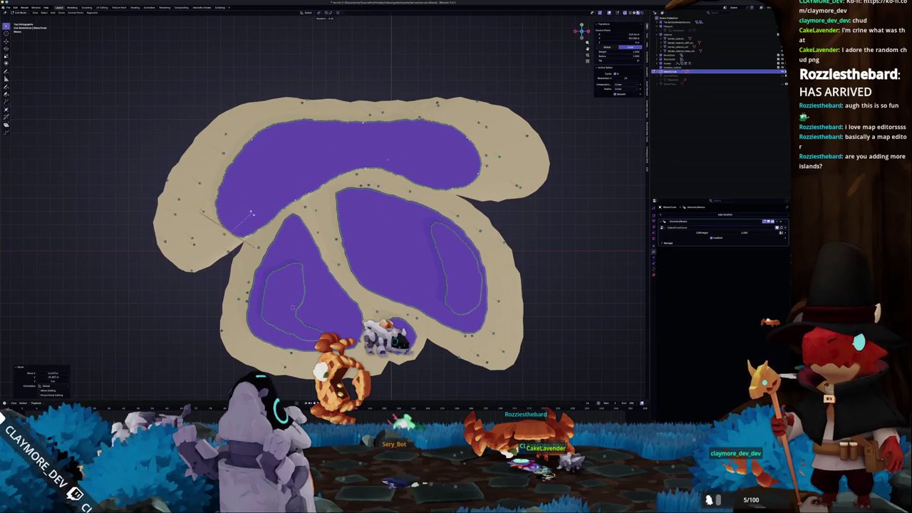
mouse_move(293, 201)
mouse_down()
mouse_move(273, 139)
mouse_move(282, 169)
mouse_move(291, 145)
mouse_up()
- Revert to the merged outline and apply rotation and scale to the curve object
key(Tab)
scroll(295, 177, down, 2)
key(Escape)
key(ctrl+a)
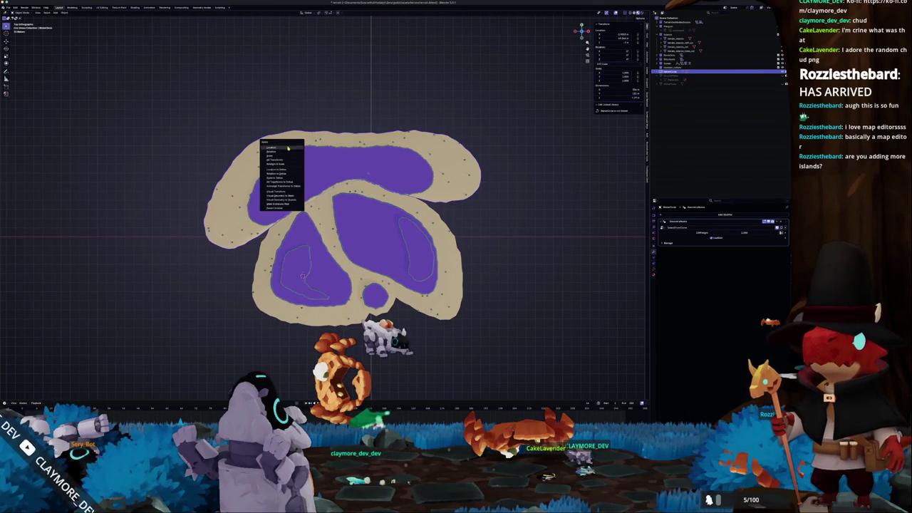
click(272, 166)
click(321, 275)
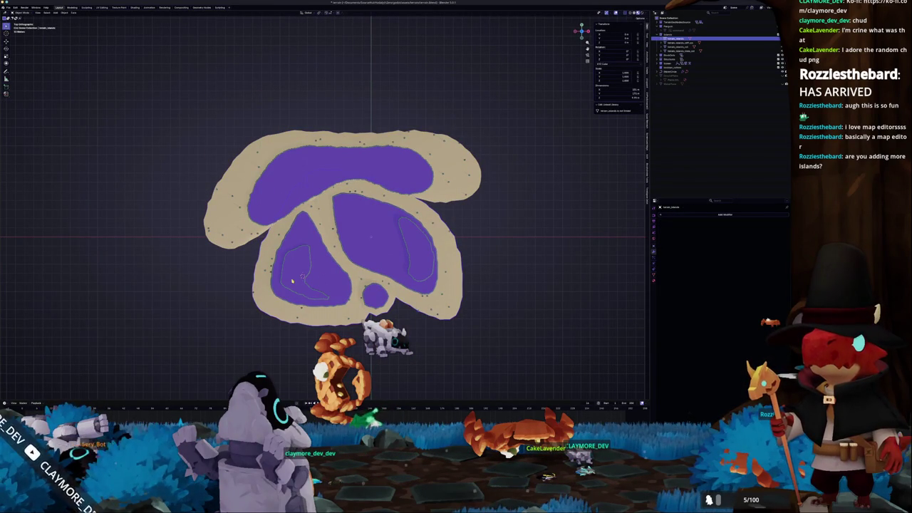
click(316, 183)
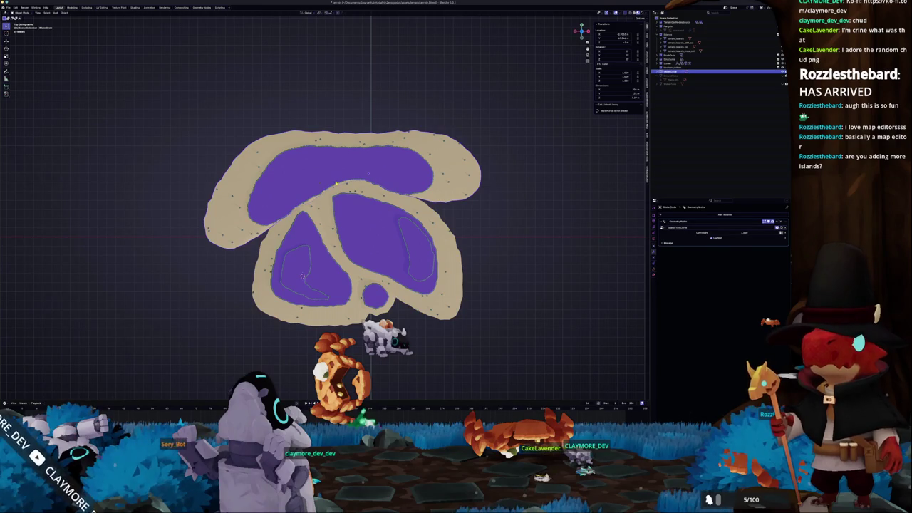
key(ctrl+z)
key(ctrl+a)
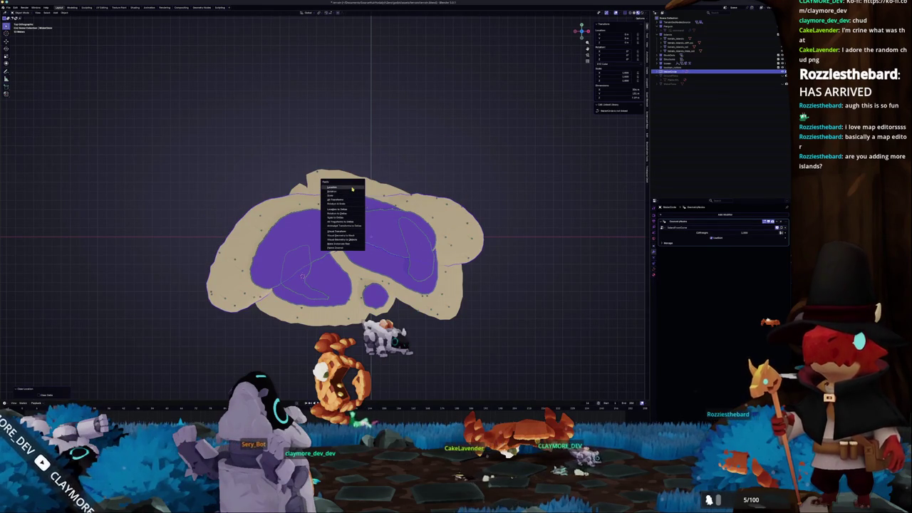
click(347, 192)
key(ctrl+a)
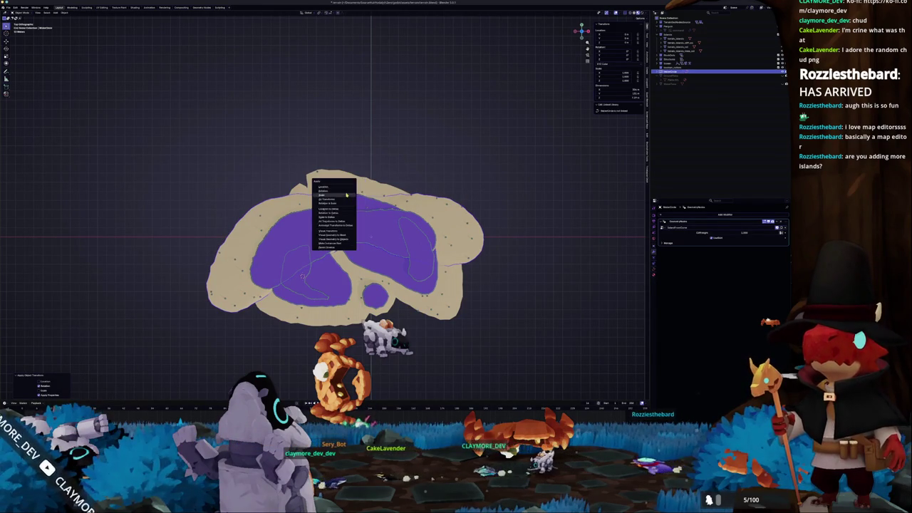
click(344, 195)
- Lift the upper part into a separate arched lobe and pull its left lobe inward
key(Tab)
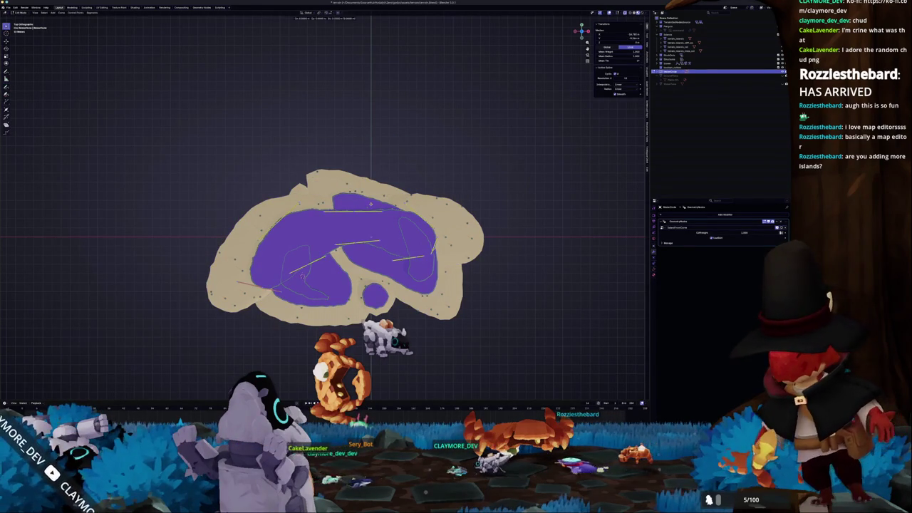
key(g)
click(304, 184)
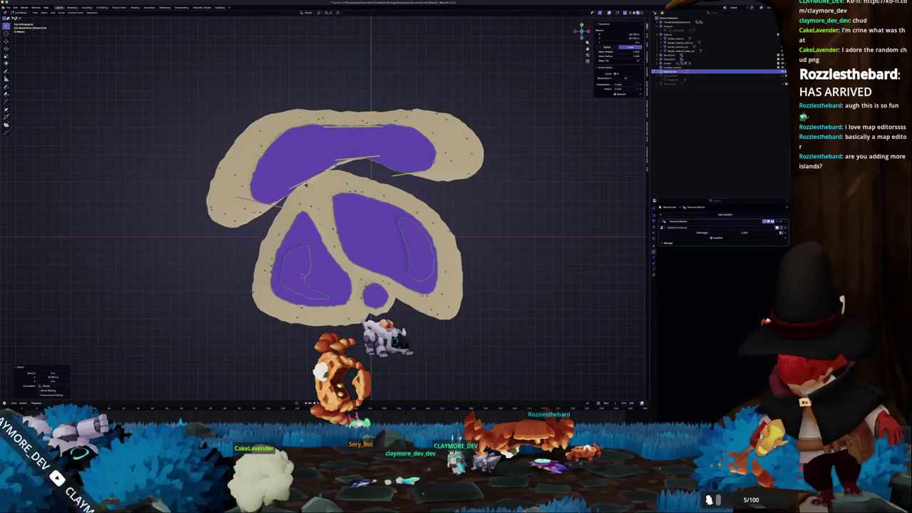
key(g)
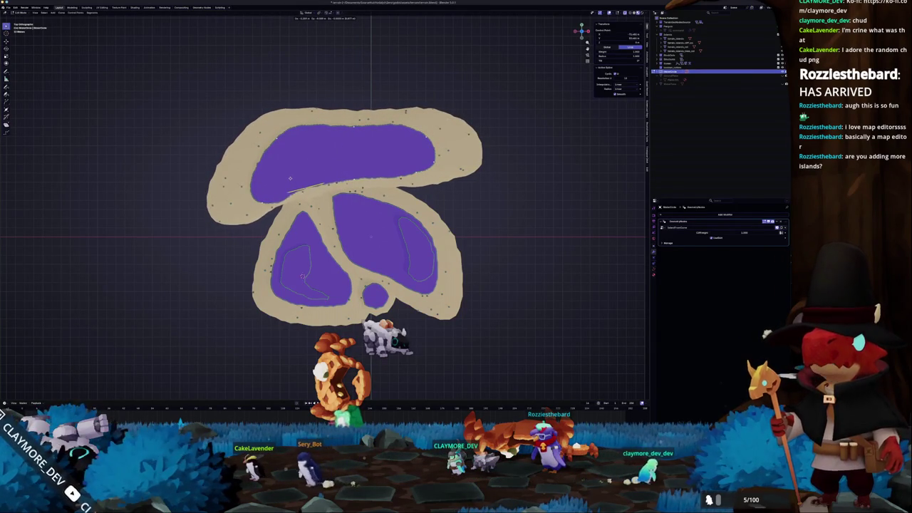
drag(370, 235, 389, 255)
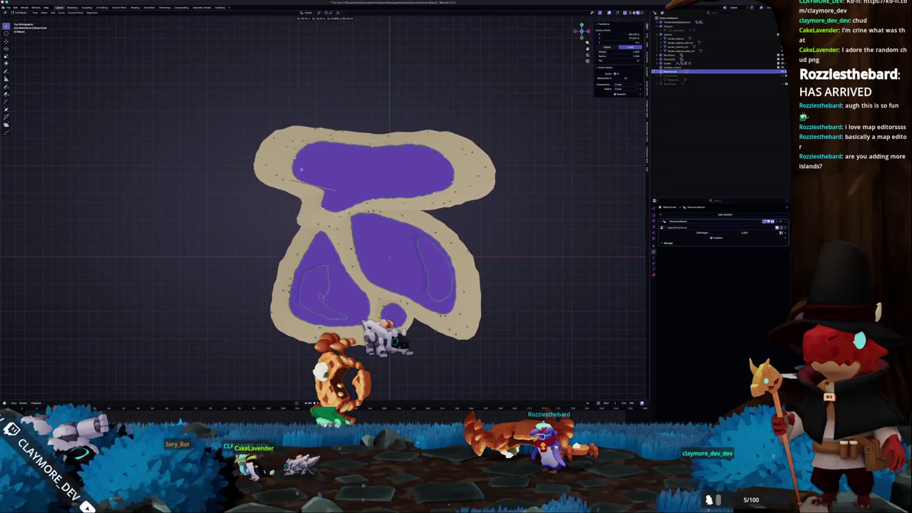
mouse_move(270, 232)
mouse_down()
mouse_move(302, 254)
mouse_move(385, 249)
mouse_up()
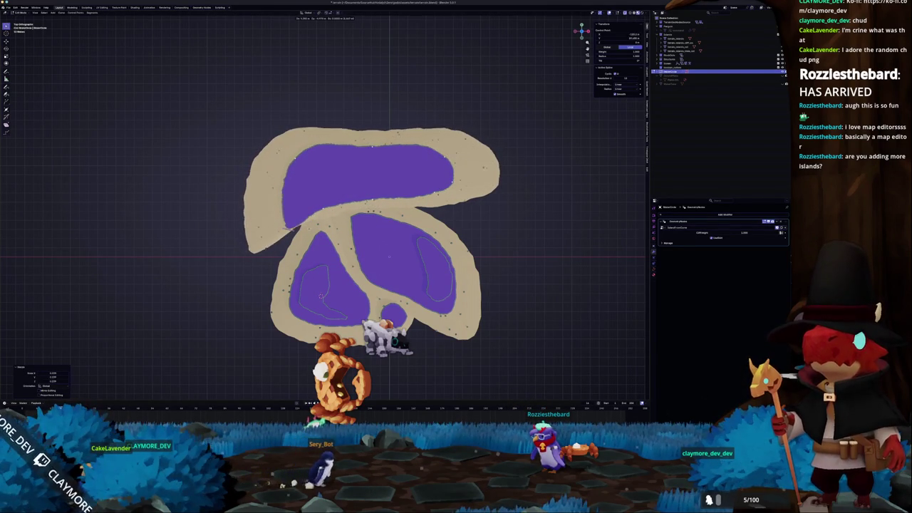
scroll(256, 213, up, 5)
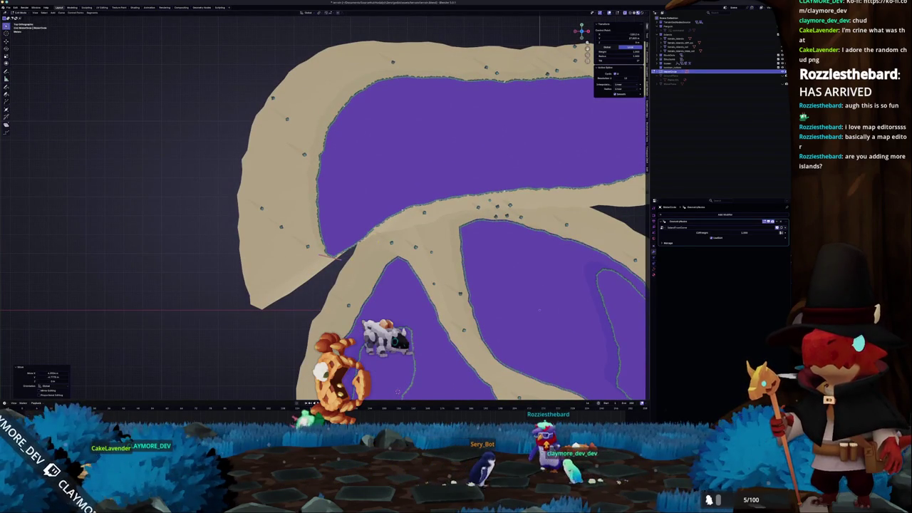
key(g)
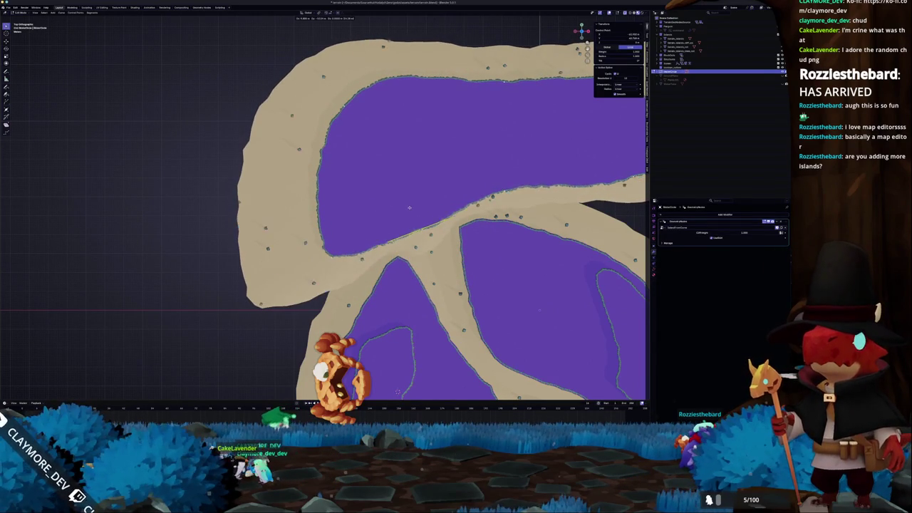
click(408, 202)
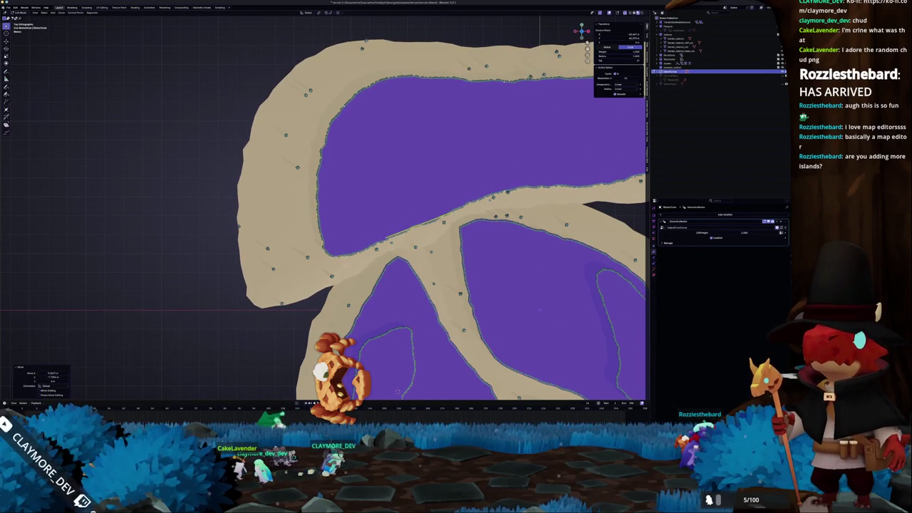
- Stretch the upper island's right lobe and shift a row of edge points left
scroll(327, 164, down, 3)
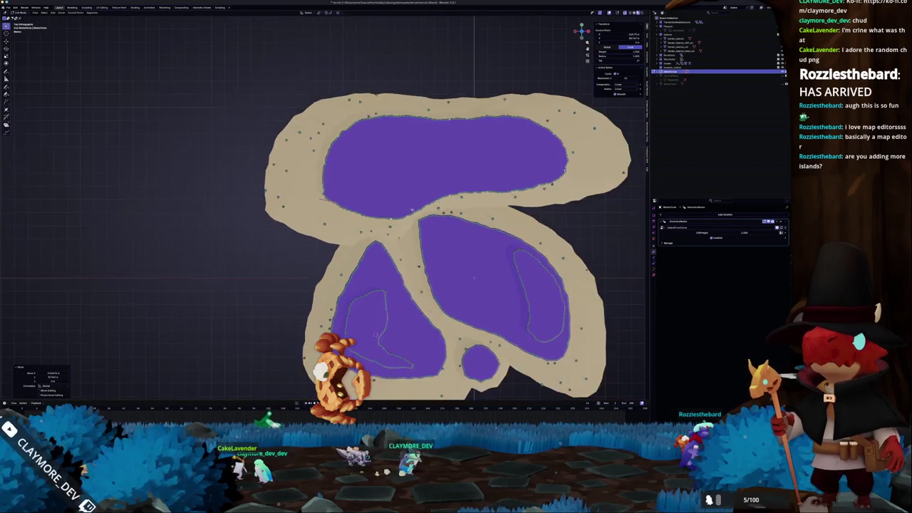
scroll(423, 208, right, 3)
scroll(423, 208, up, 1)
key(g)
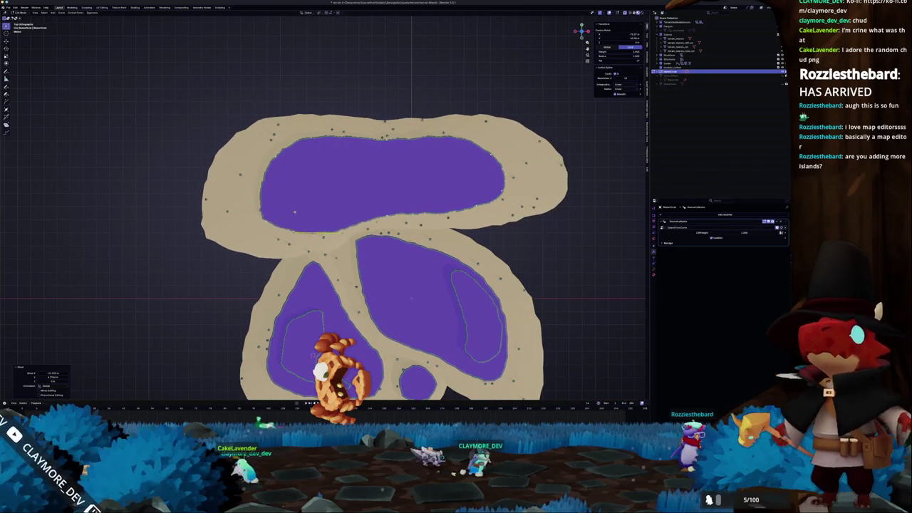
key(g)
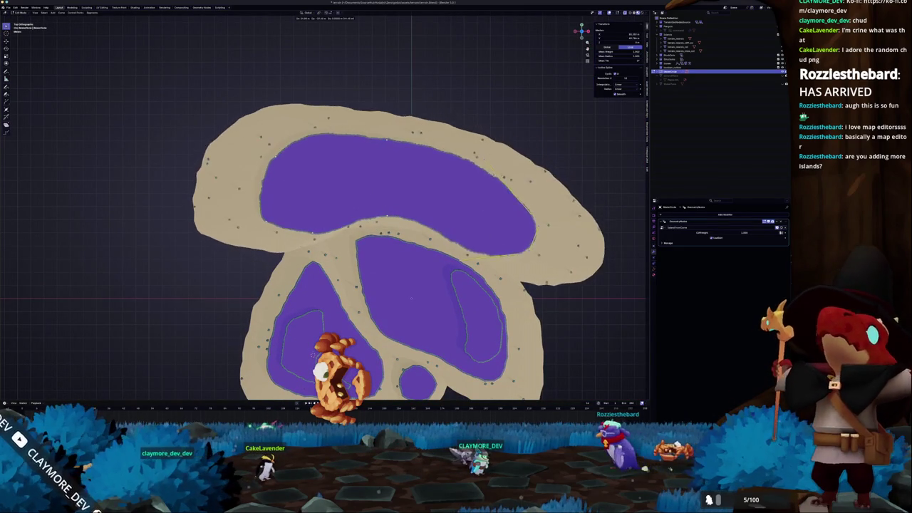
key(Return)
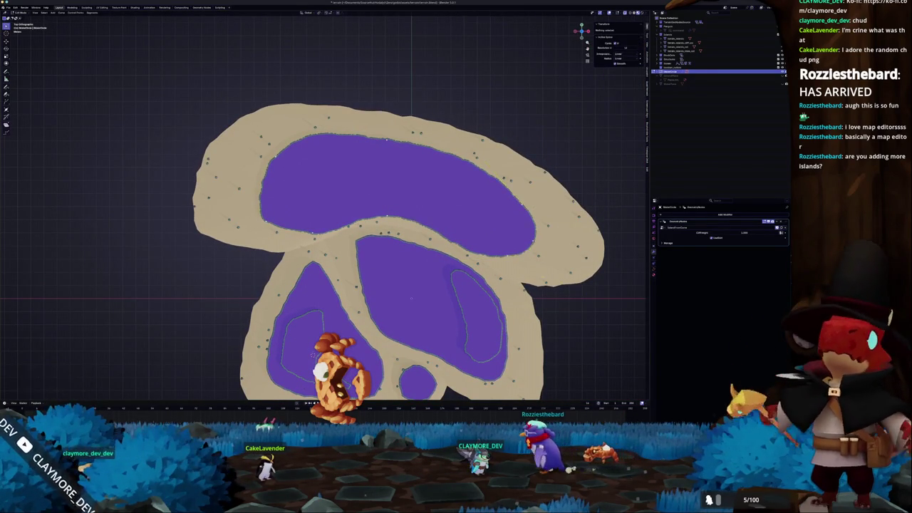
scroll(323, 207, right, 3)
drag(455, 164, 484, 201)
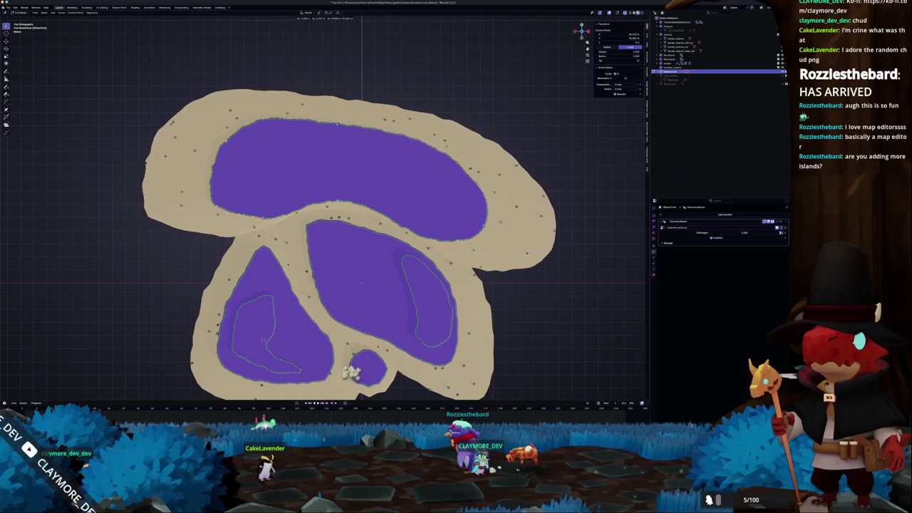
drag(321, 186, 387, 205)
key(g)
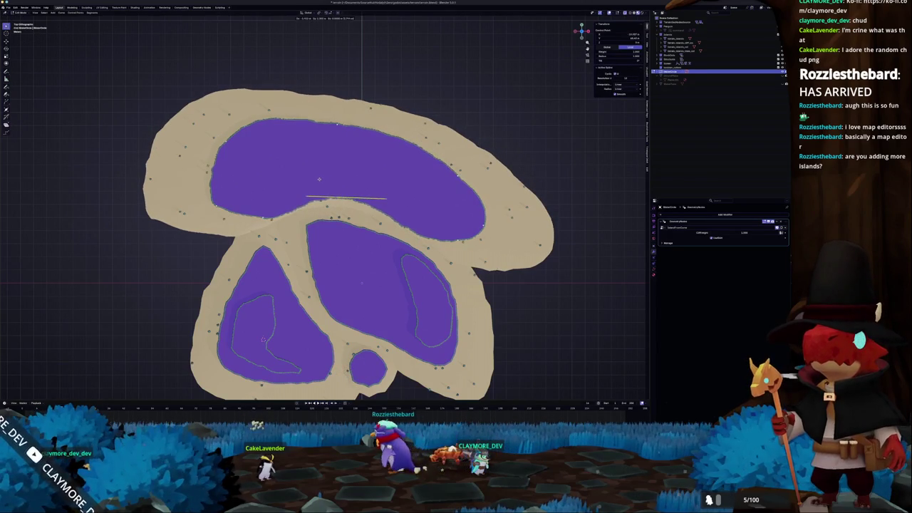
click(236, 205)
- Select points along the upper crescent's lower edge for further reshaping
scroll(236, 204, left, 5)
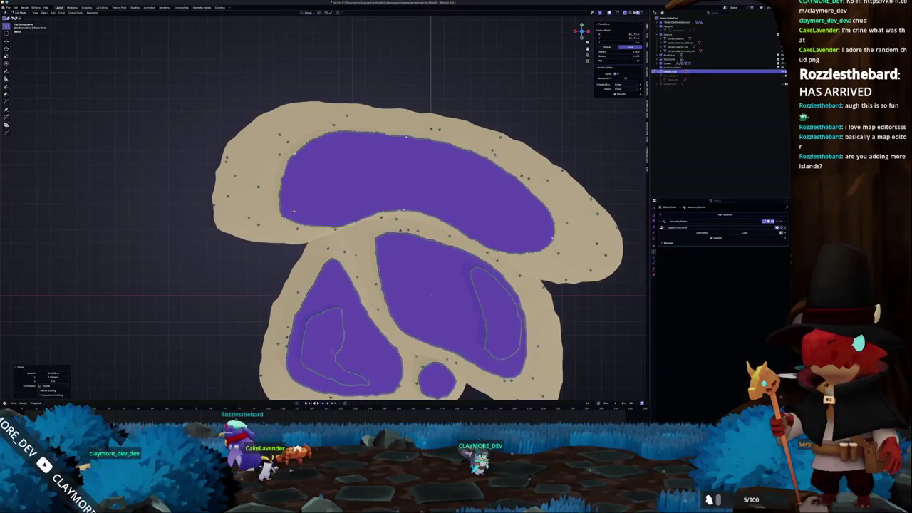
click(345, 229)
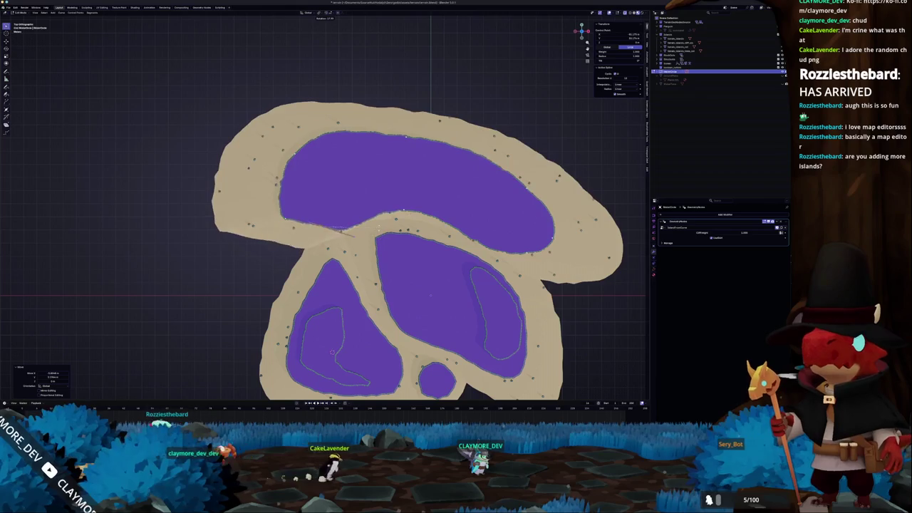
scroll(317, 189, up, 4)
drag(284, 227, 387, 261)
- Convert the top island's outline spline to Bezier
key(g)
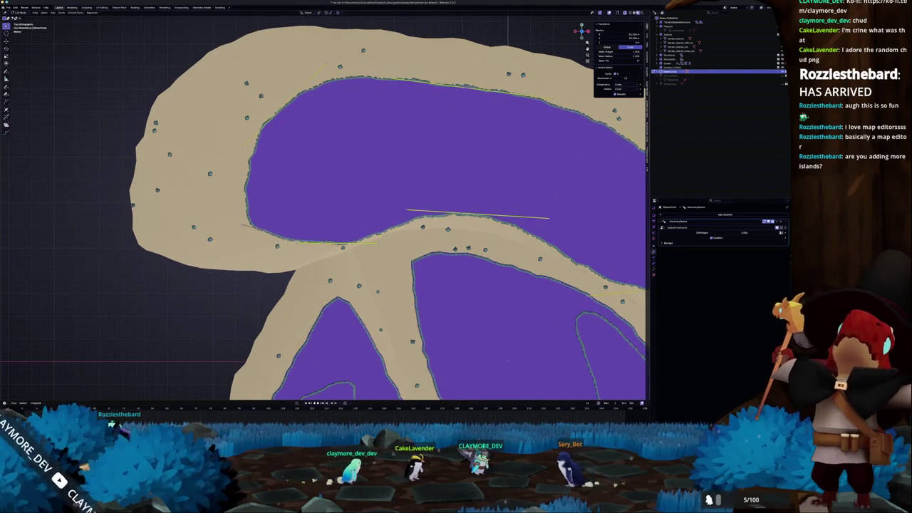
right_click(391, 199)
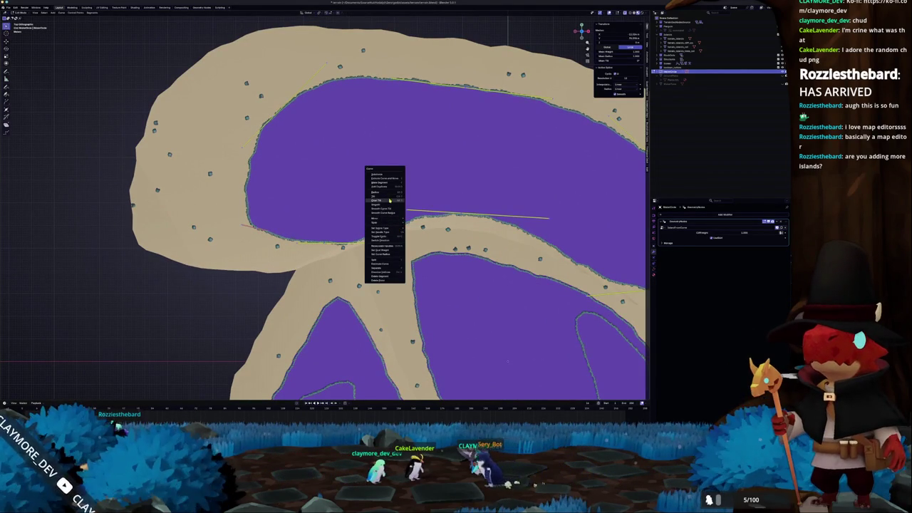
mouse_move(389, 232)
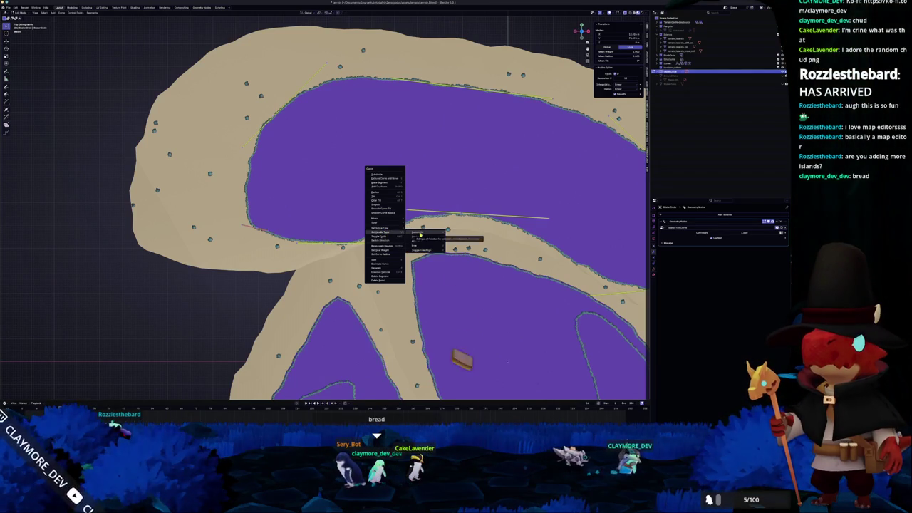
click(420, 234)
scroll(420, 235, down, 3)
right_click(408, 197)
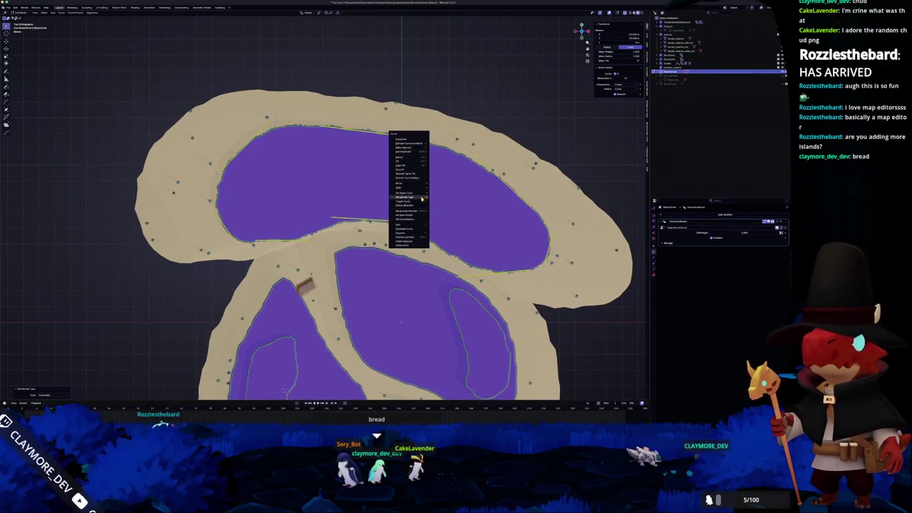
mouse_move(420, 196)
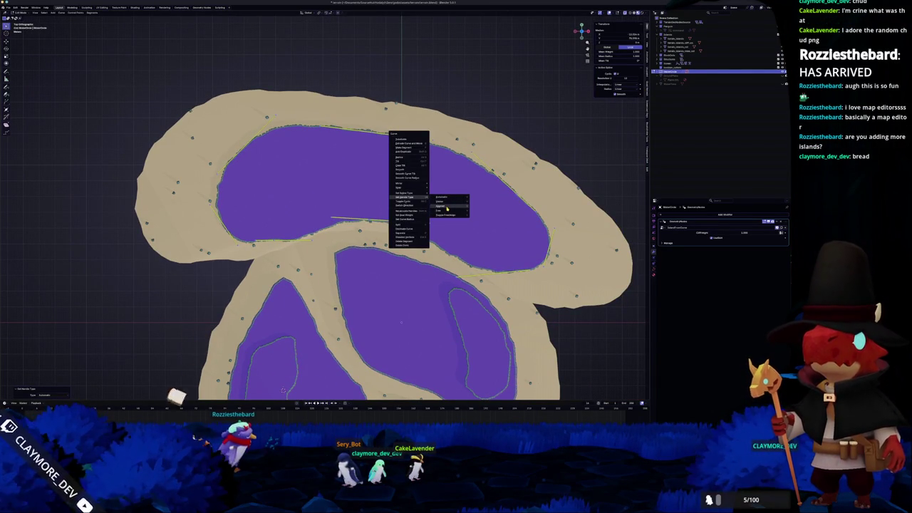
click(447, 208)
- Smooth the island outline curve and leave edit mode to see the regenerated island
right_click(446, 208)
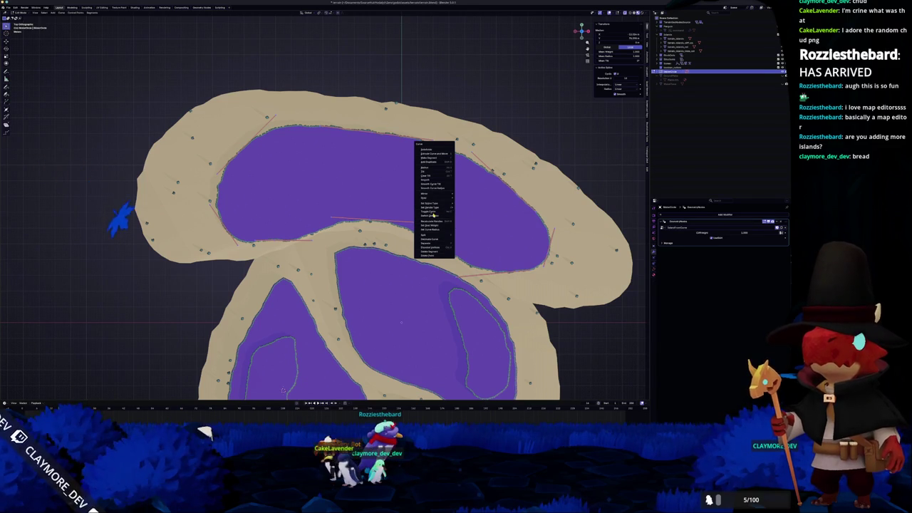
click(433, 216)
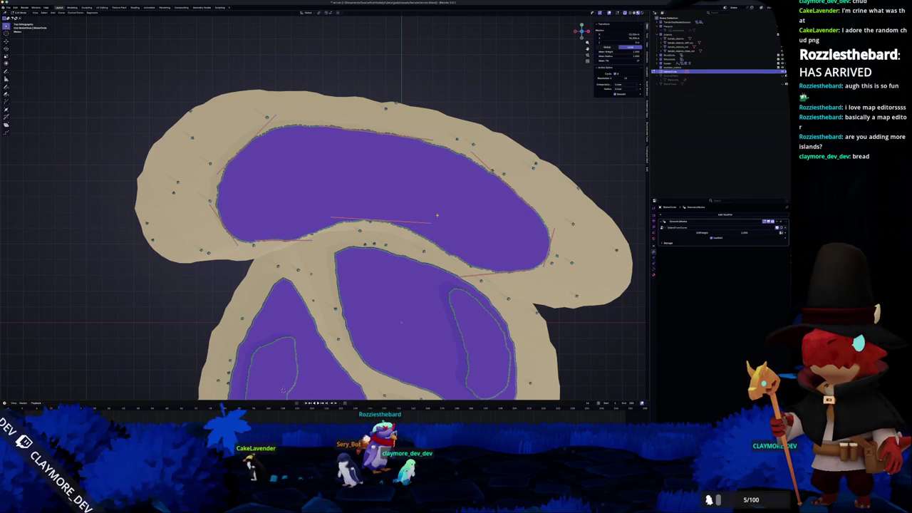
right_click(436, 216)
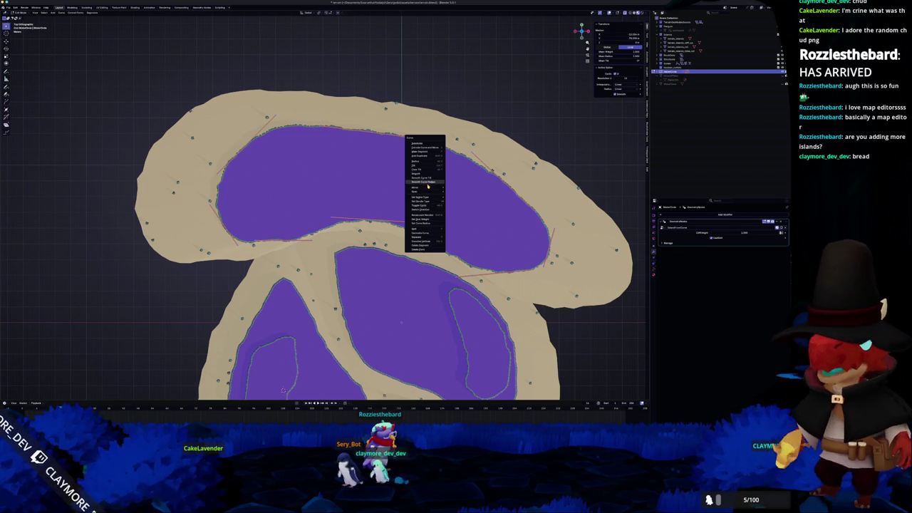
click(429, 182)
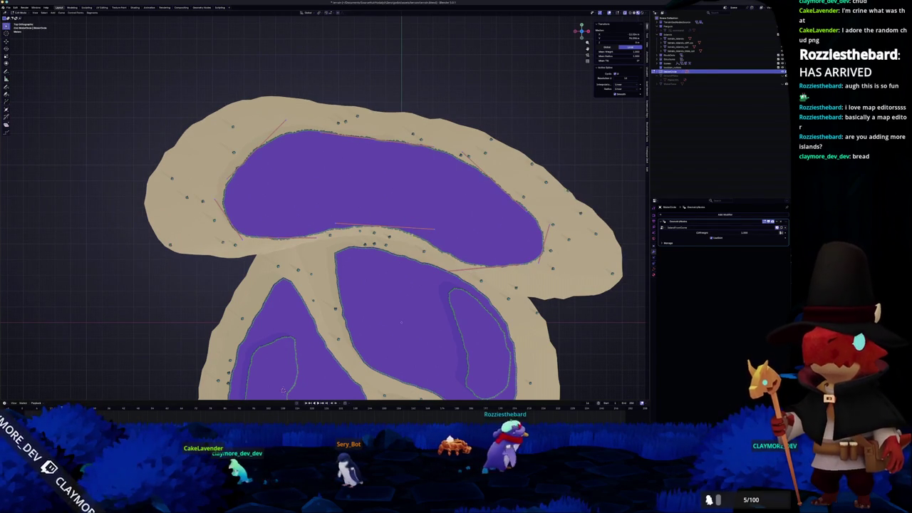
key(Tab)
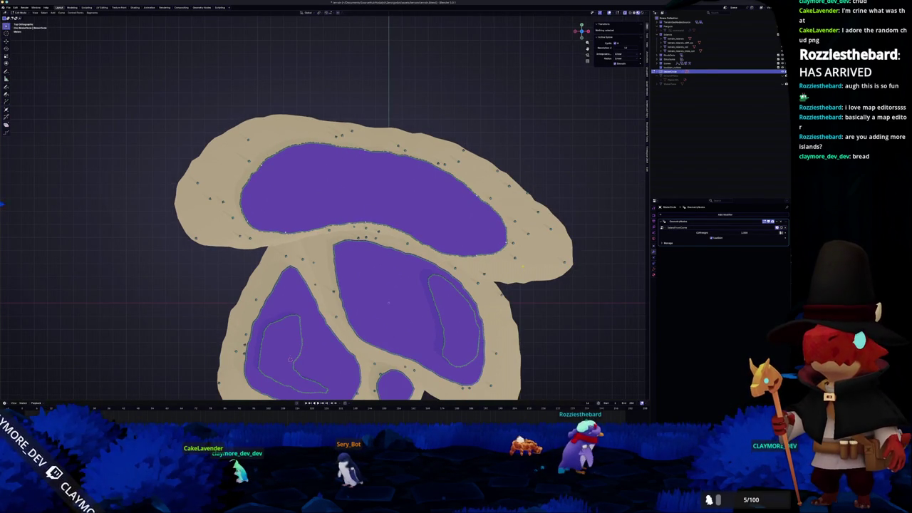
- Rescale, rotate and reposition the top island's right end to follow the reference
key(s)
click(132, 305)
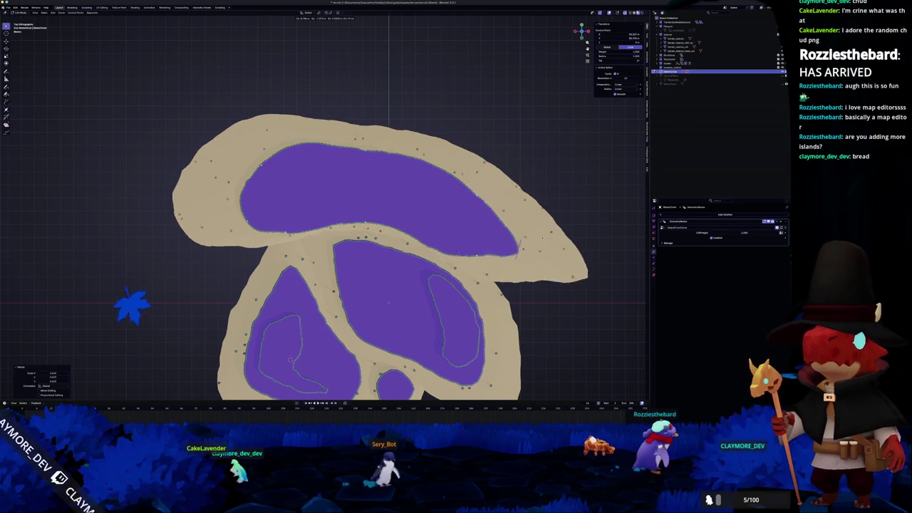
key(ctrl+z)
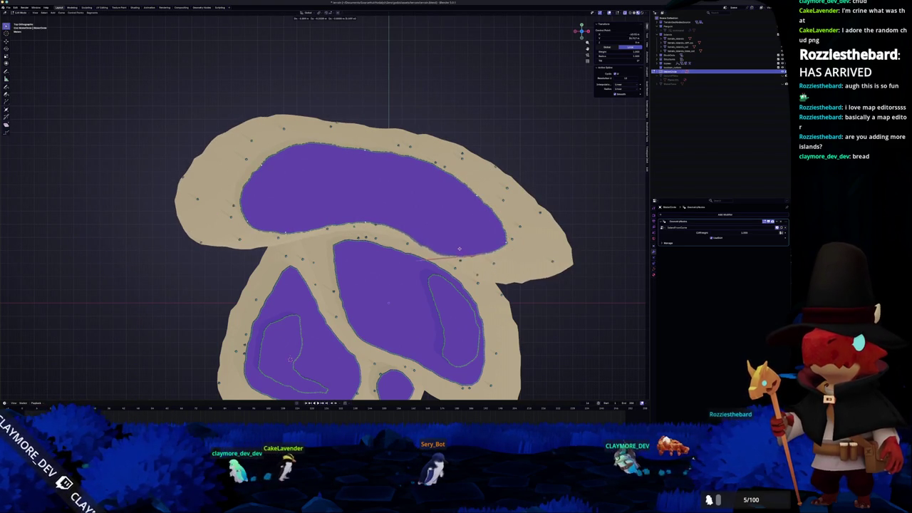
key(r)
click(455, 249)
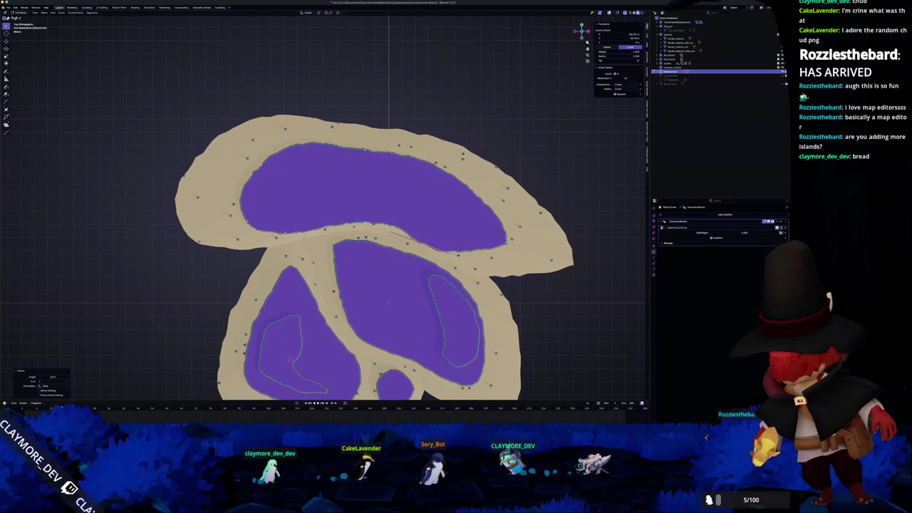
key(g)
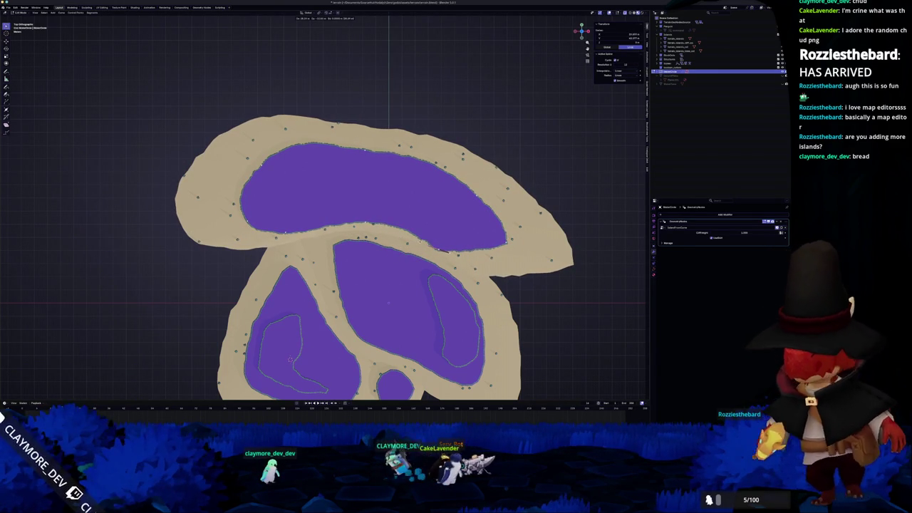
key(Return)
key(s)
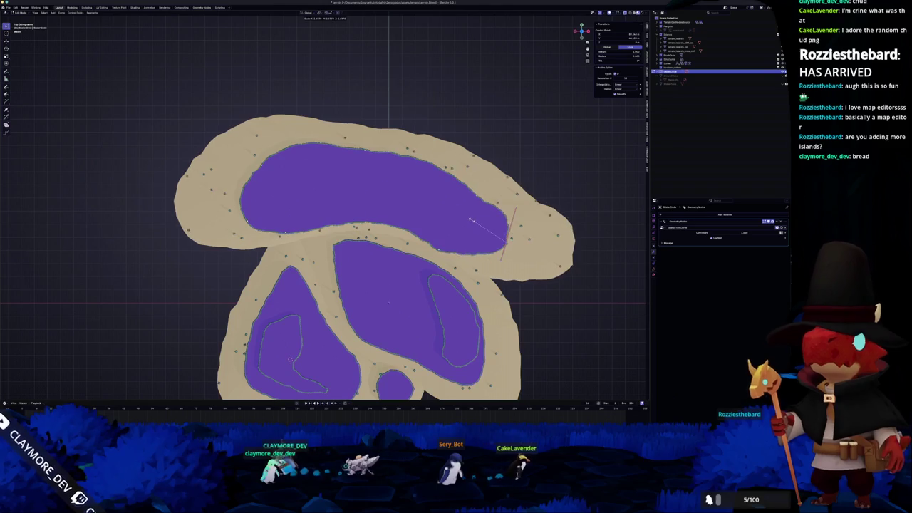
click(497, 219)
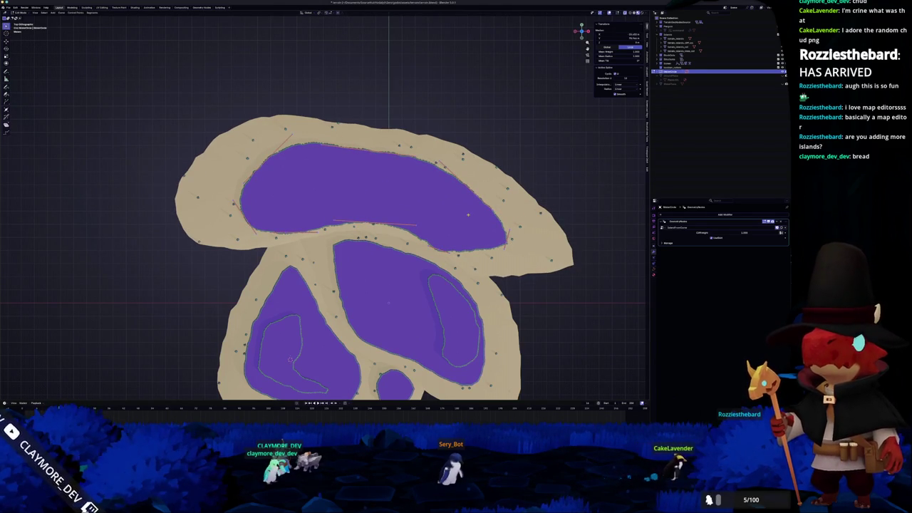
- Change the handle type and move a point on the upper island's lower-right edge
right_click(468, 214)
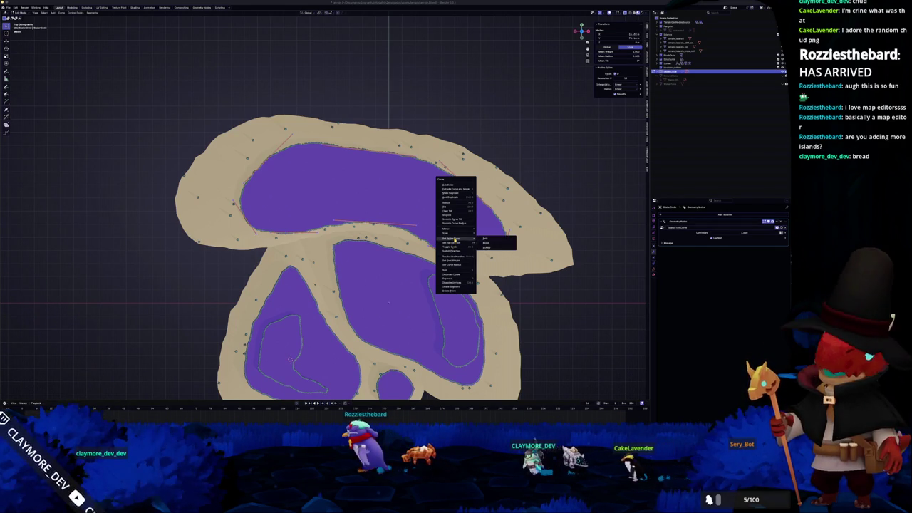
click(488, 242)
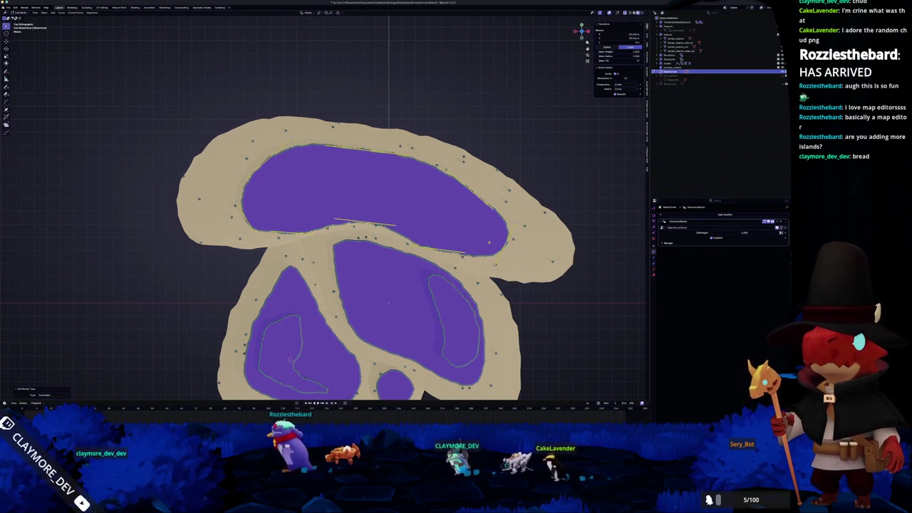
click(488, 243)
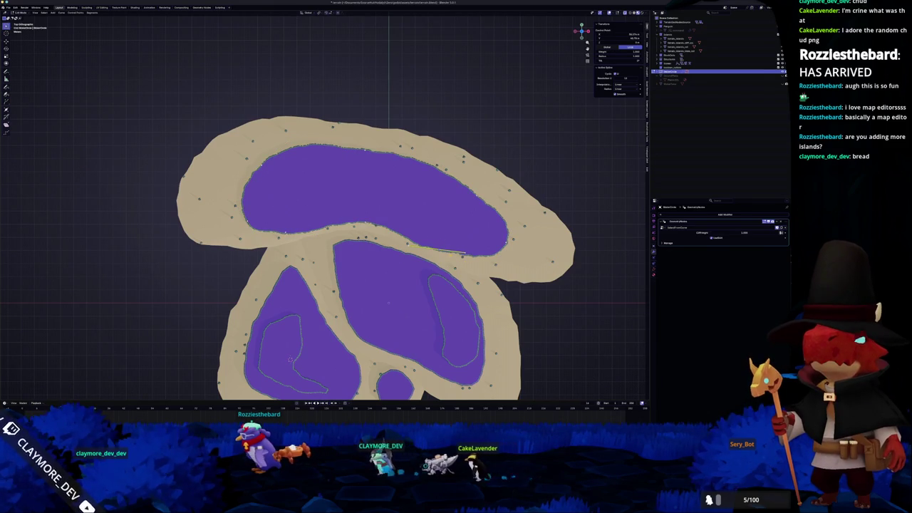
key(g)
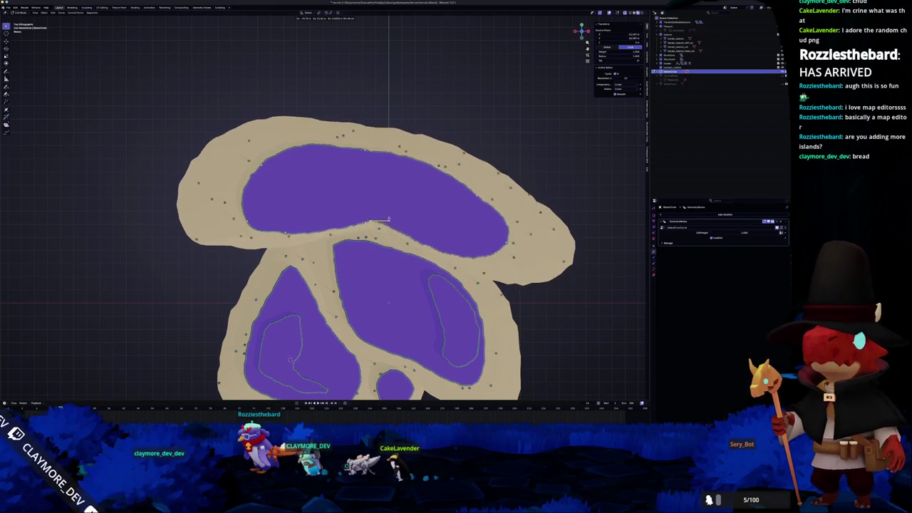
click(482, 241)
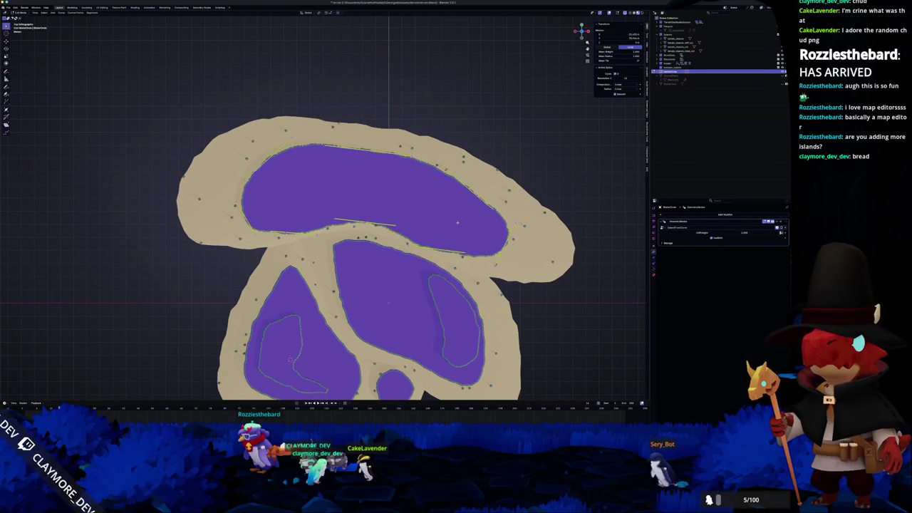
- Switch the selected handles from sharp corners to automatic for a smooth curve
right_click(457, 223)
click(476, 228)
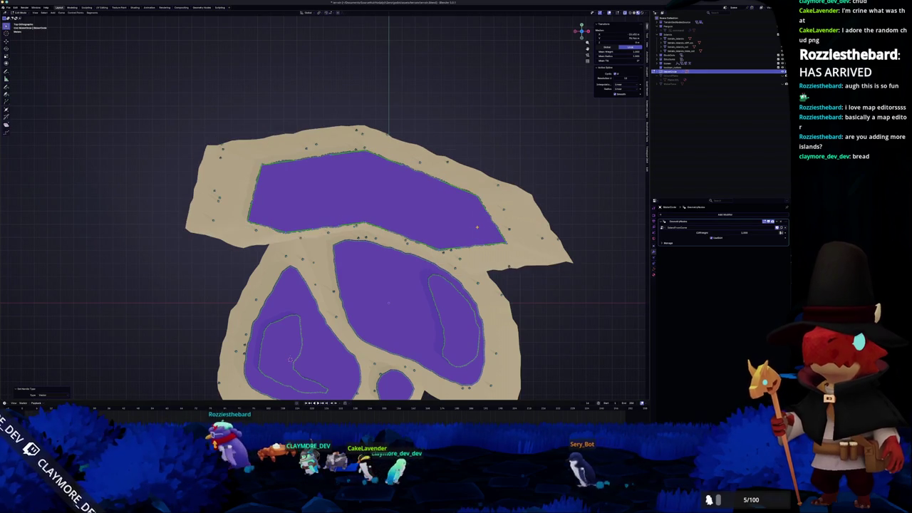
right_click(465, 225)
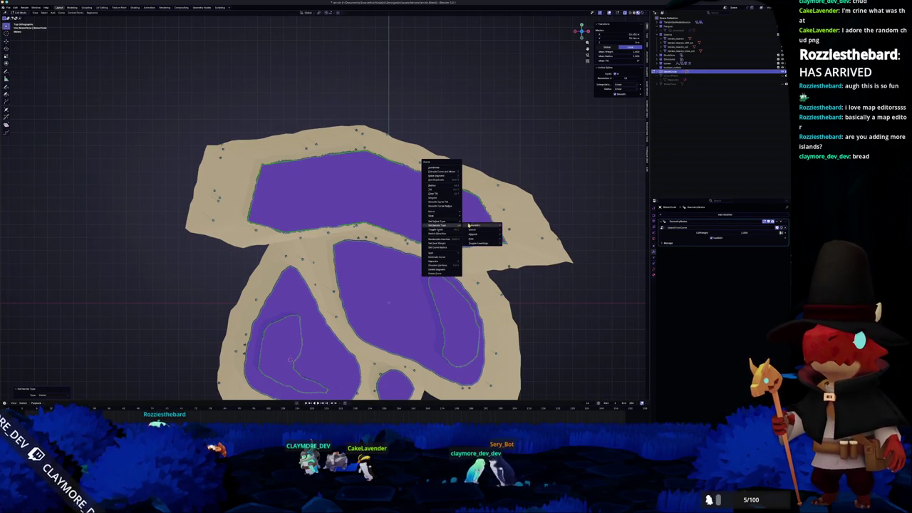
click(470, 225)
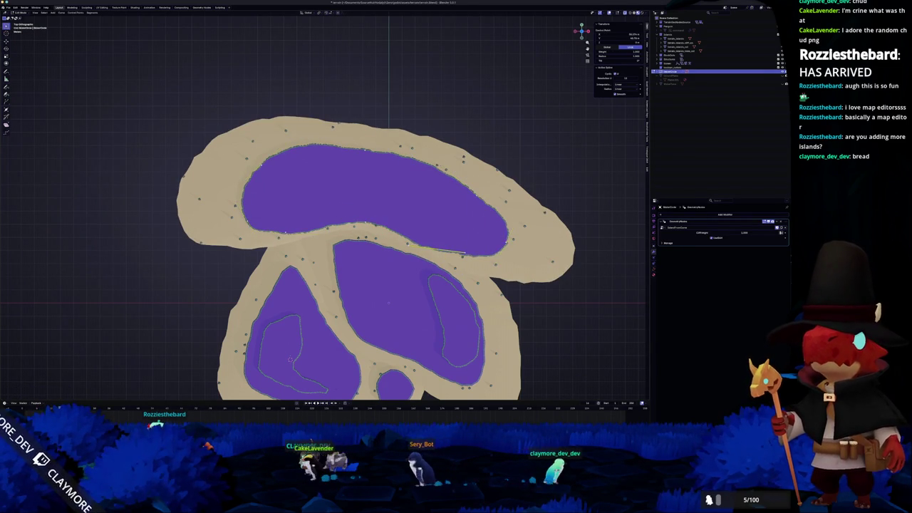
click(486, 240)
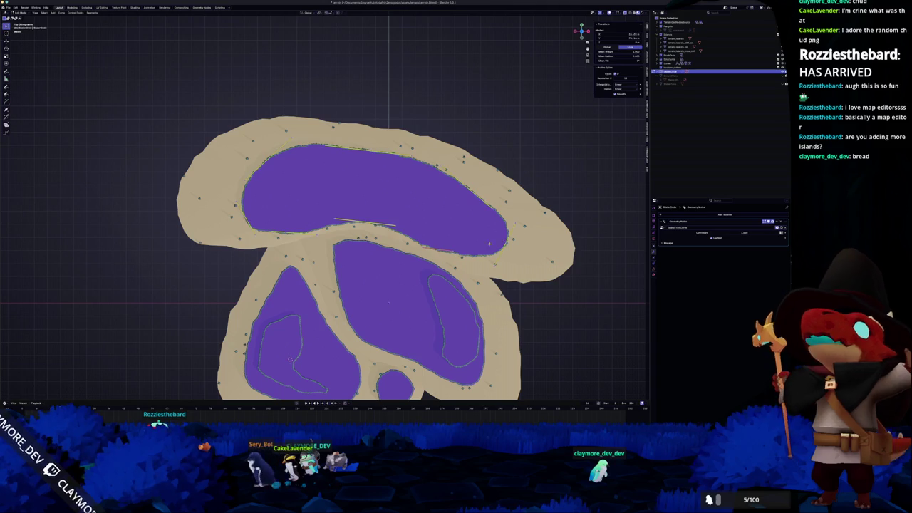
- Select the points along the upper island's lower edge and move them into place
click(465, 253)
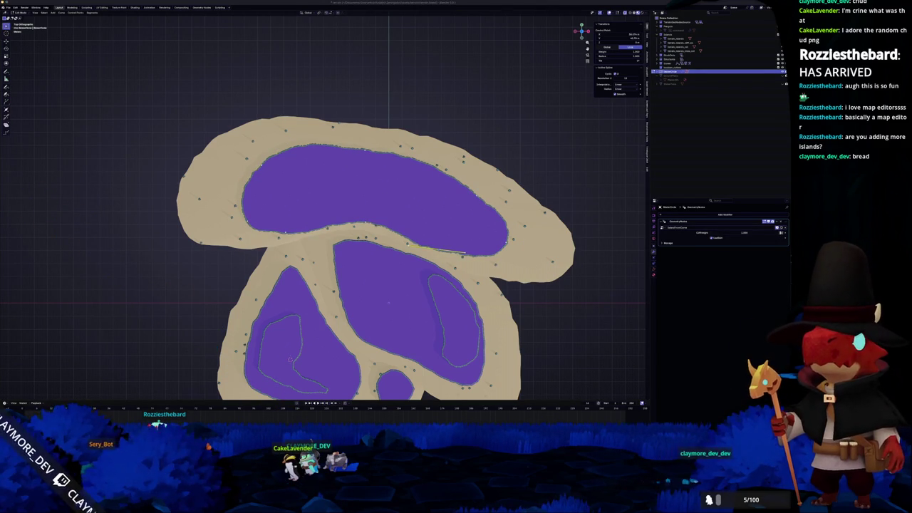
scroll(445, 259, up, 2)
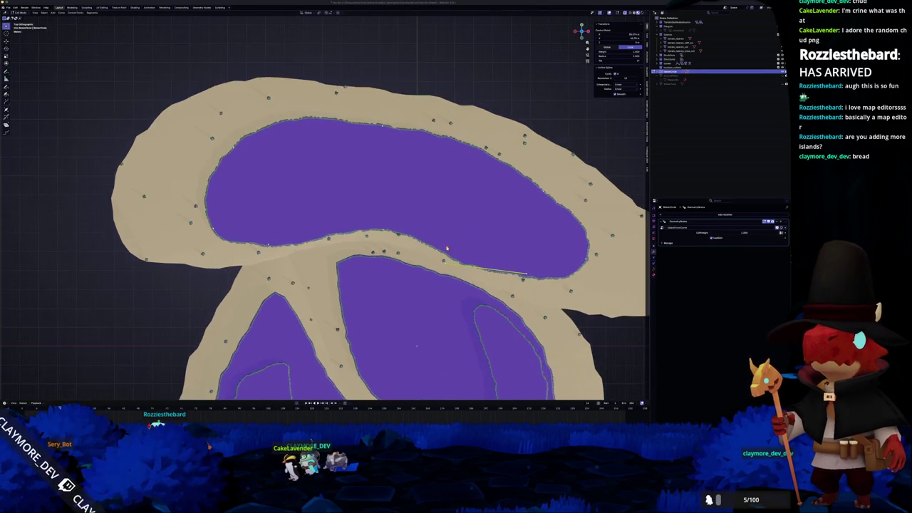
drag(421, 260, 421, 260)
key(g)
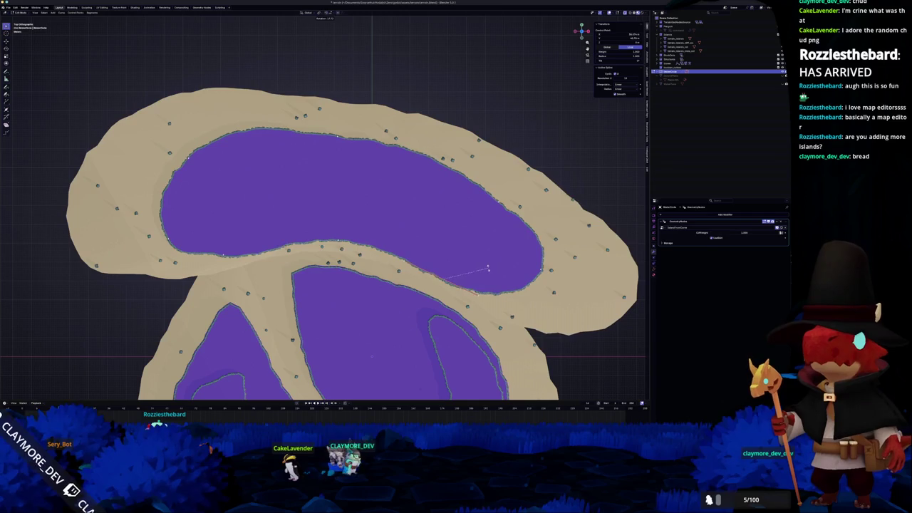
click(487, 249)
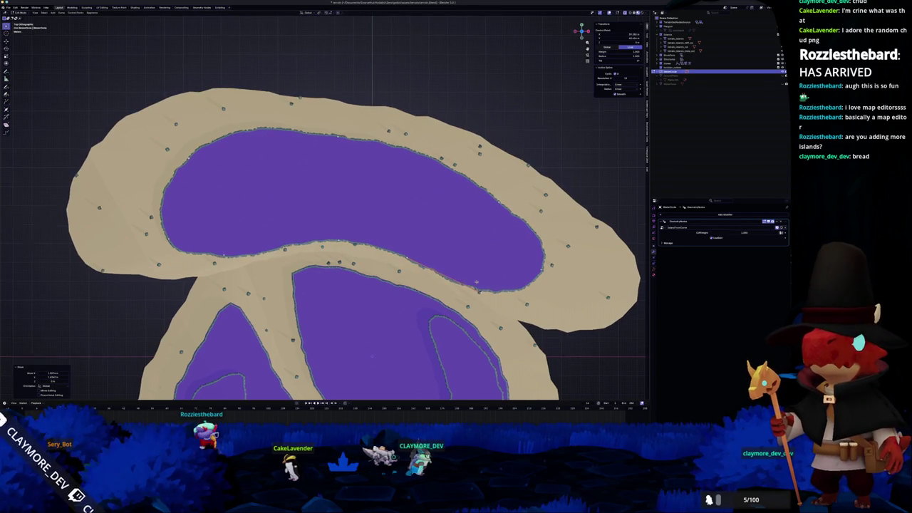
scroll(293, 332, down, 3)
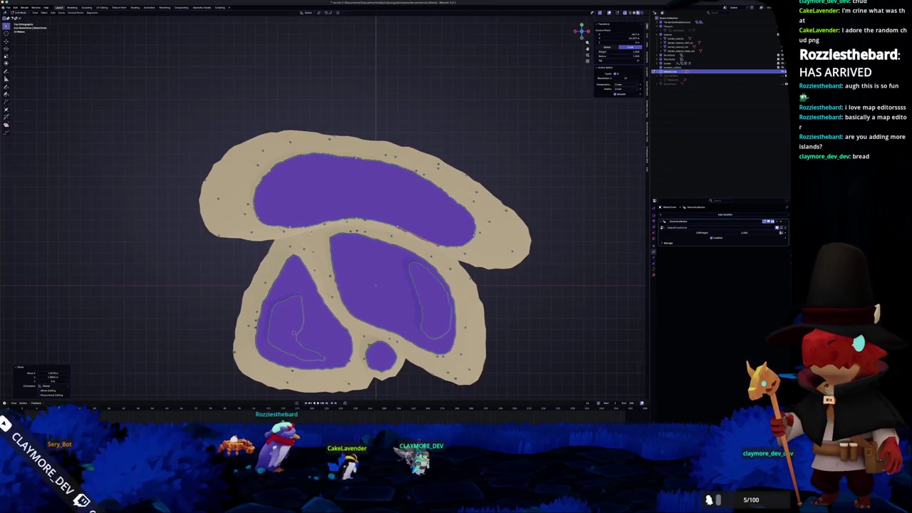
drag(415, 270, 453, 287)
key(g)
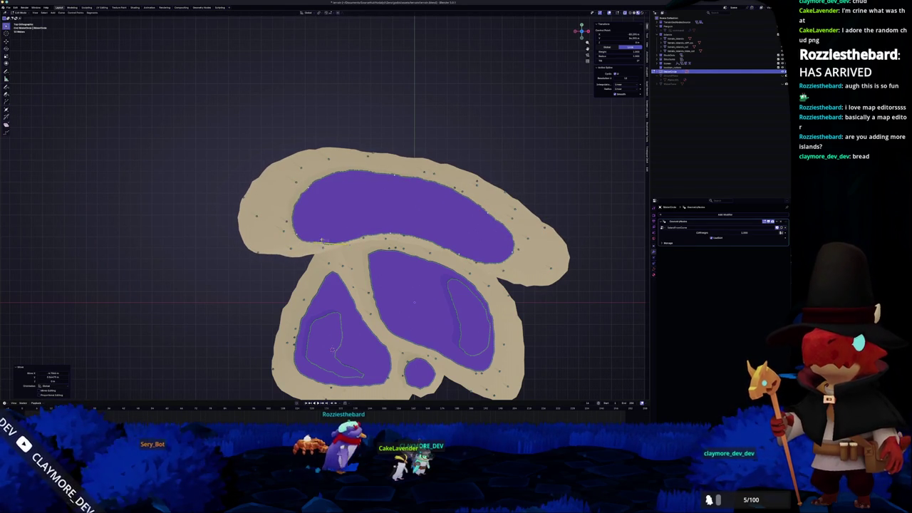
- Reshape the north island's left lobe by moving and scaling its outline points
click(302, 235)
key(g)
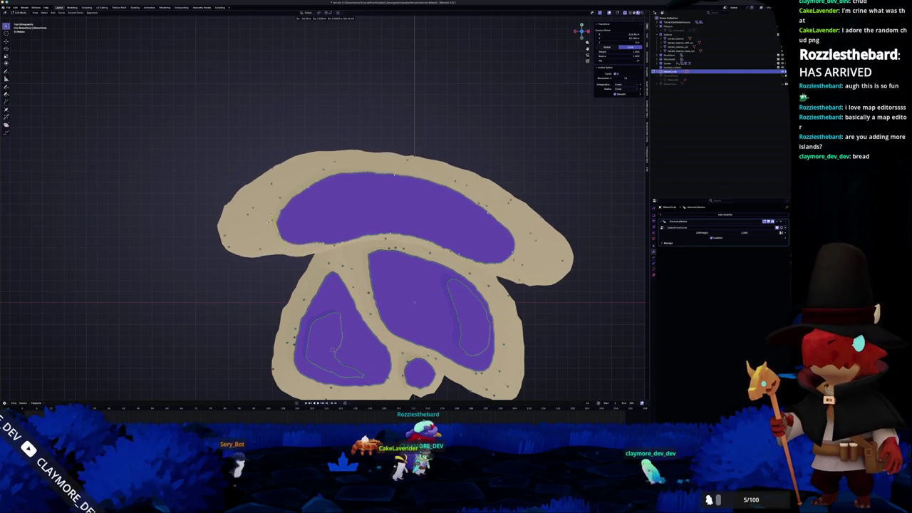
click(307, 228)
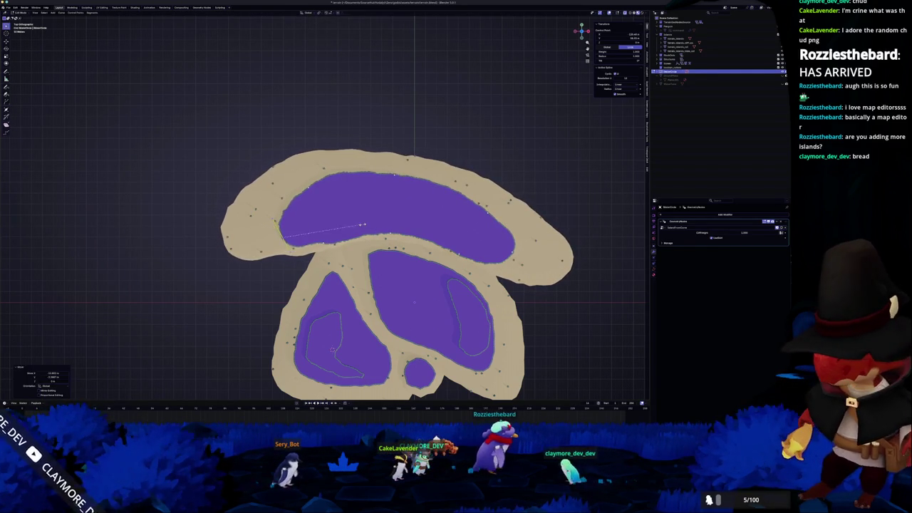
key(s)
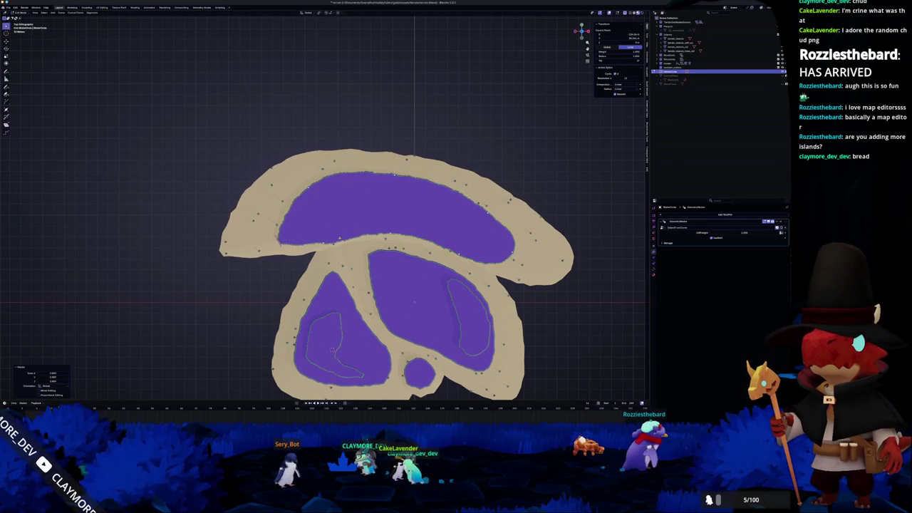
scroll(370, 256, right, 2)
scroll(370, 257, down, 1)
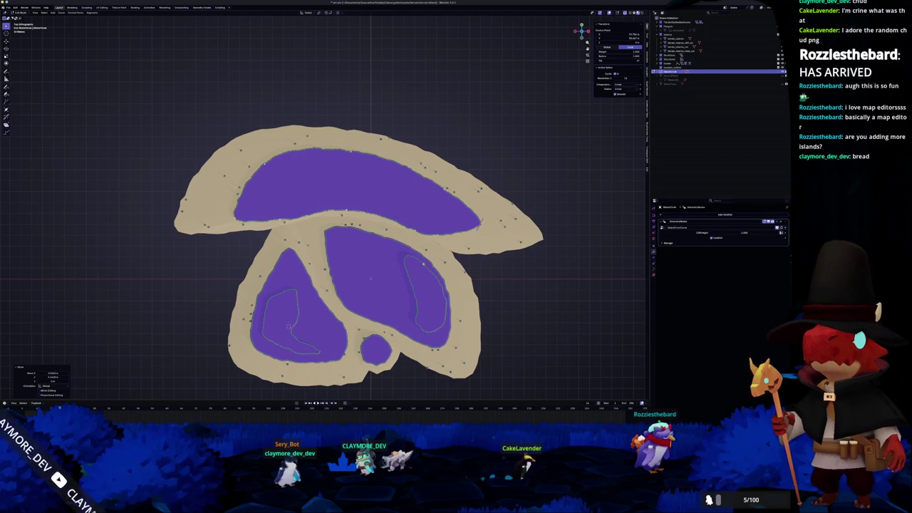
scroll(424, 265, down, 2)
scroll(424, 265, left, 1)
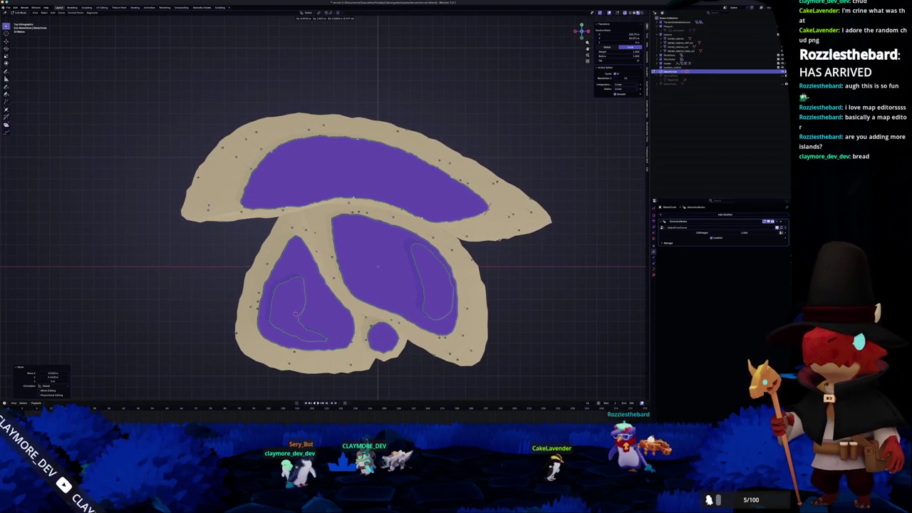
scroll(324, 206, up, 1)
- Scale and shift the upper lake's lower-right edge, then return to Object Mode
key(s)
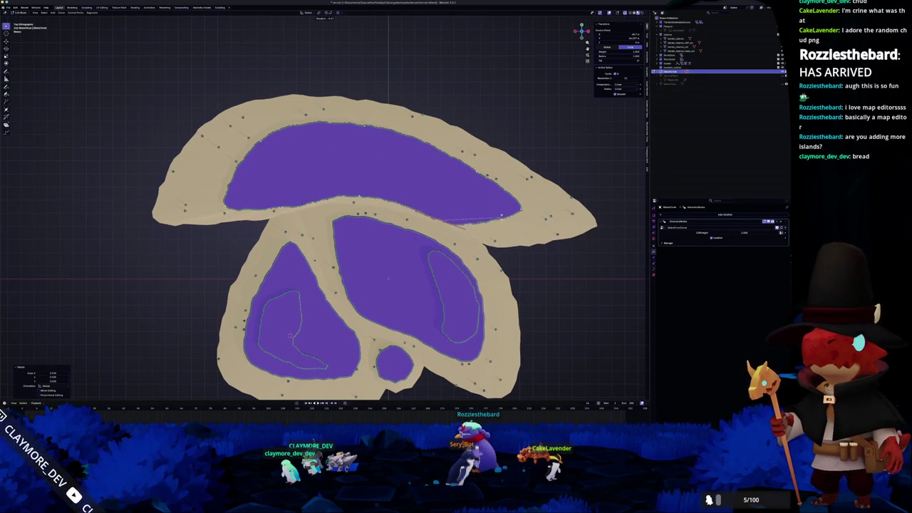
key(g)
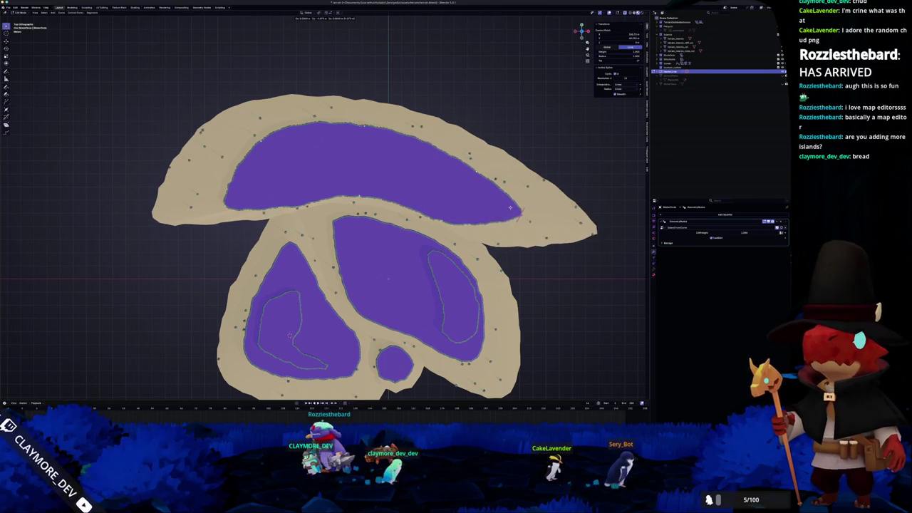
click(549, 208)
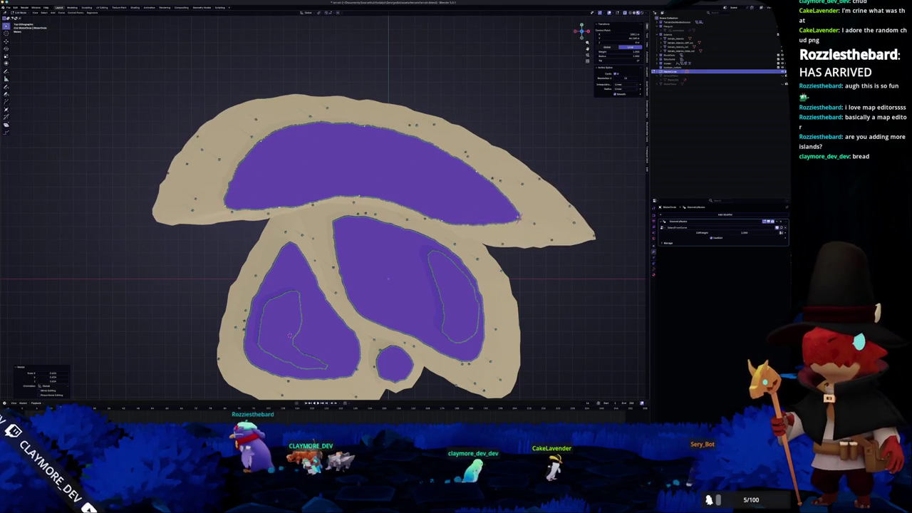
scroll(388, 278, down, 3)
key(Tab)
mouse_move(475, 252)
mouse_down()
mouse_move(406, 313)
mouse_move(343, 218)
mouse_move(455, 263)
mouse_up()
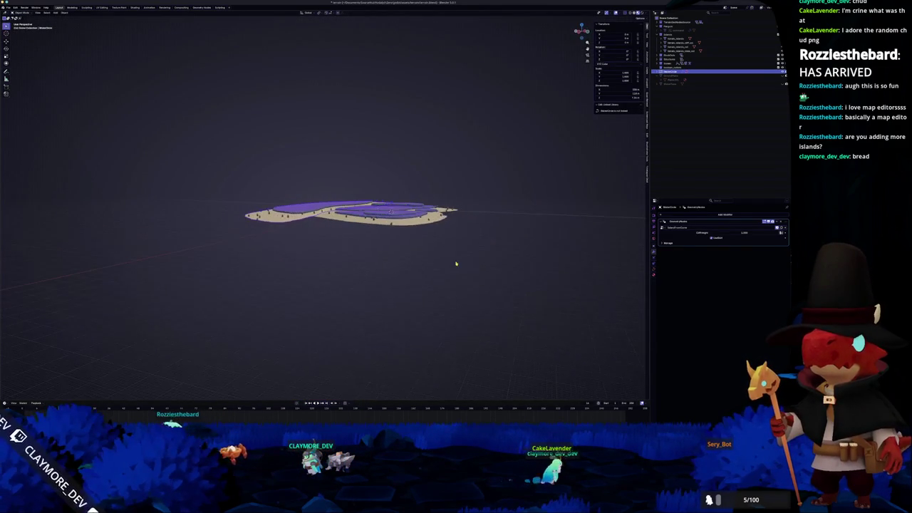
- Lower the raised object along Z onto the island in front view and check it from several angles
scroll(457, 264, up, 10)
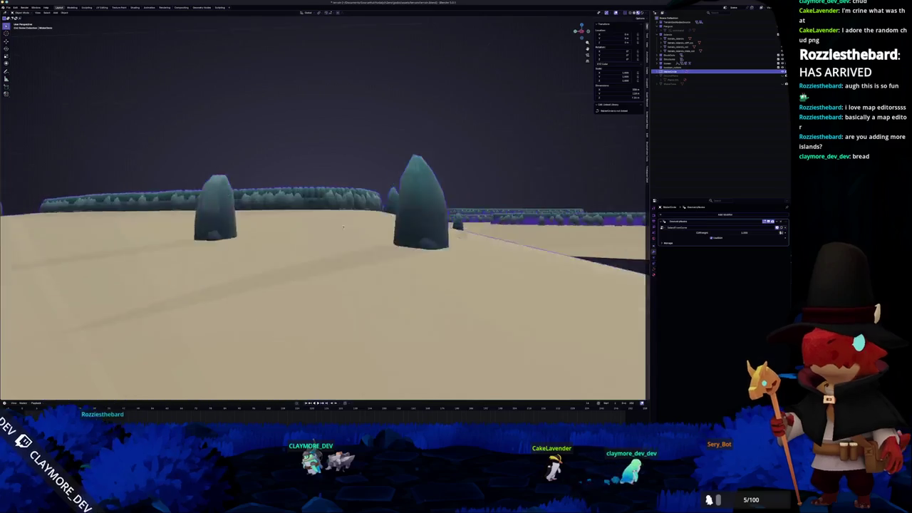
key(KP_1)
key(g)
key(z)
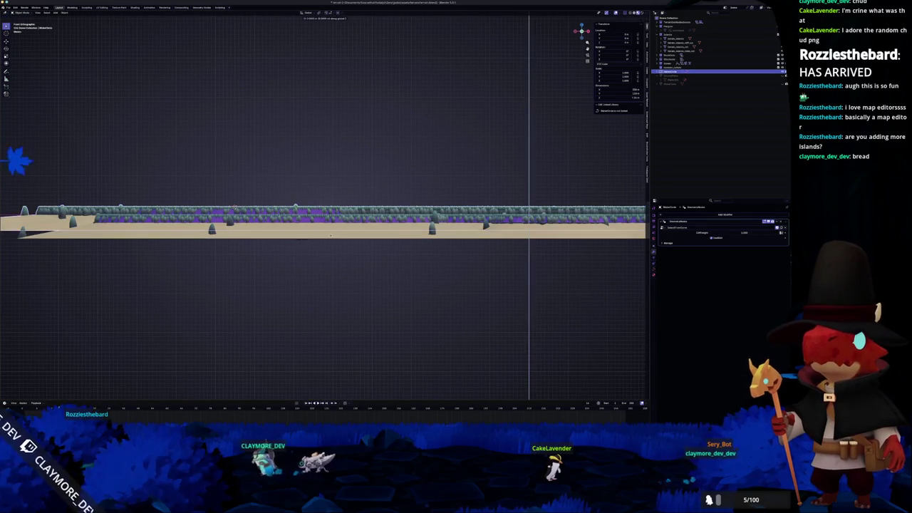
click(330, 235)
drag(329, 235, 400, 187)
scroll(399, 187, down, 5)
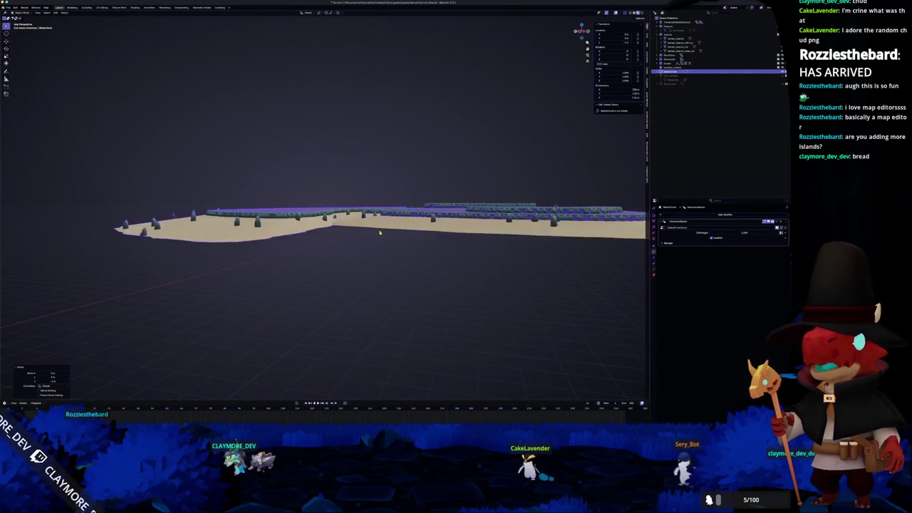
scroll(364, 243, down, 4)
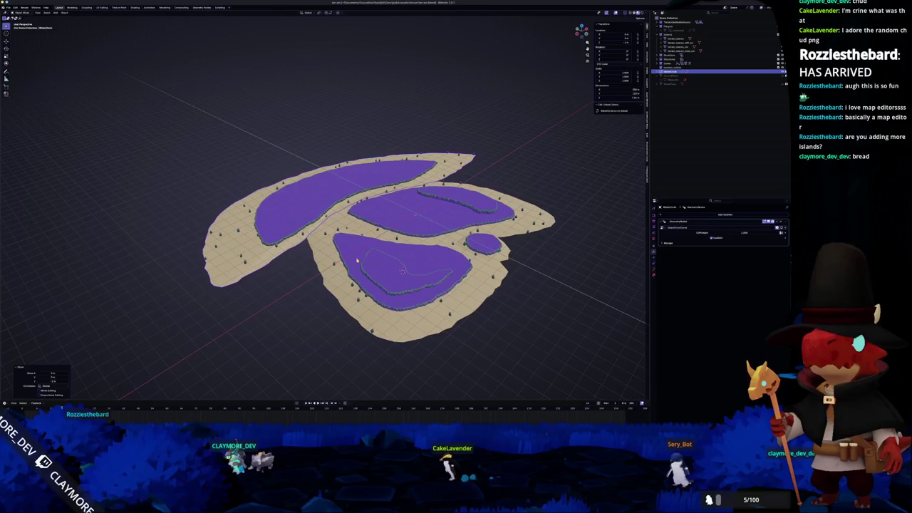
mouse_move(401, 271)
mouse_down()
mouse_move(374, 307)
mouse_move(343, 270)
mouse_up()
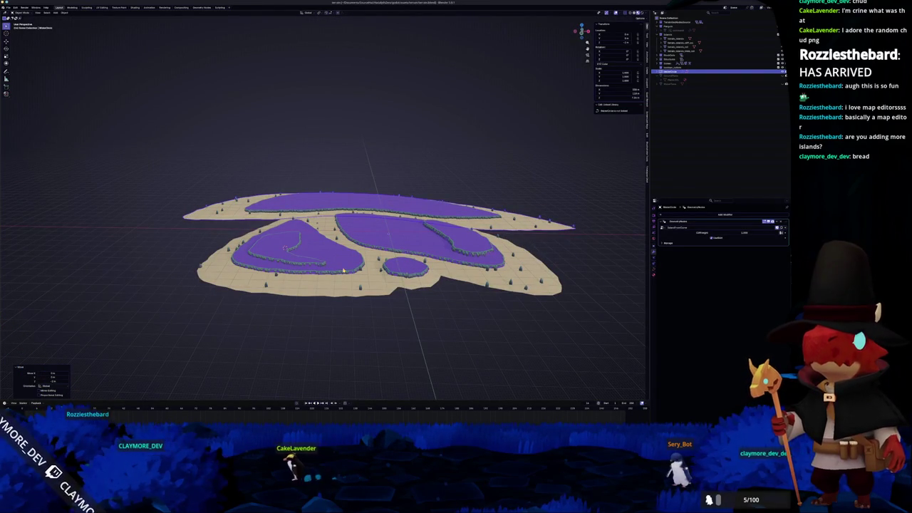
scroll(340, 262, up, 5)
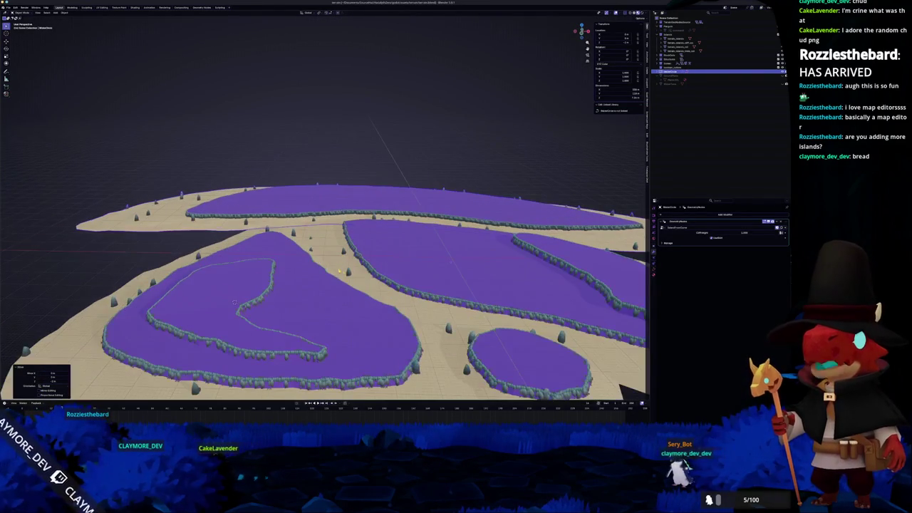
mouse_move(235, 302)
mouse_down()
mouse_move(292, 263)
mouse_move(338, 216)
mouse_move(344, 220)
mouse_up()
scroll(393, 232, up, 2)
- Duplicate the curve and move the copy inside the upper lake from top view
key(shift+d)
key(z)
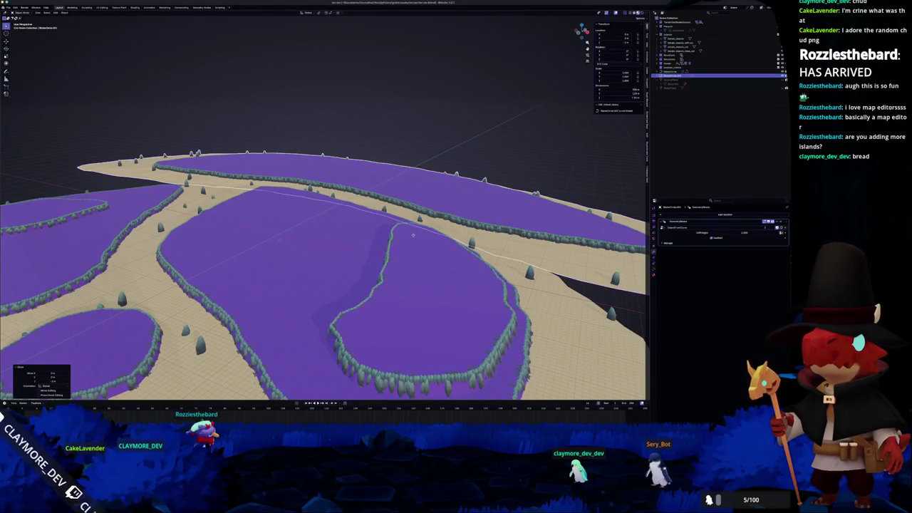
click(697, 235)
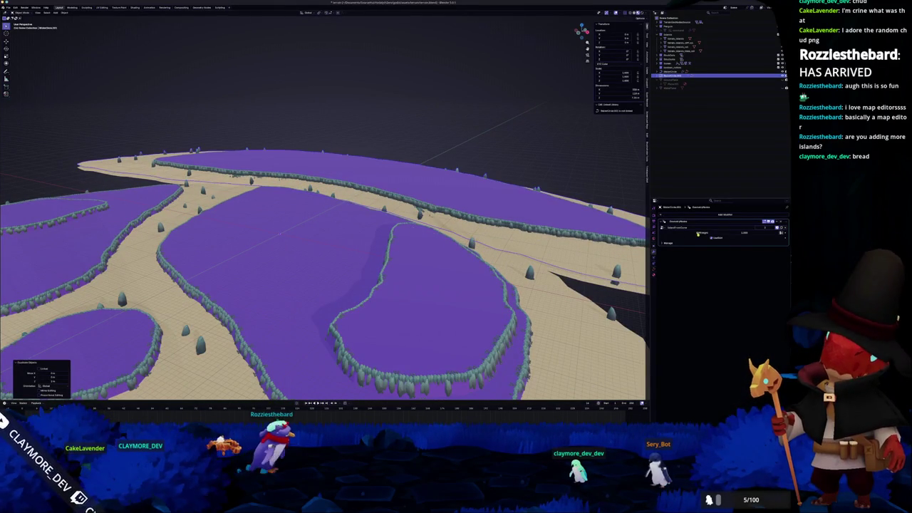
scroll(561, 234, down, 3)
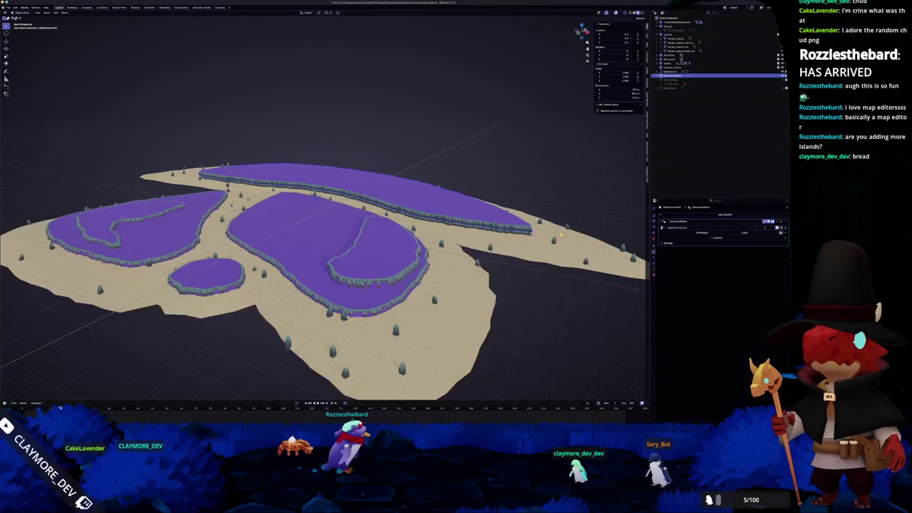
key(KP_7)
key(g)
click(463, 173)
key(g)
click(441, 158)
key(g)
key(g)
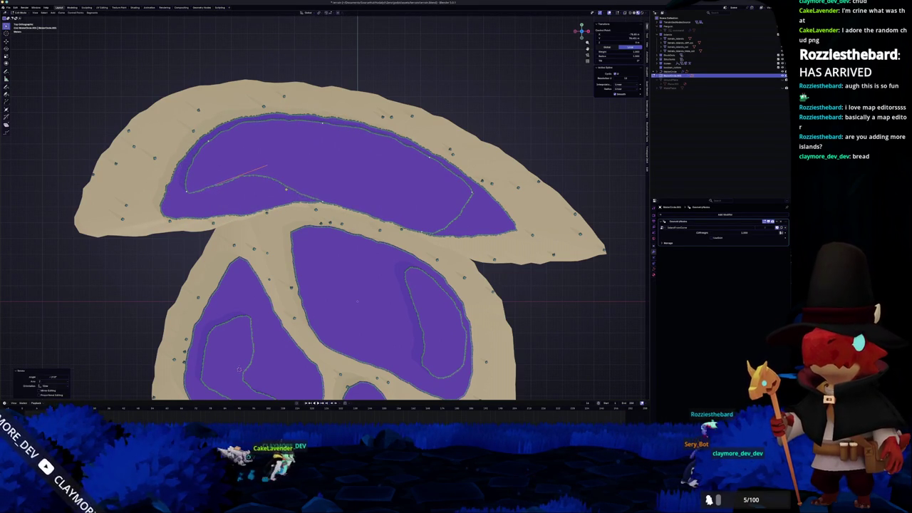
- Move the duplicated curve into position along the upper lake's edge
key(g)
click(320, 187)
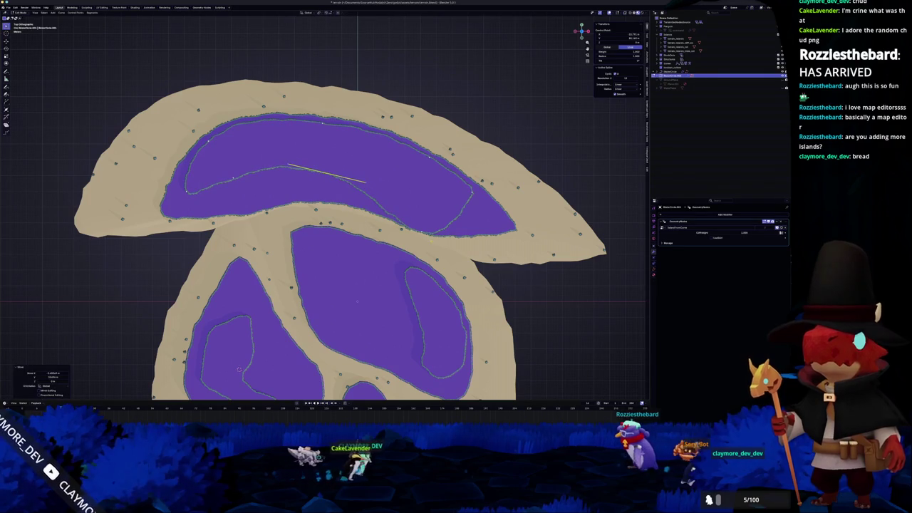
key(g)
click(492, 205)
key(g)
click(440, 163)
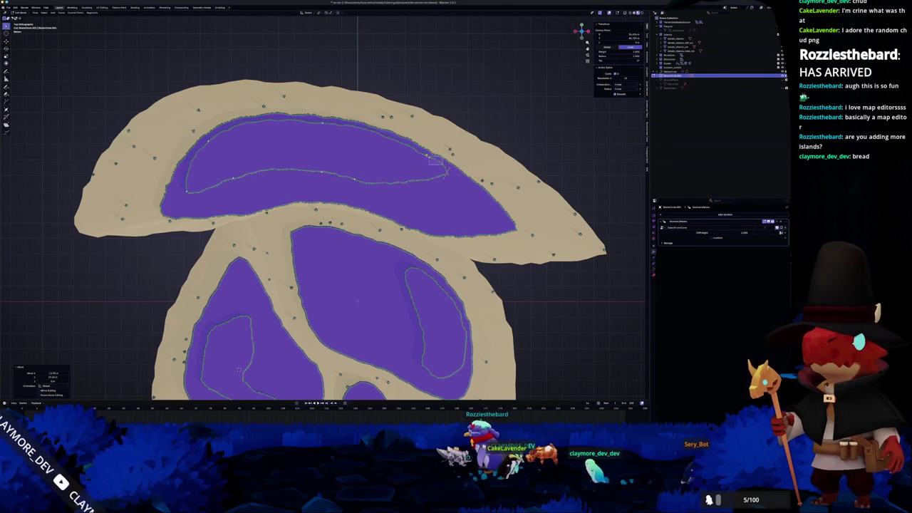
key(g)
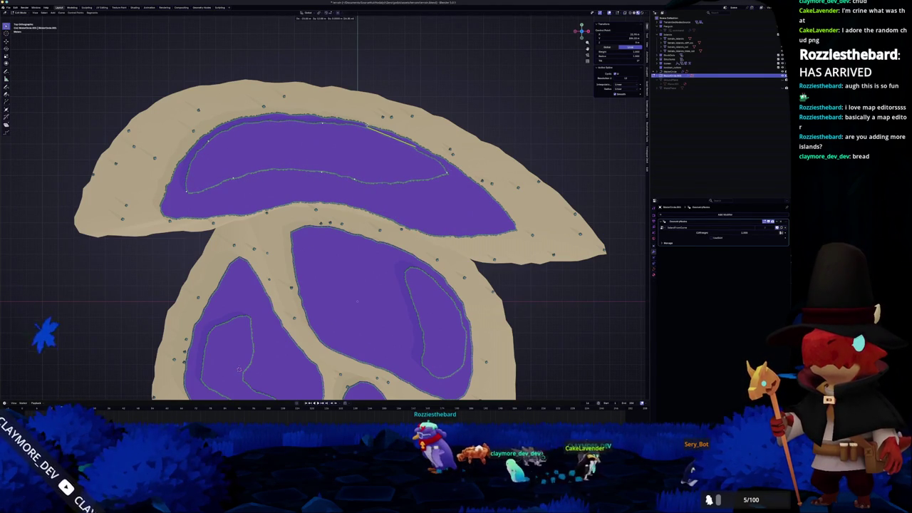
key(Return)
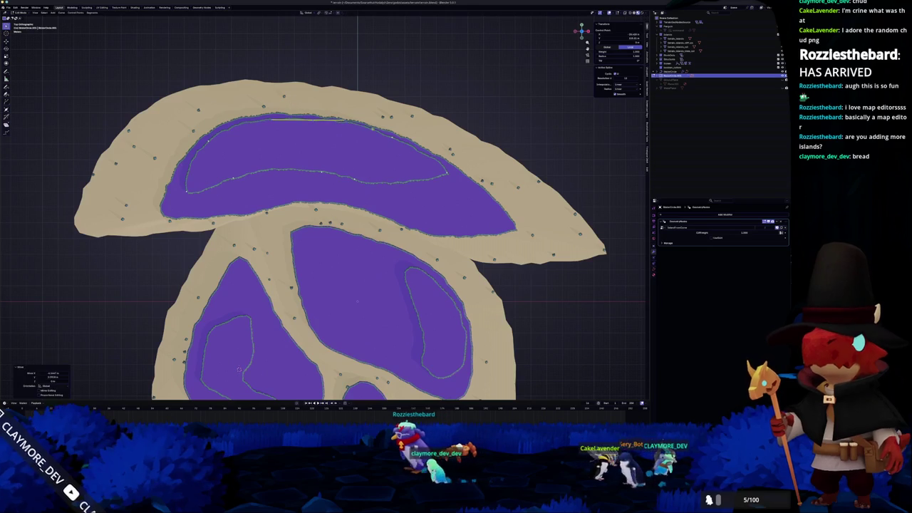
key(g)
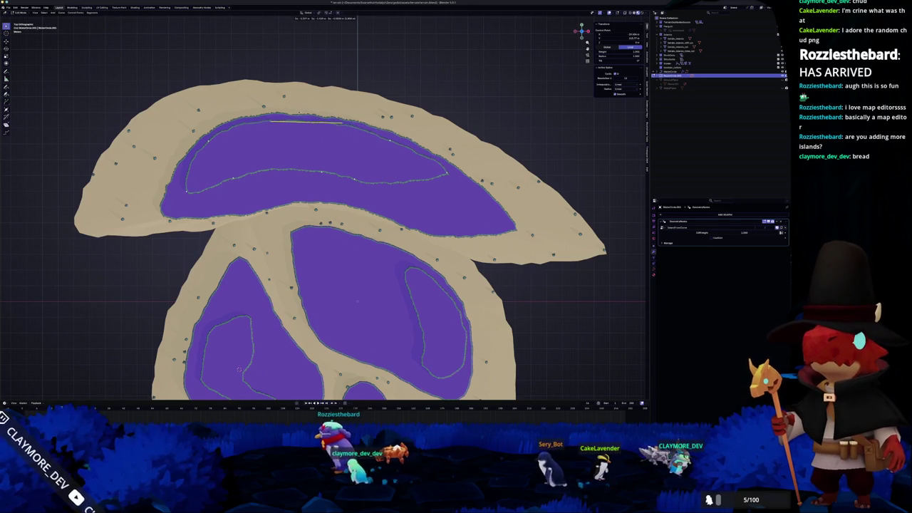
key(Return)
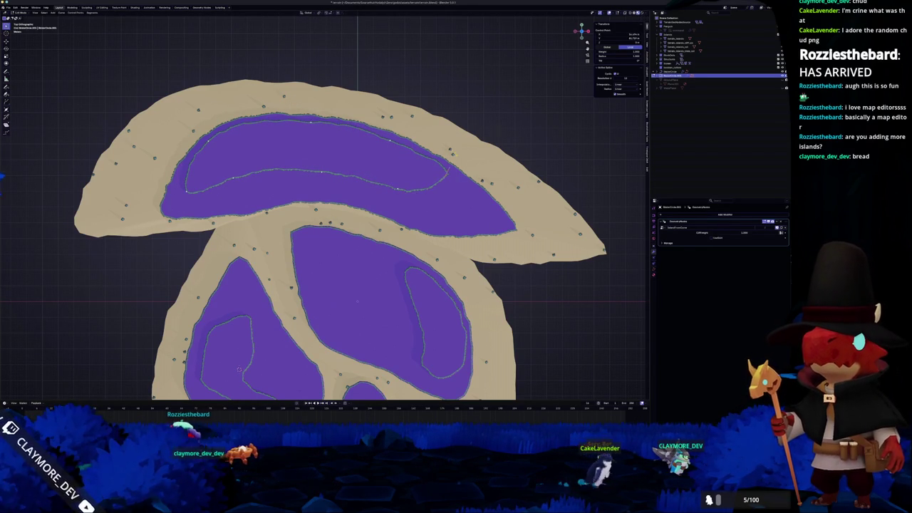
- Resize the new inner cliff curve and return to Object Mode
key(Return)
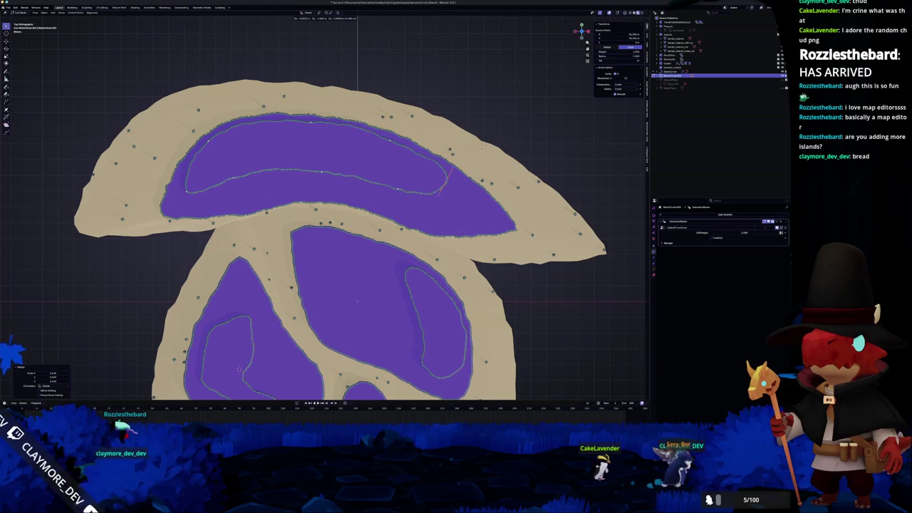
mouse_move(239, 368)
mouse_down()
mouse_move(279, 371)
mouse_move(339, 355)
mouse_up()
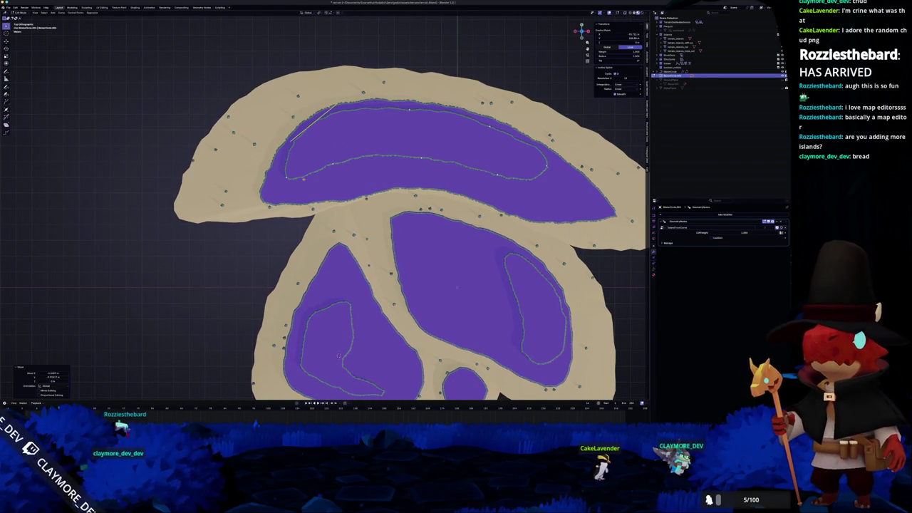
click(371, 192)
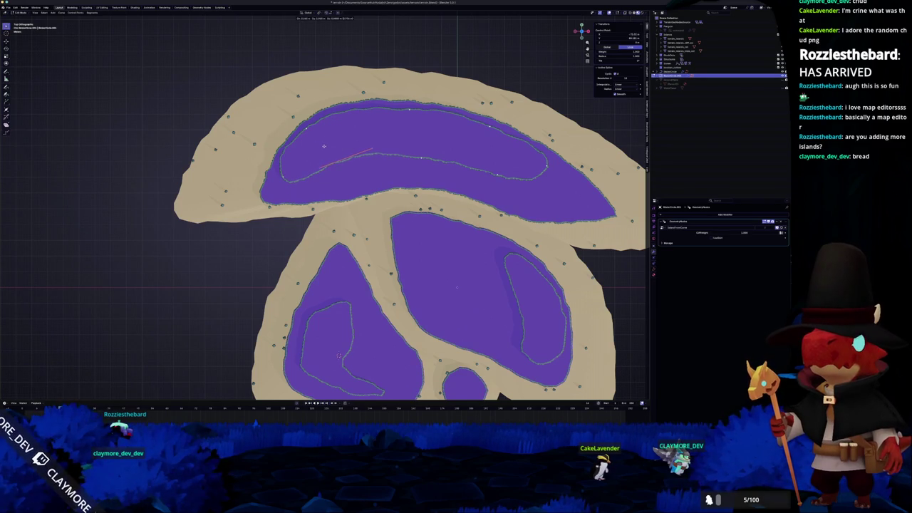
key(Tab)
scroll(315, 156, down, 5)
scroll(315, 155, down, 10)
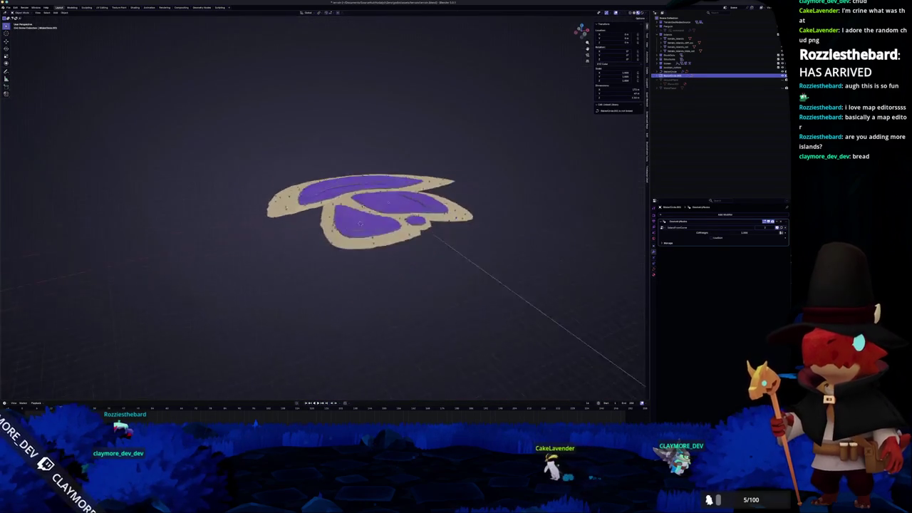
- In top view, move a segment of the inner cliff curve and delete stray points
drag(325, 185, 385, 206)
key(KP_7)
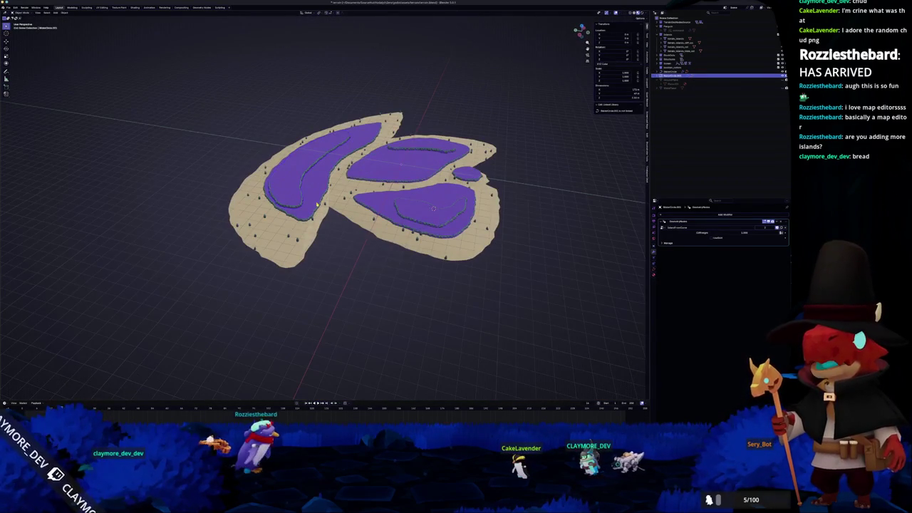
scroll(324, 184, up, 5)
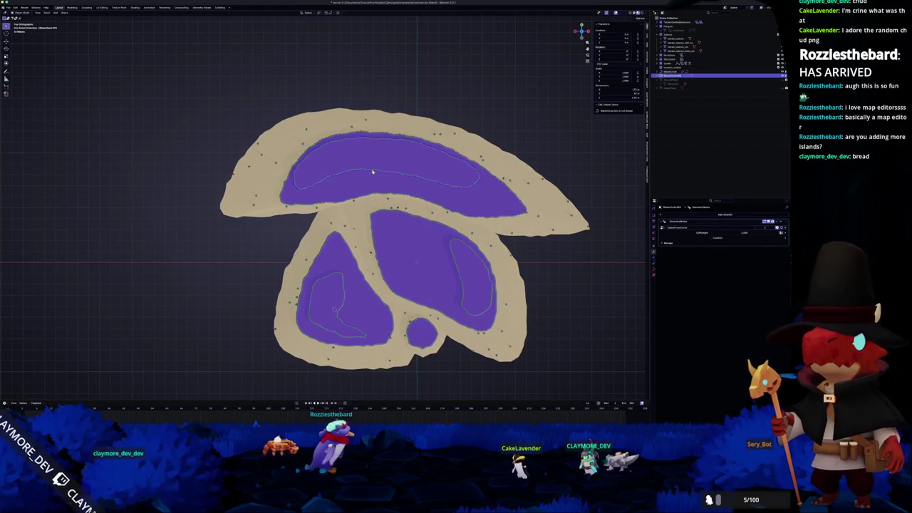
key(Tab)
scroll(325, 184, up, 1)
key(g)
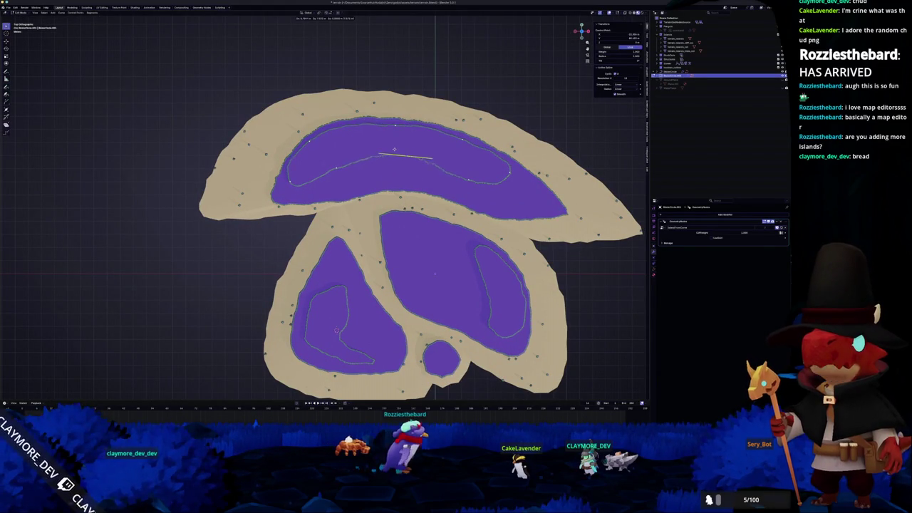
click(382, 152)
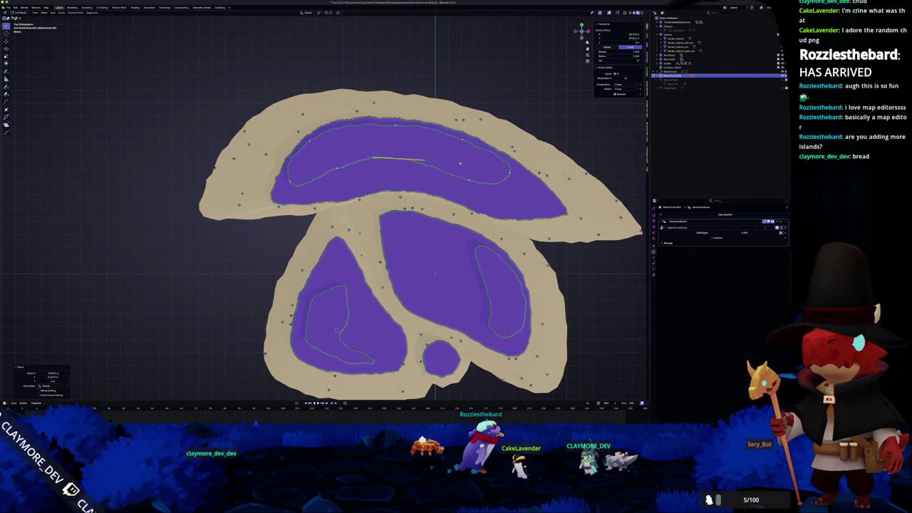
drag(528, 194, 506, 181)
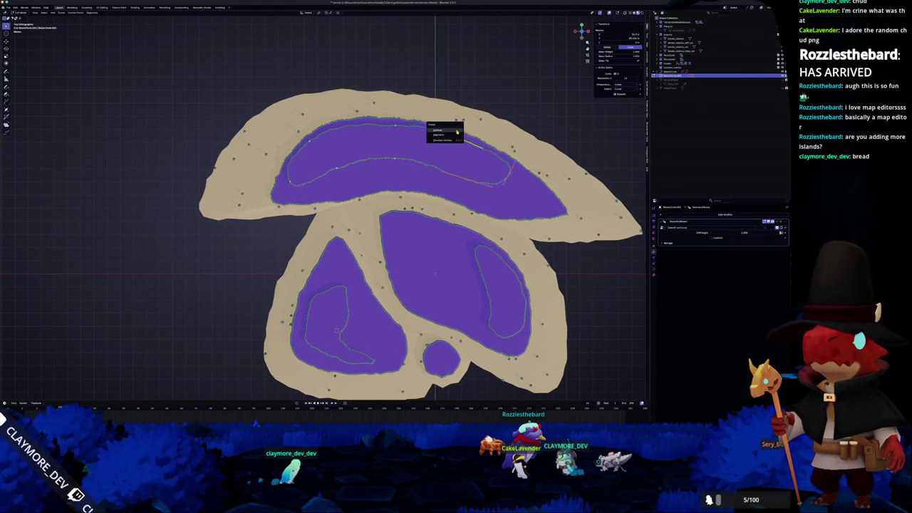
click(452, 140)
drag(381, 143, 405, 165)
click(401, 147)
- Stretch the upper inner curve out toward the upper-left rim
key(g)
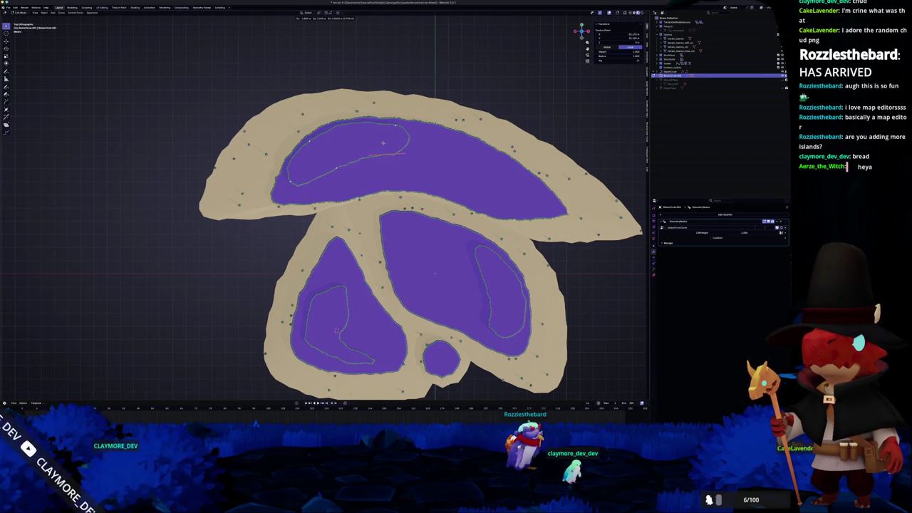
scroll(285, 315, up, 2)
scroll(290, 188, down, 2)
scroll(285, 313, up, 2)
scroll(285, 334, down, 1)
mouse_move(362, 179)
mouse_down()
mouse_move(445, 180)
mouse_move(438, 137)
mouse_up()
drag(349, 158, 325, 198)
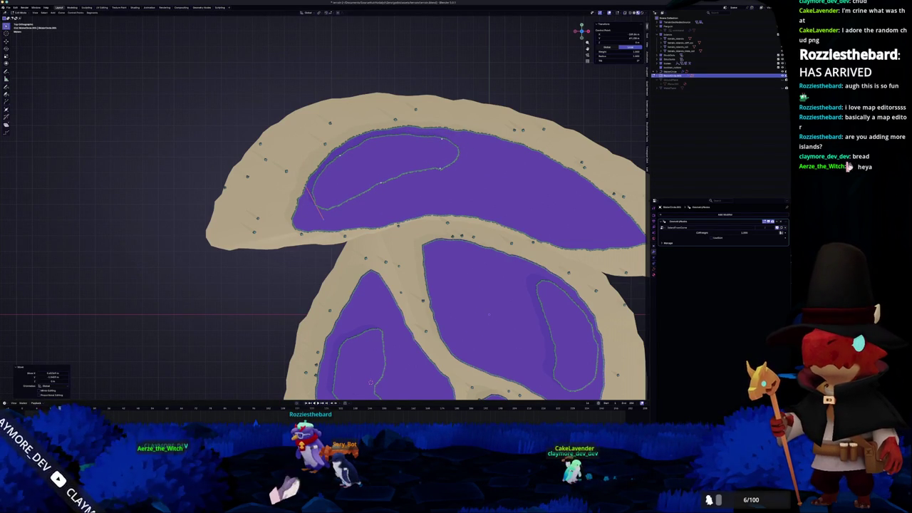
click(463, 406)
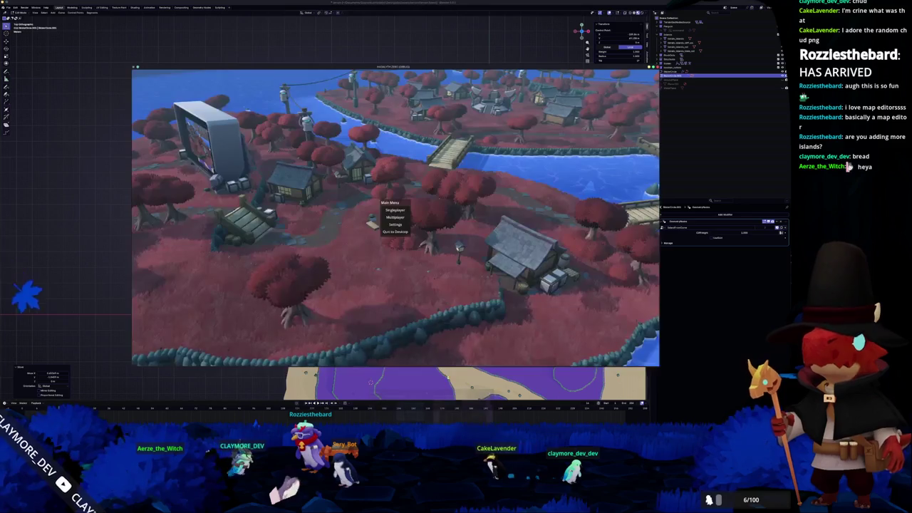
- Run the project in Singleplayer and walk the penguin through the red-leafed village
click(395, 210)
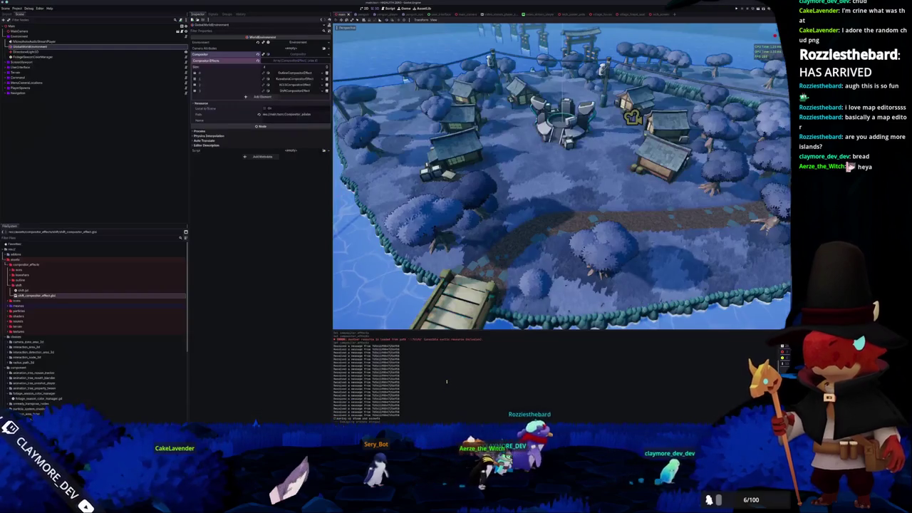
key(F5)
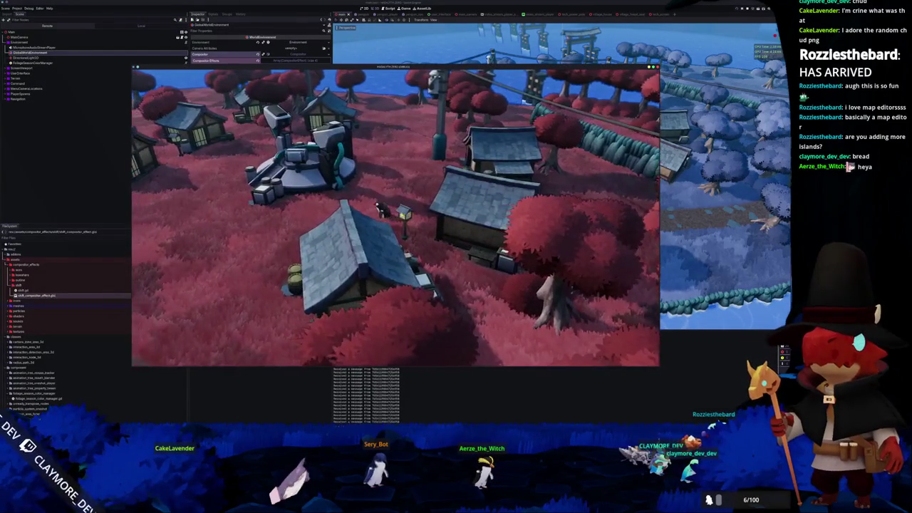
key(a)
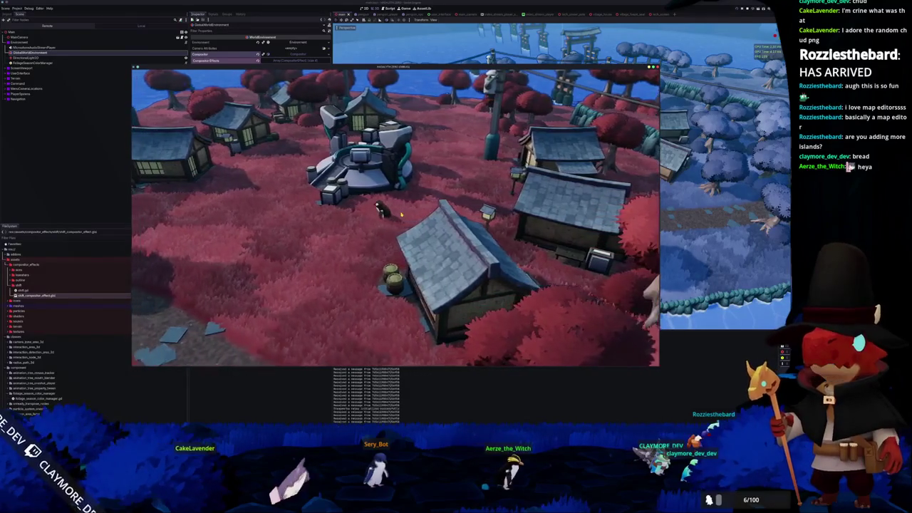
key(s)
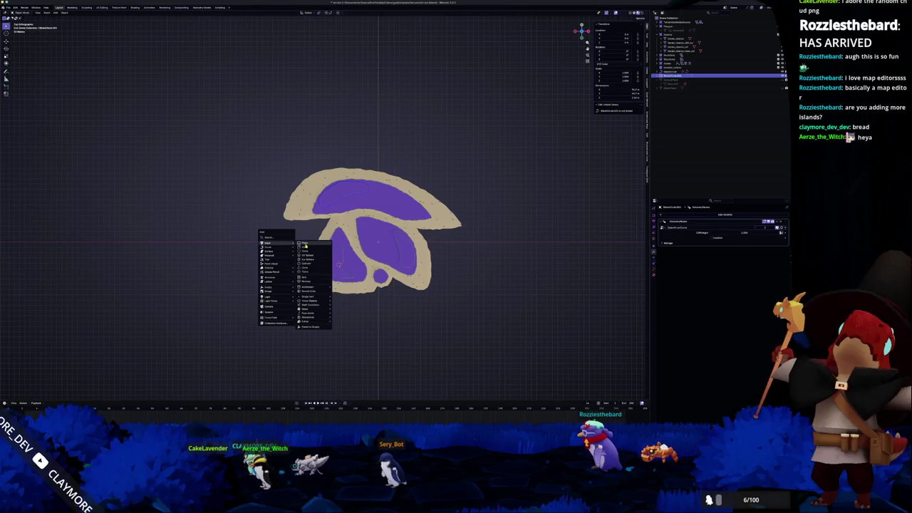
- Add a reference plane at the origin and scale it to cover the island
click(305, 245)
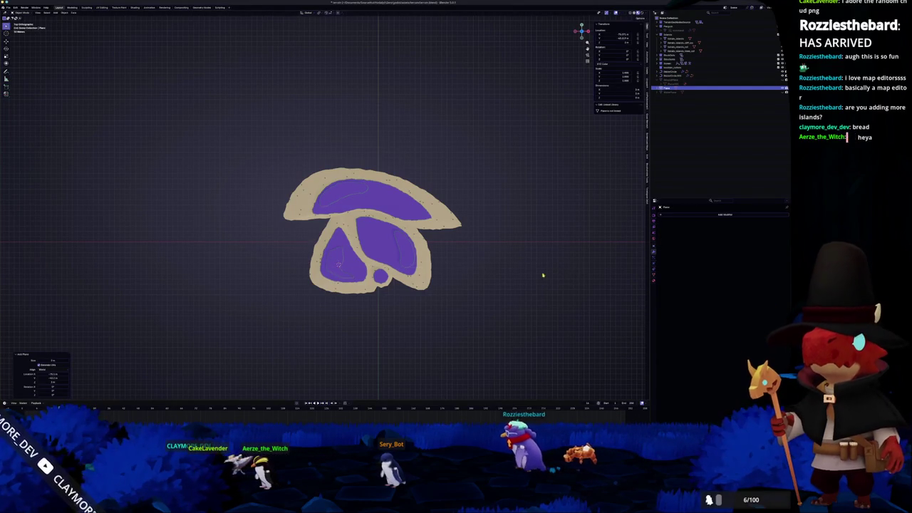
key(alt+g)
key(s)
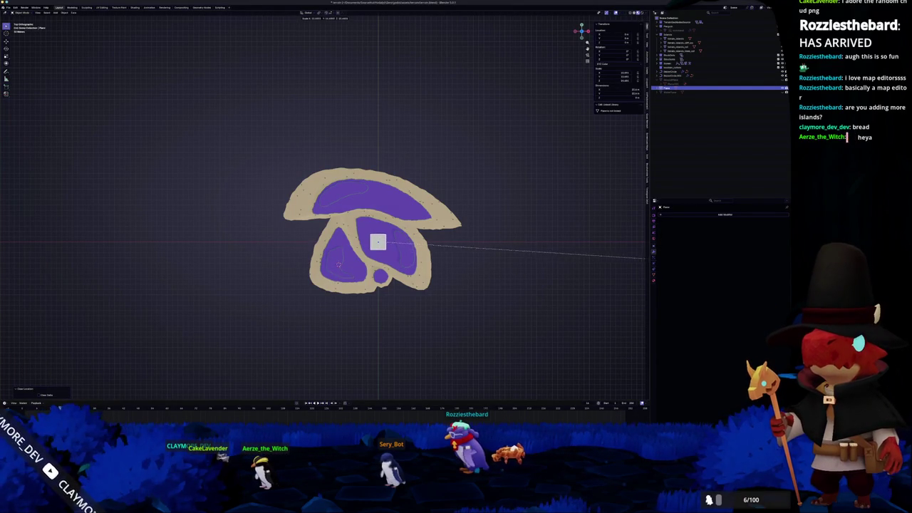
text(50)
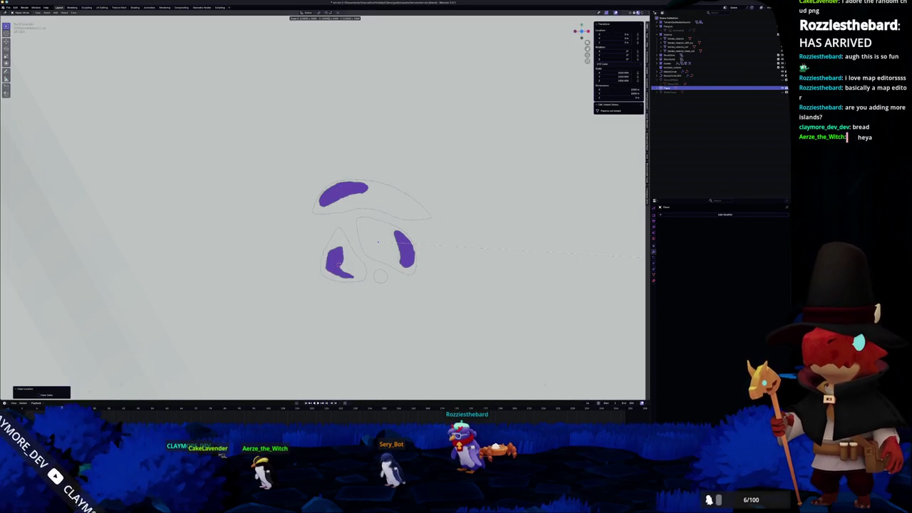
key(BackSpace)
text(0)
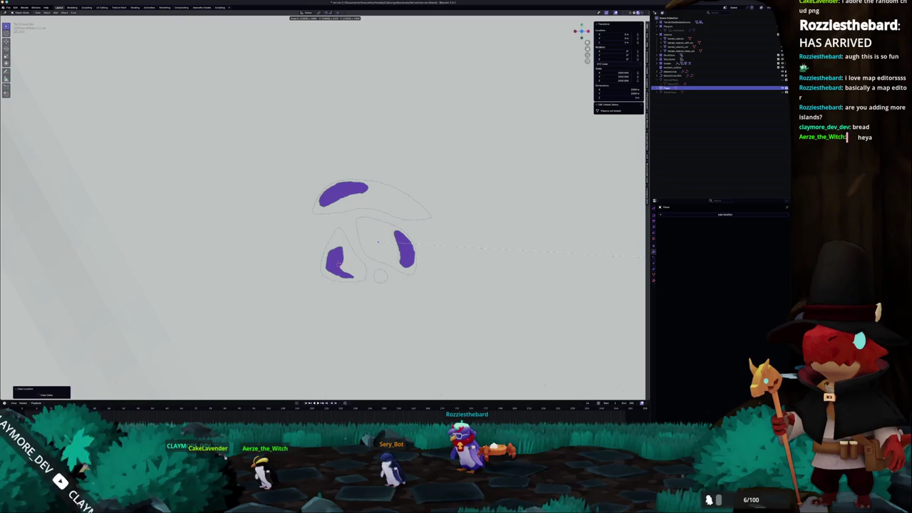
key(BackSpace)
key(s)
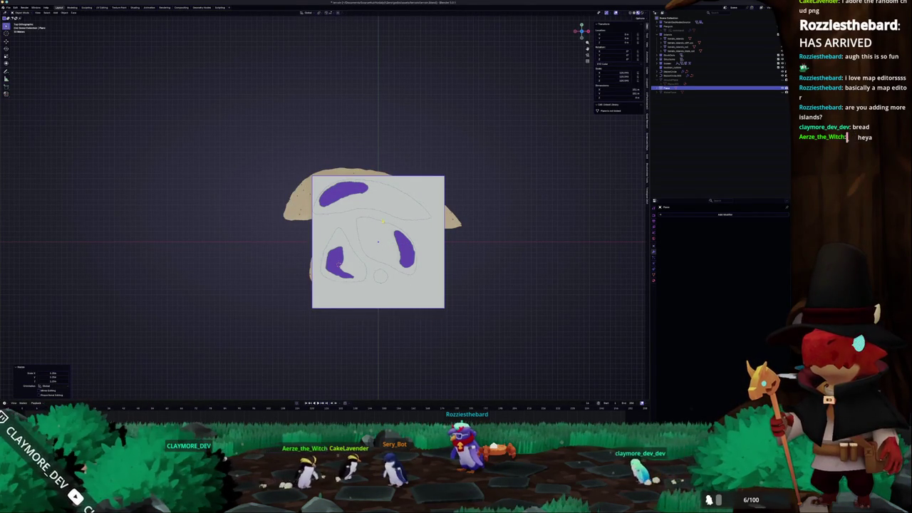
- Redraw the island's upper outline curve against the reference, then delete the plane
click(673, 71)
scroll(324, 214, up, 2)
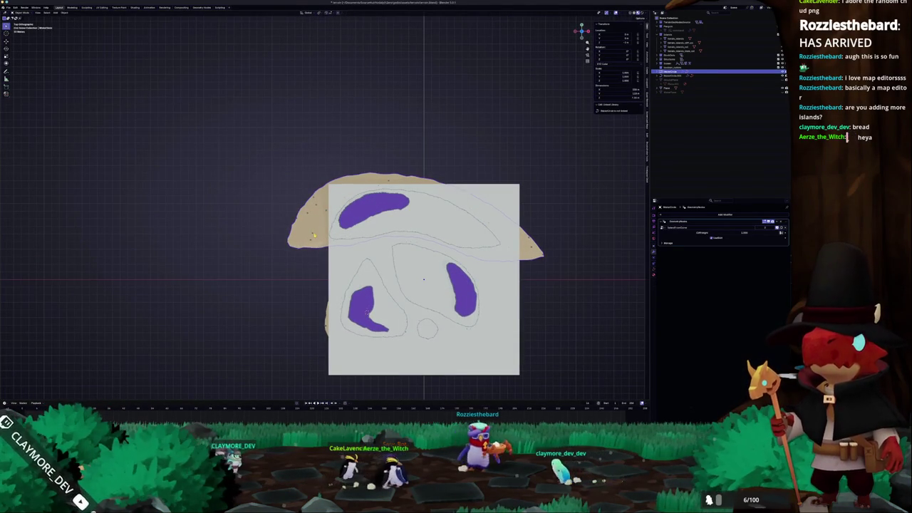
key(Tab)
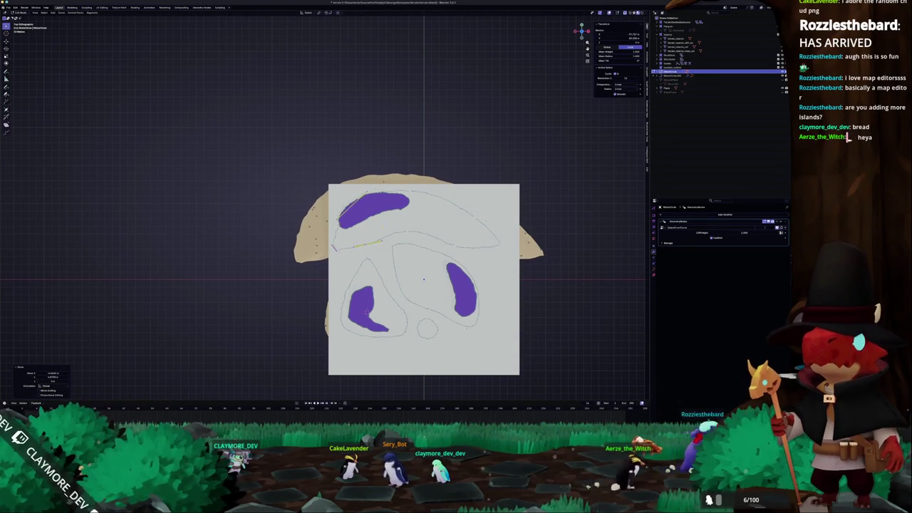
key(a)
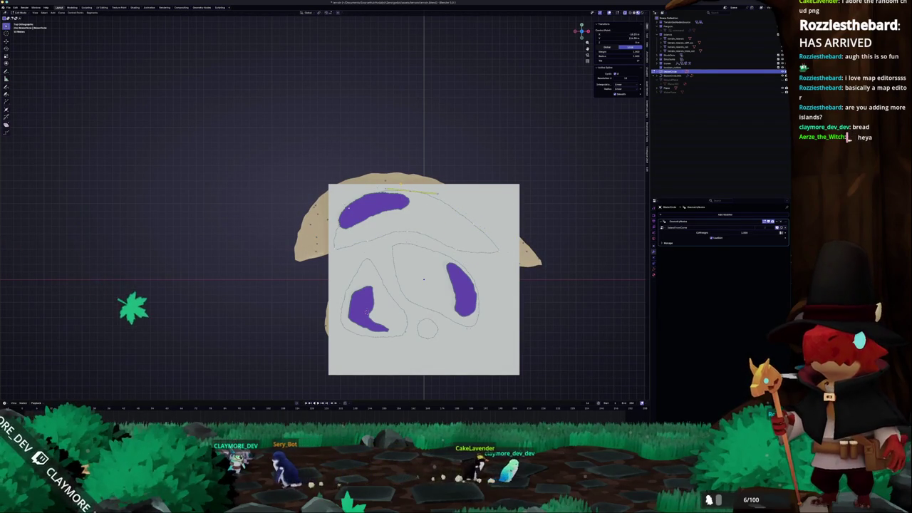
drag(443, 197, 513, 229)
key(Tab)
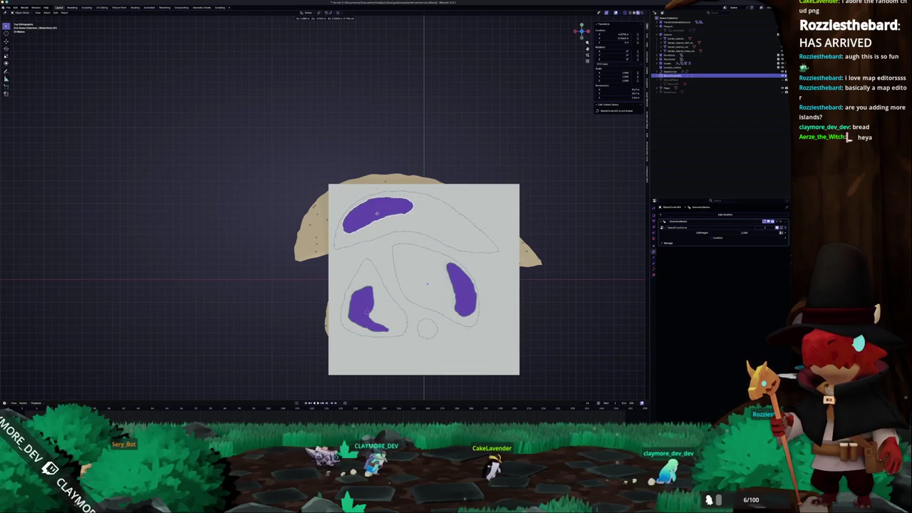
click(490, 210)
click(491, 209)
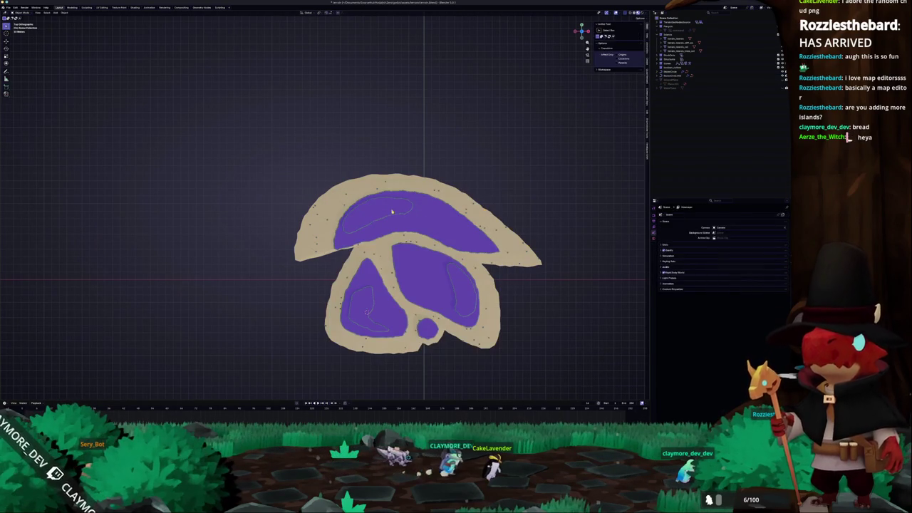
- Apply the island's transform and switch to the Geometry Nodes workspace
mouse_move(315, 265)
mouse_down()
mouse_move(335, 249)
mouse_move(342, 213)
mouse_move(370, 203)
mouse_up()
drag(579, 220, 330, 212)
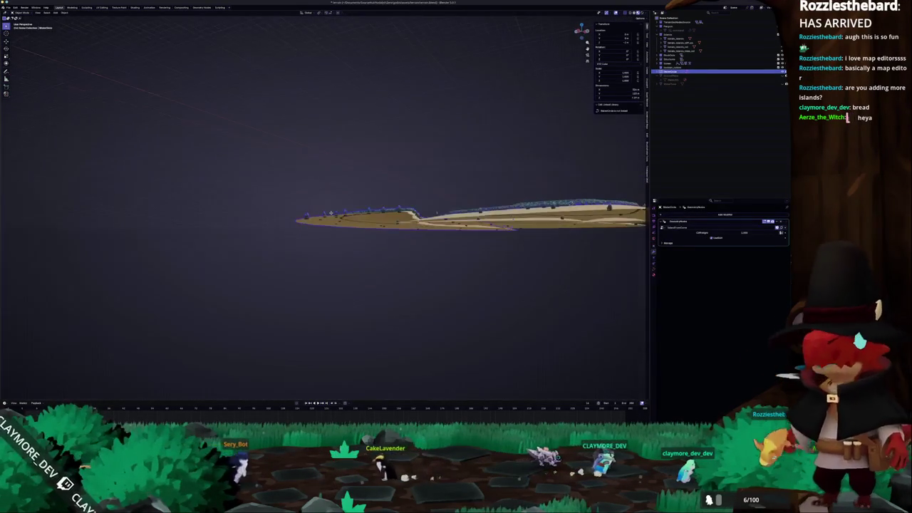
scroll(469, 243, up, 5)
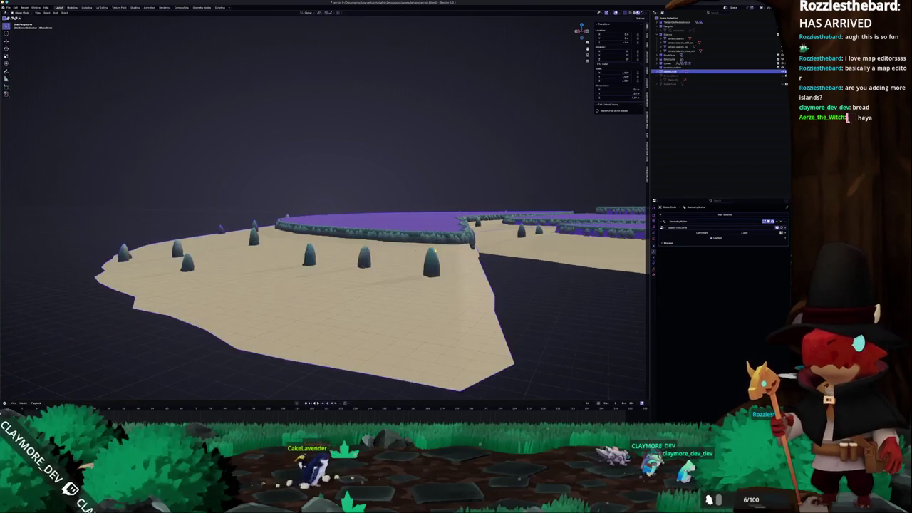
click(446, 249)
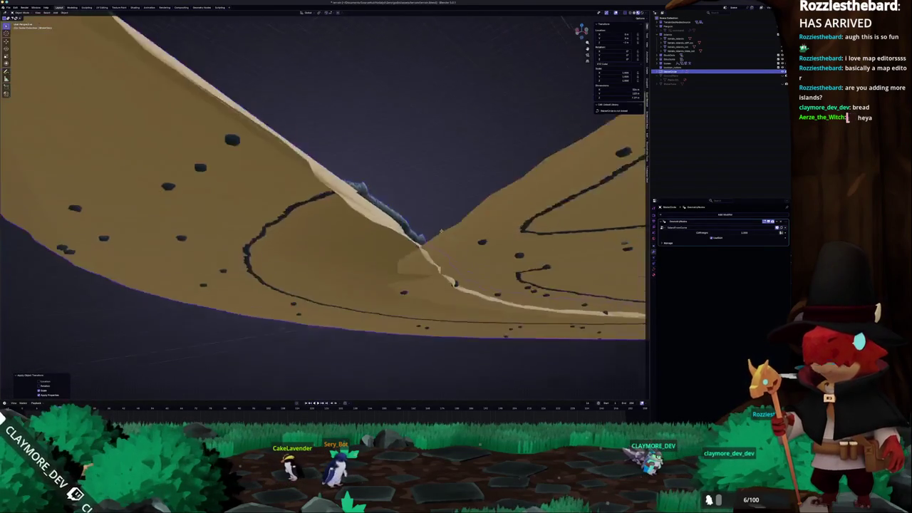
mouse_move(415, 221)
mouse_down()
mouse_move(446, 234)
mouse_move(387, 251)
mouse_move(380, 237)
mouse_move(386, 247)
mouse_up()
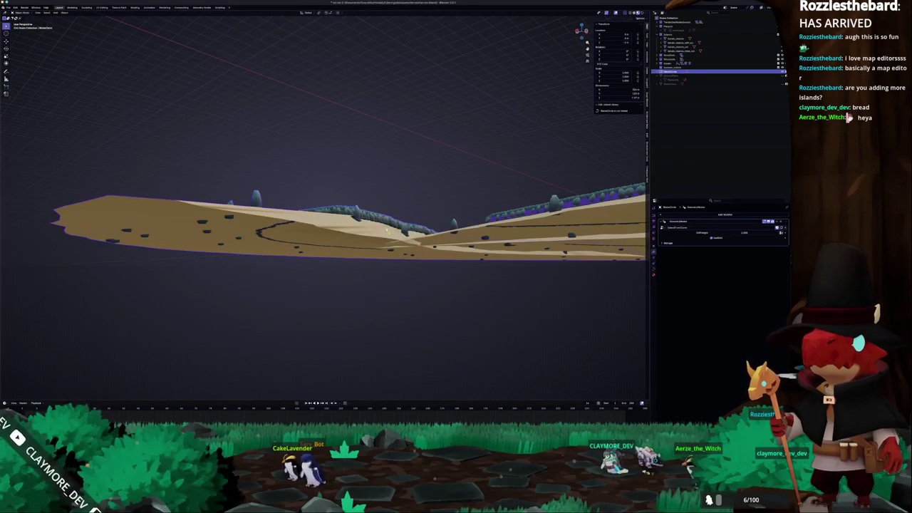
click(204, 7)
mouse_move(499, 213)
mouse_down()
mouse_move(600, 186)
mouse_move(616, 203)
mouse_move(511, 198)
mouse_move(514, 204)
mouse_up()
- Add a Face > Normal input node to the island's geometry node tree
scroll(224, 278, down, 4)
scroll(236, 201, up, 2)
scroll(235, 202, left, 5)
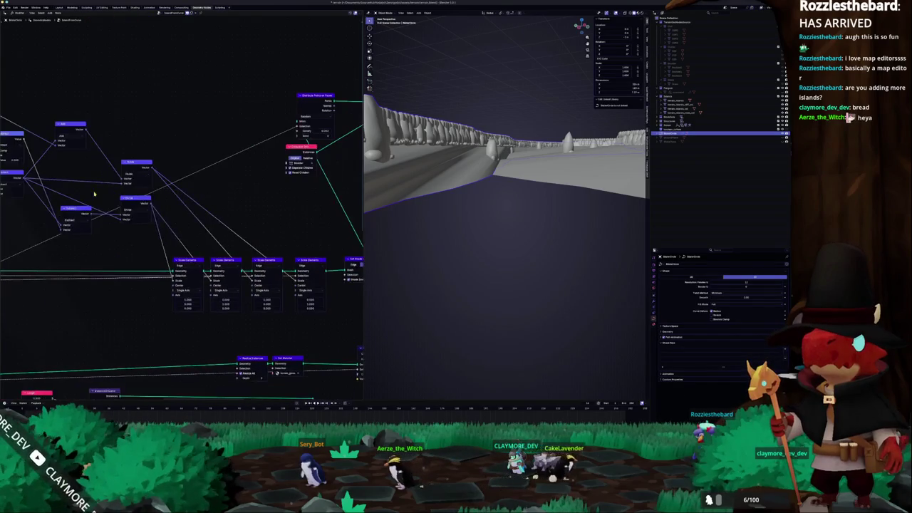
scroll(99, 182, down, 3)
scroll(227, 196, up, 3)
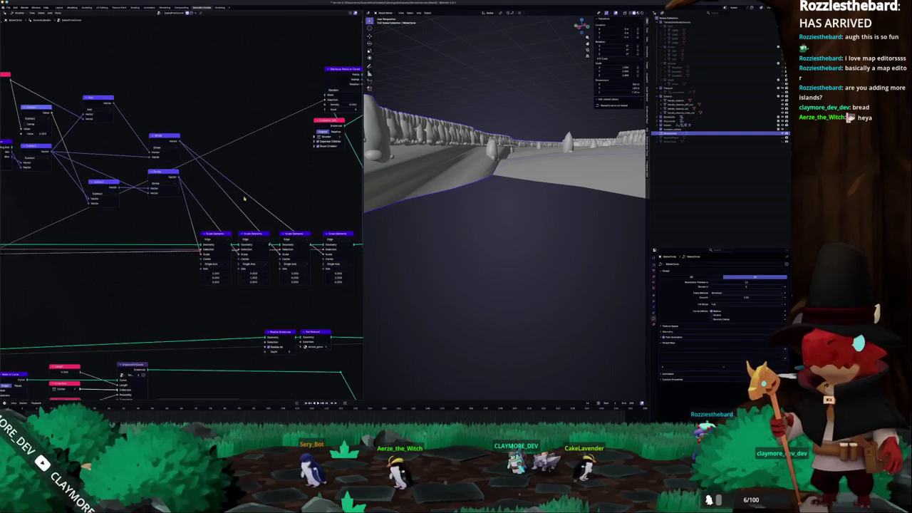
scroll(227, 196, up, 1)
key(shift+a)
text(sed)
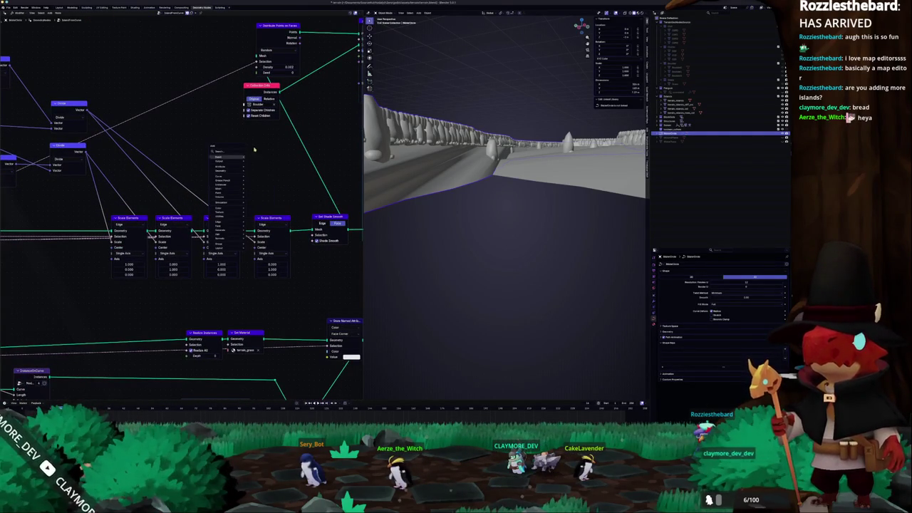
key(BackSpace)
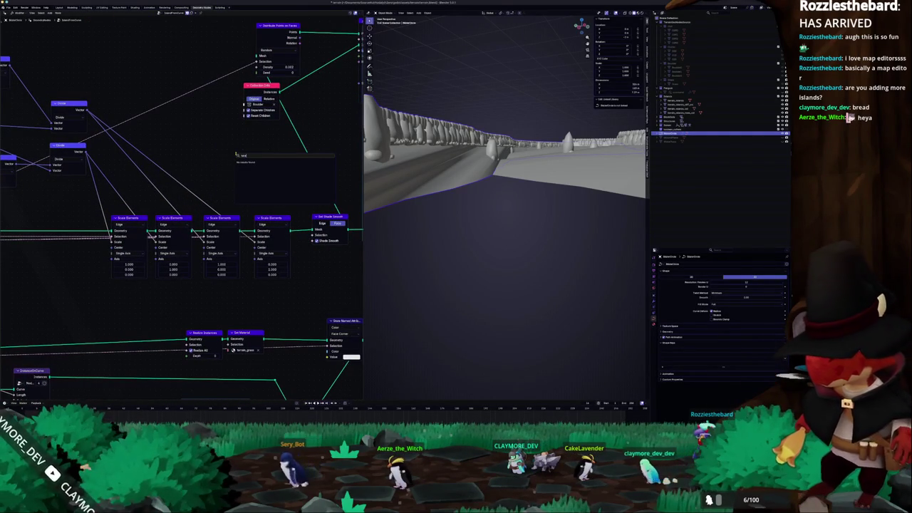
text(t c)
key(BackSpace)
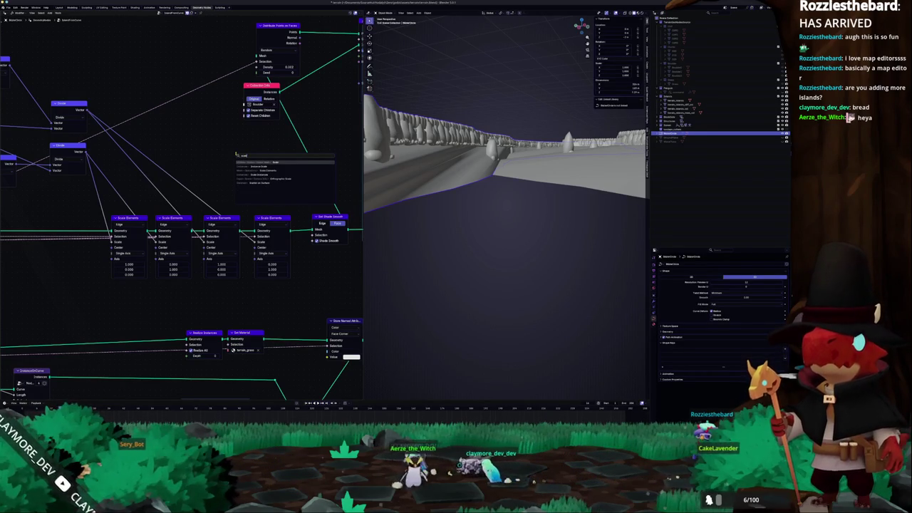
key(BackSpace)
key(BackSpace)
key(BackSpace)
text(normal)
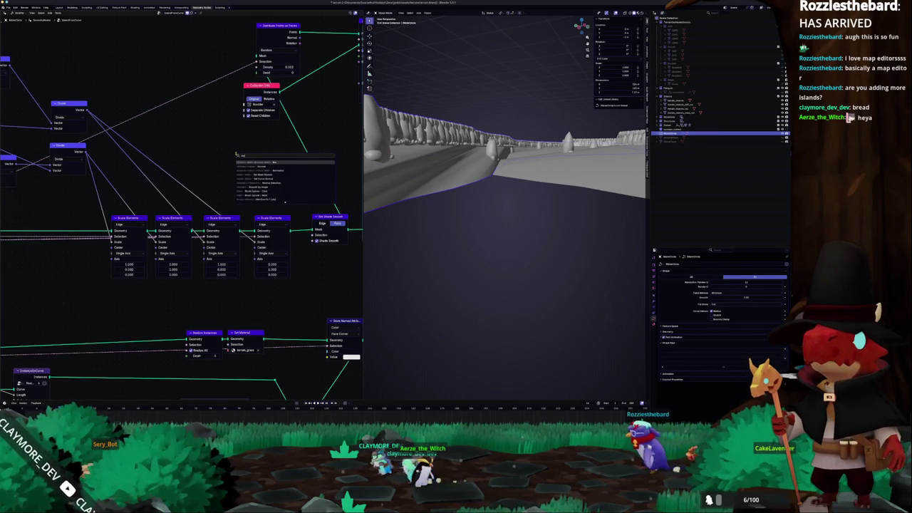
key(Down)
key(Down)
key(Down)
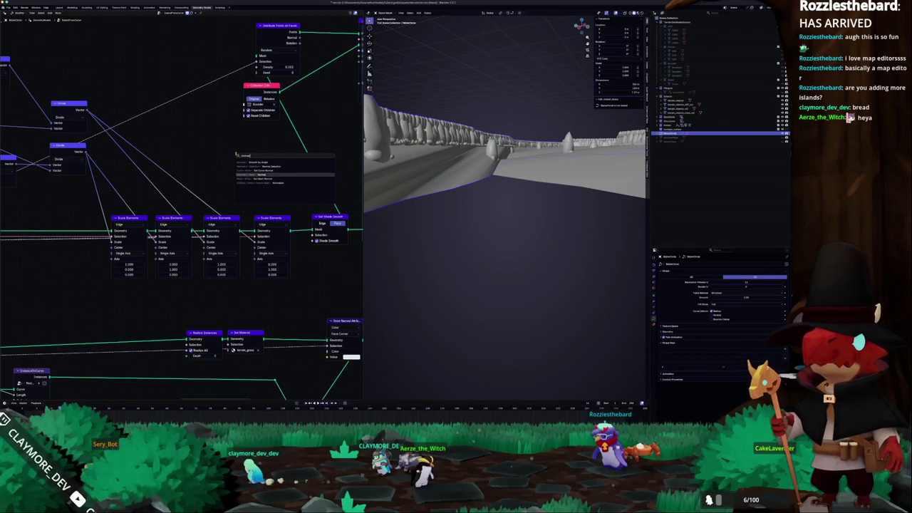
key(Return)
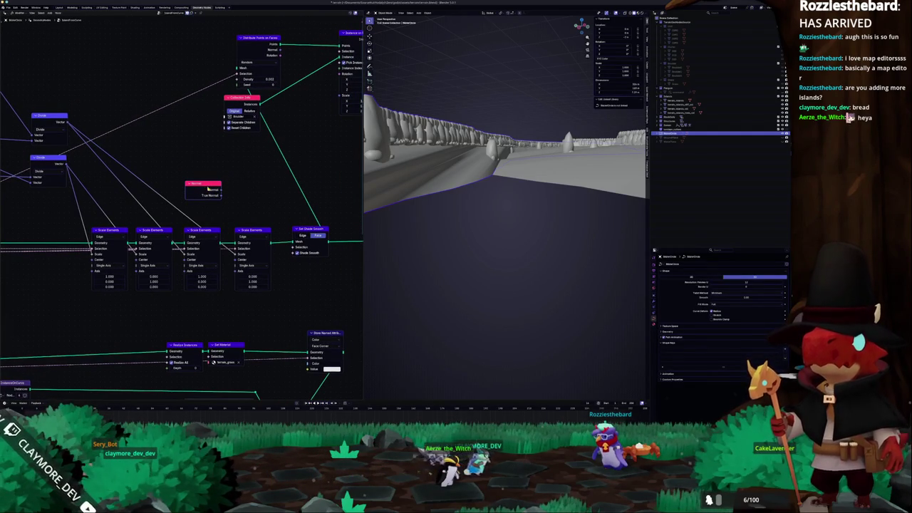
scroll(209, 185, down, 1)
mouse_move(232, 181)
mouse_down()
mouse_move(246, 173)
mouse_move(223, 173)
mouse_up()
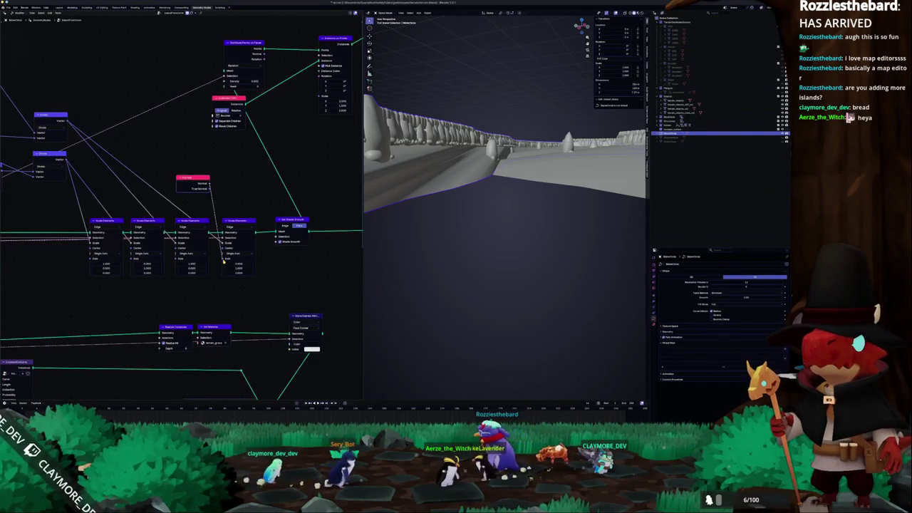
- Frame the island mesh and orbit to a low oblique view of the terrain
key(KP_Decimal)
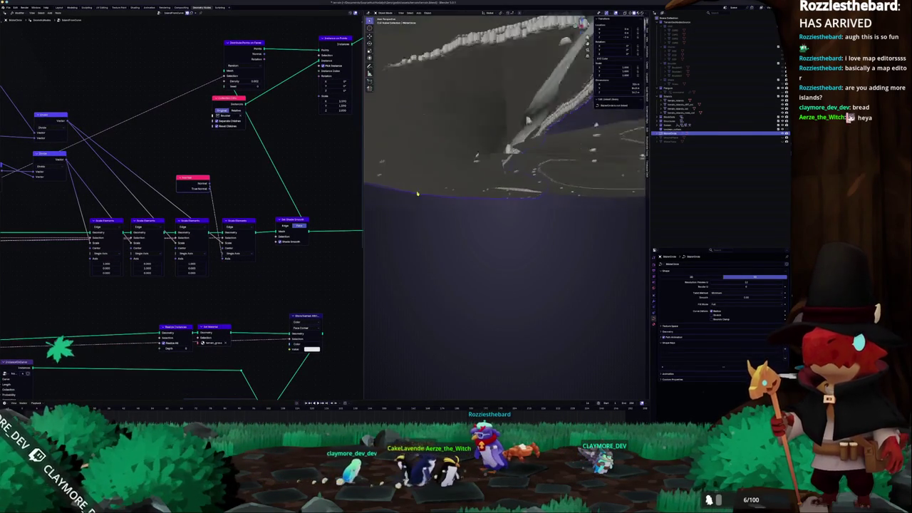
drag(417, 190, 309, 209)
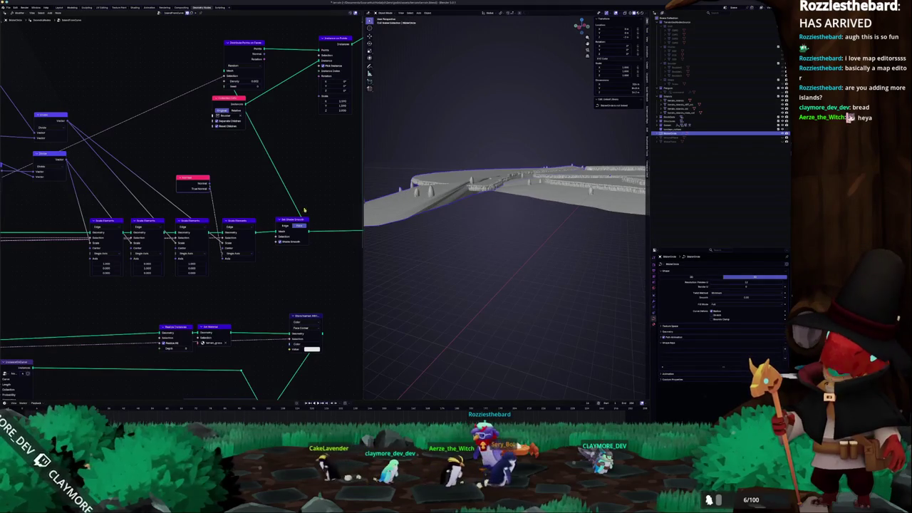
drag(230, 196, 233, 198)
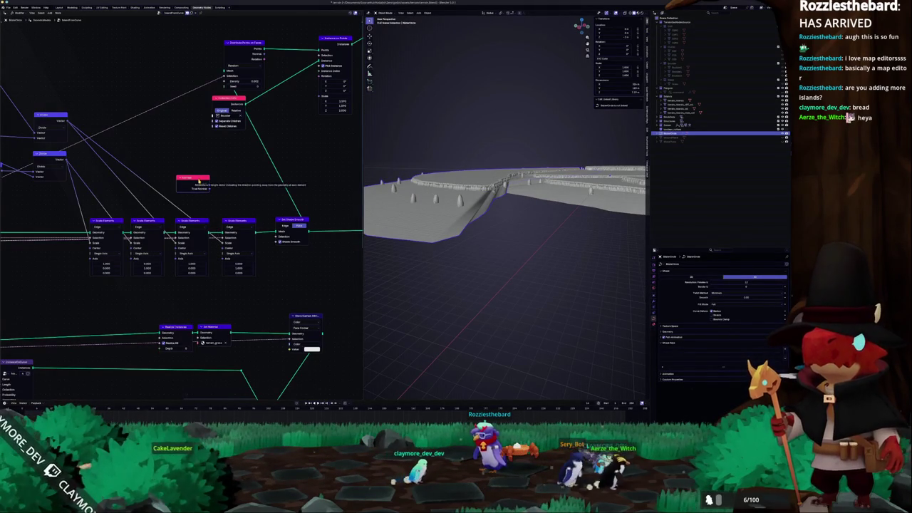
scroll(192, 180, left, 2)
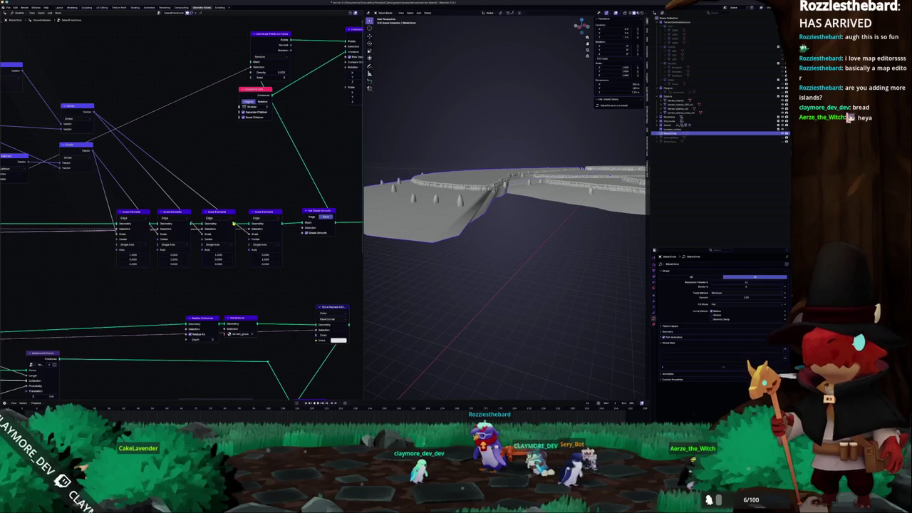
- Search for another node, cancel without adding one, and view the terrain from overhead
key(shift+a)
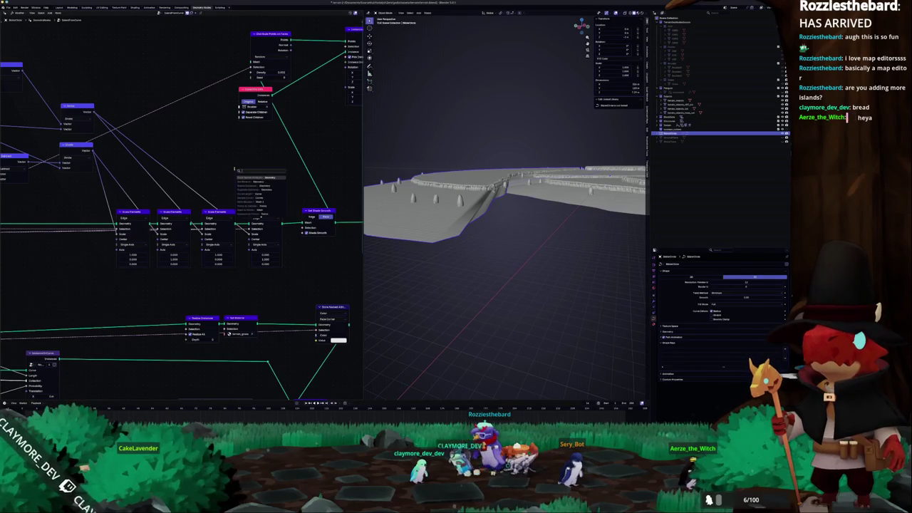
text(normal)
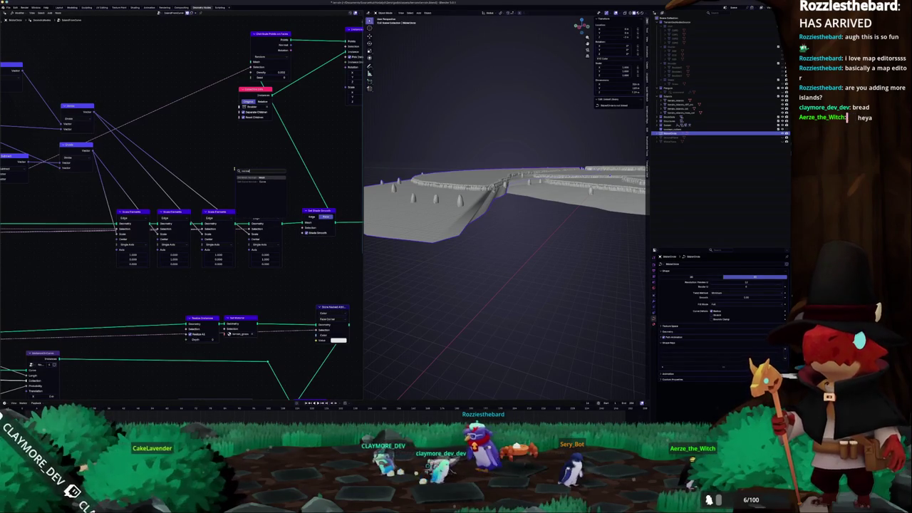
key(BackSpace)
key(BackSpace)
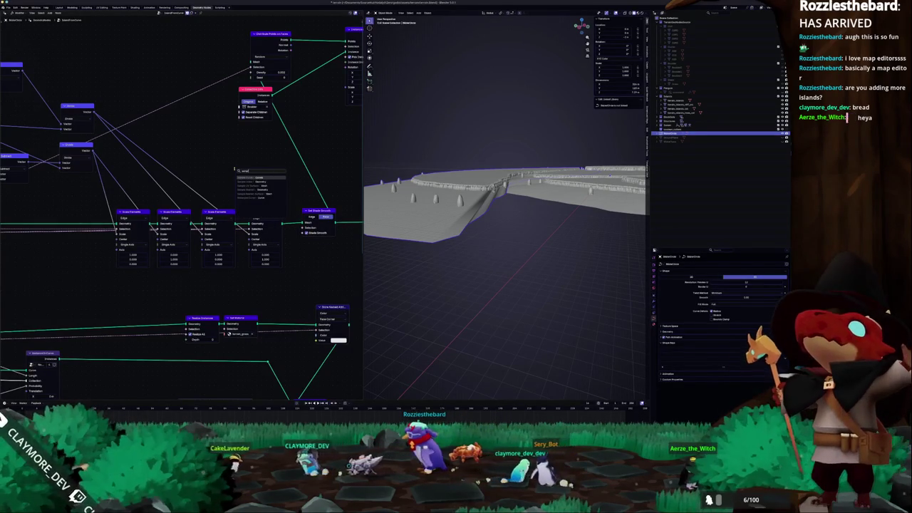
key(BackSpace)
key(BackSpace)
key(BackSpace)
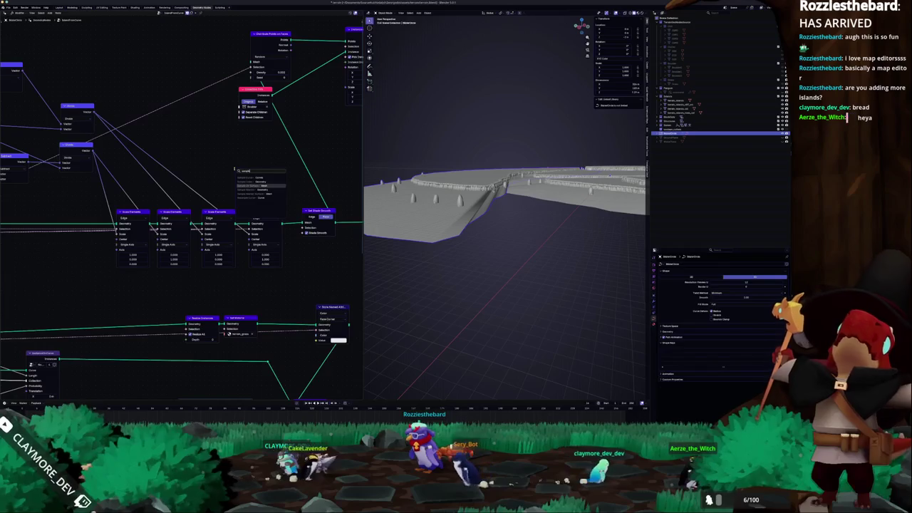
text(o to)
key(BackSpace)
key(BackSpace)
key(BackSpace)
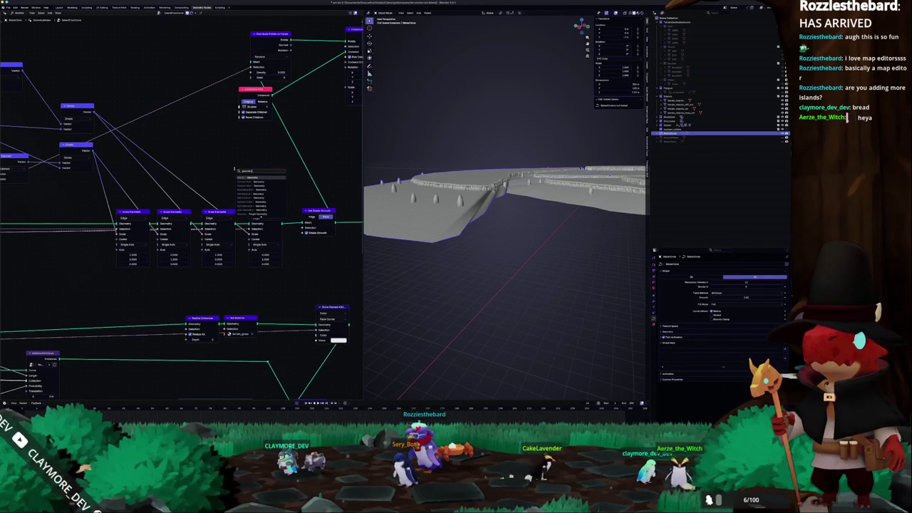
key(Escape)
mouse_move(466, 223)
mouse_down()
mouse_move(439, 244)
mouse_move(464, 246)
mouse_move(444, 260)
mouse_up()
- In curve edit mode, move and rotate the selected ridge curve segment
scroll(445, 258, down, 3)
key(Tab)
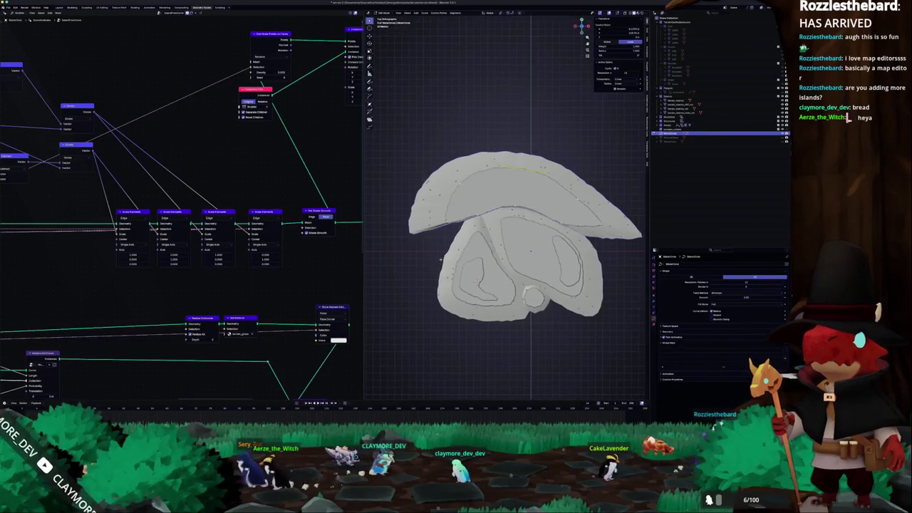
scroll(495, 244, up, 2)
key(g)
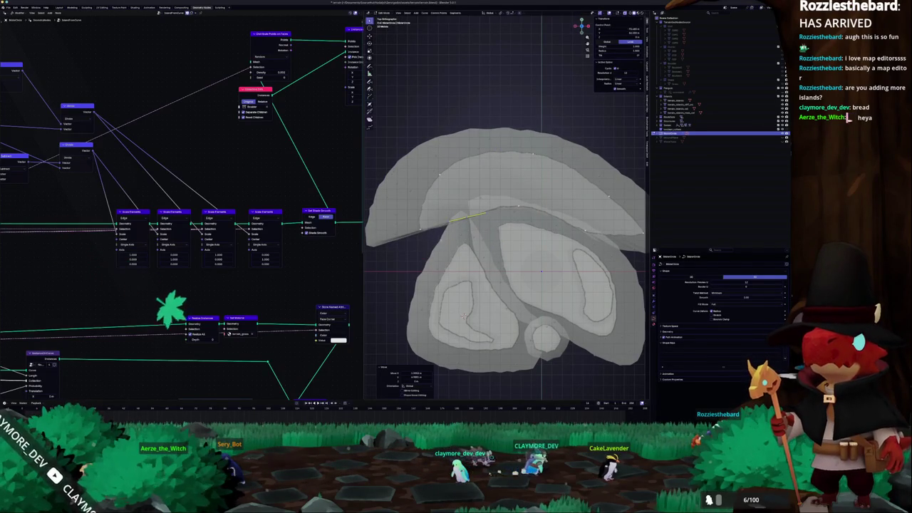
click(463, 315)
key(r)
click(463, 314)
- In top view, rotate the island points, scale the right tip, and move the upper ridge
key(KP_7)
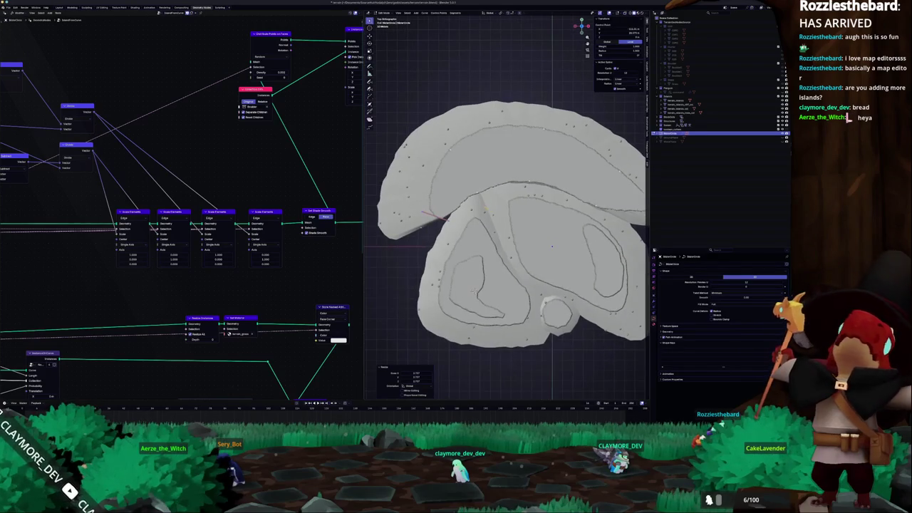
key(r)
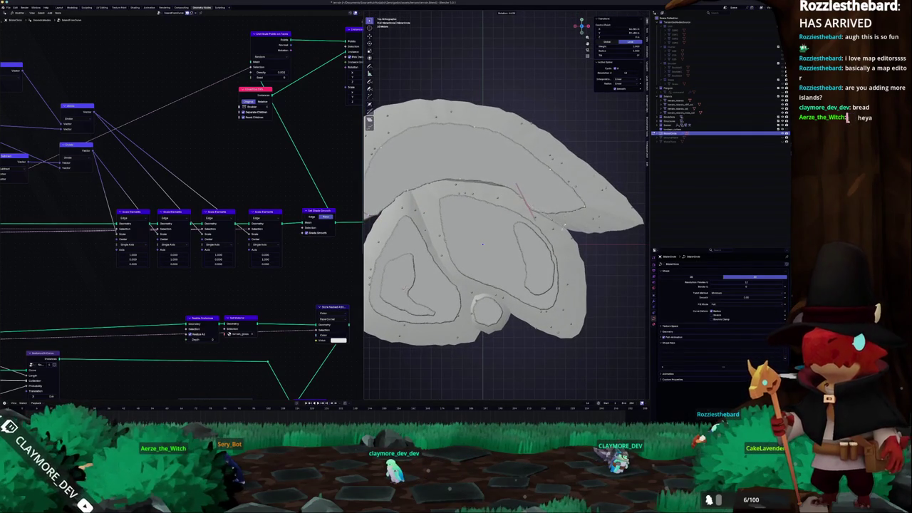
key(Return)
key(s)
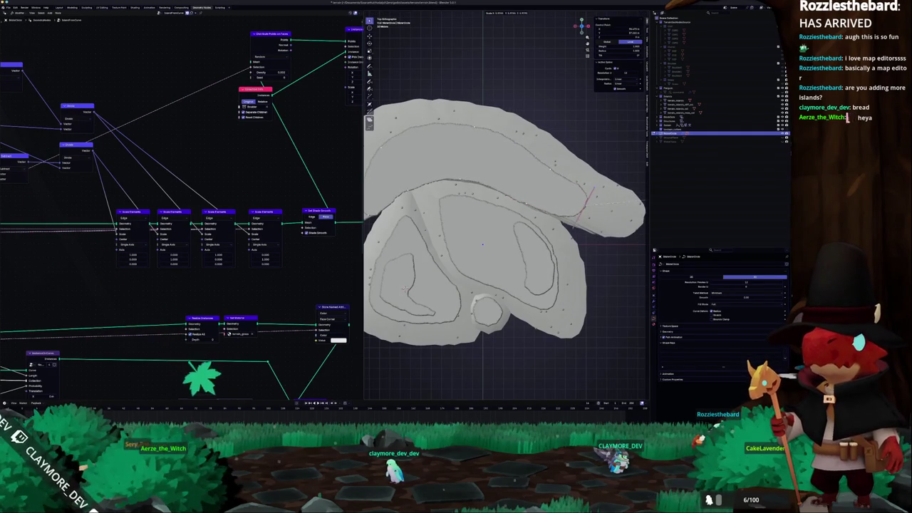
key(Return)
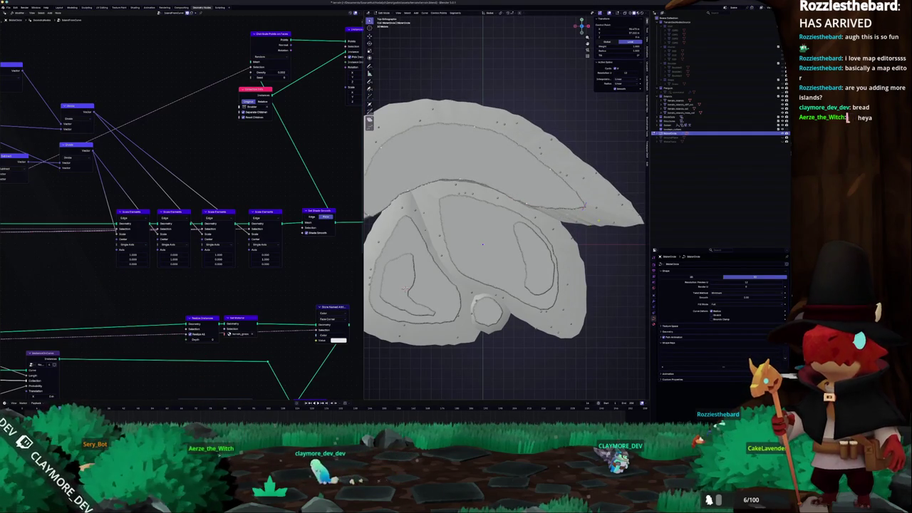
key(g)
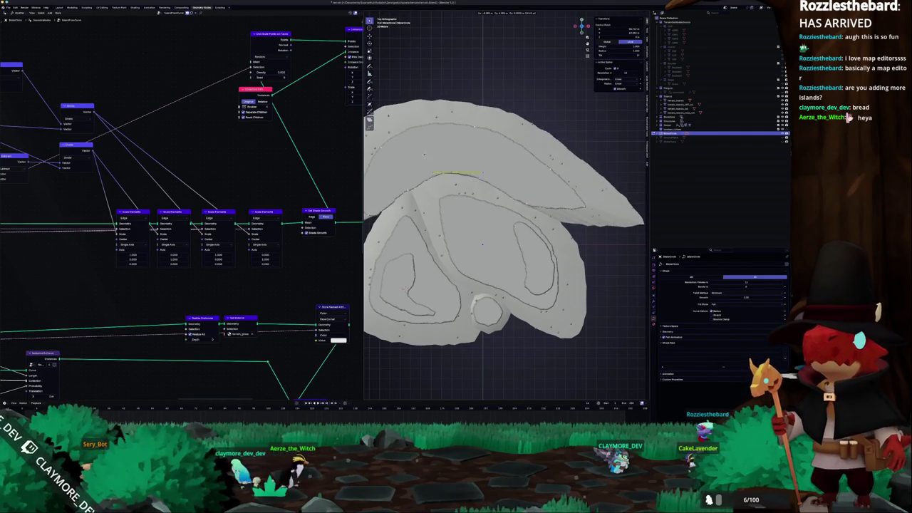
key(Return)
- Select the whole upper ridge spline and bring up its Set Spline Type options
scroll(503, 206, down, 3)
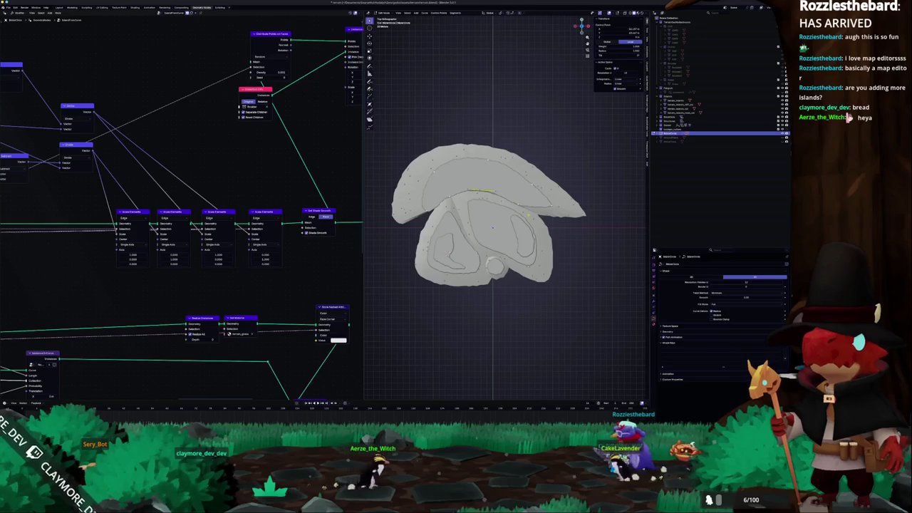
key(g)
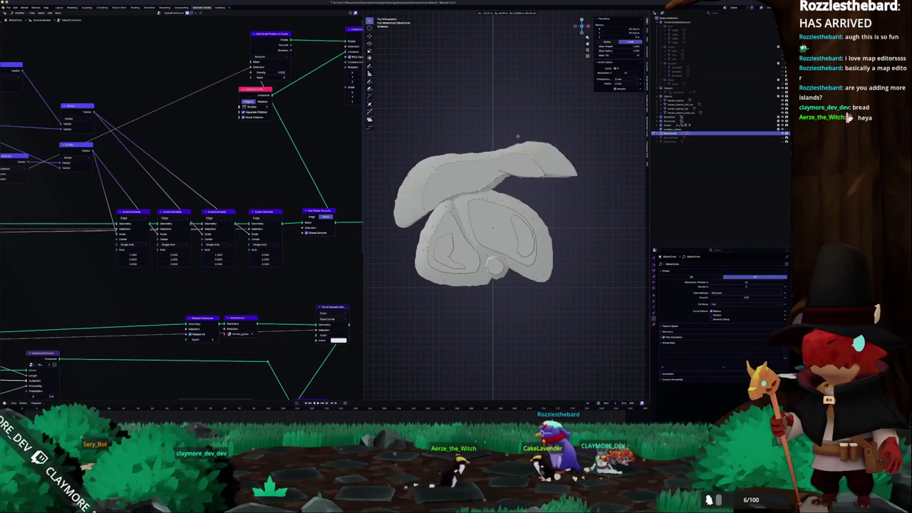
key(Escape)
key(l)
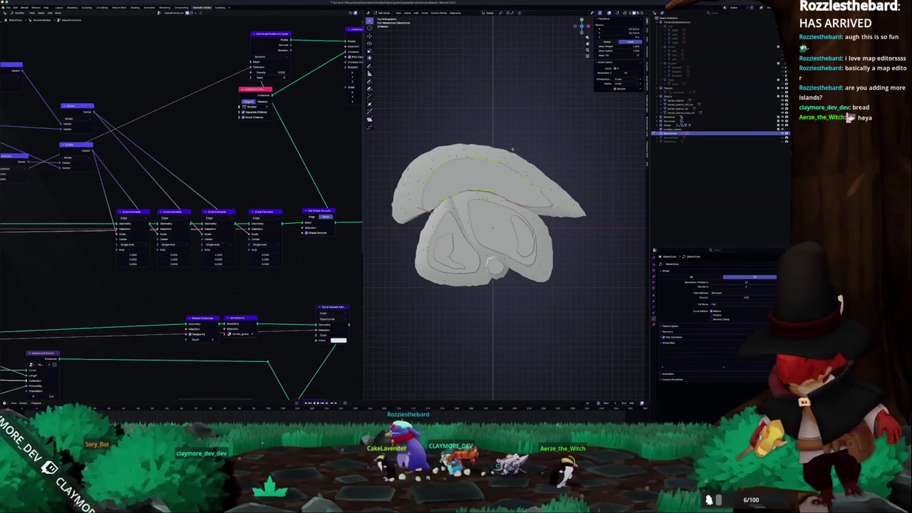
right_click(534, 162)
mouse_move(548, 163)
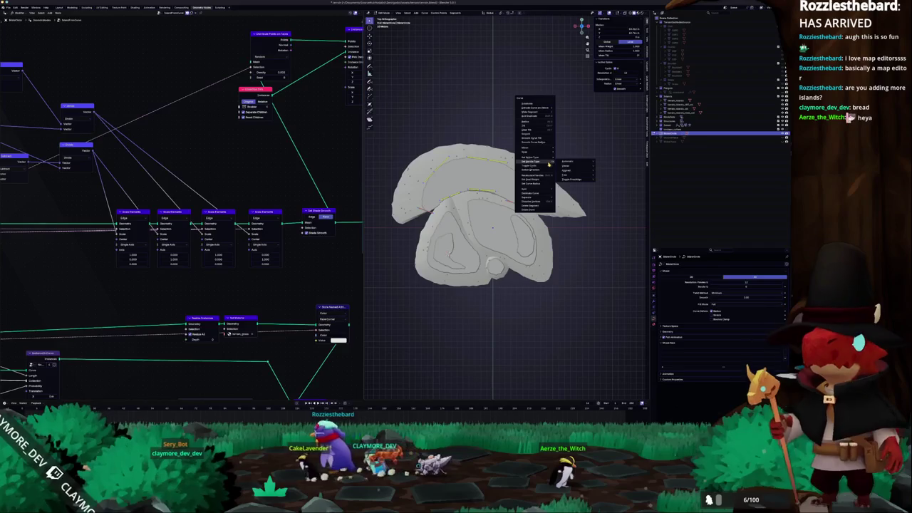
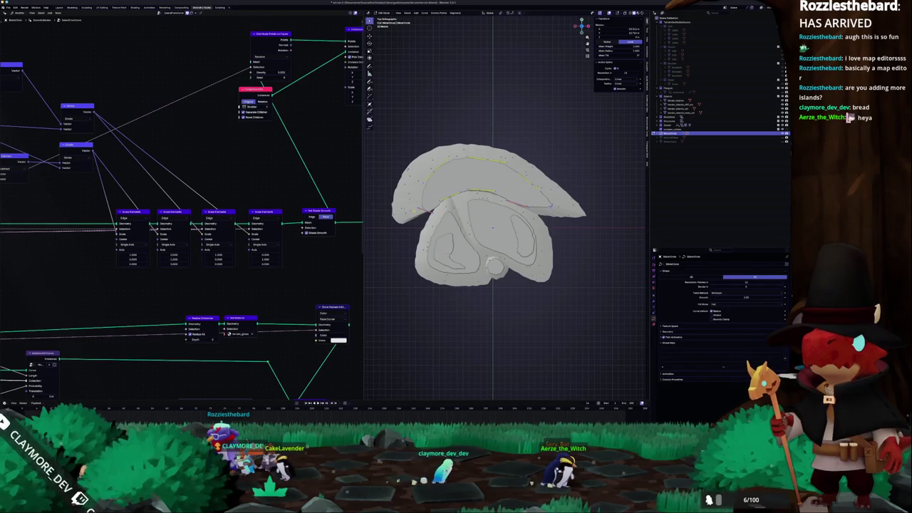
- Replace the old curve with a new Bezier circle and apply its transforms
key(Tab)
key(Delete)
key(shift+a)
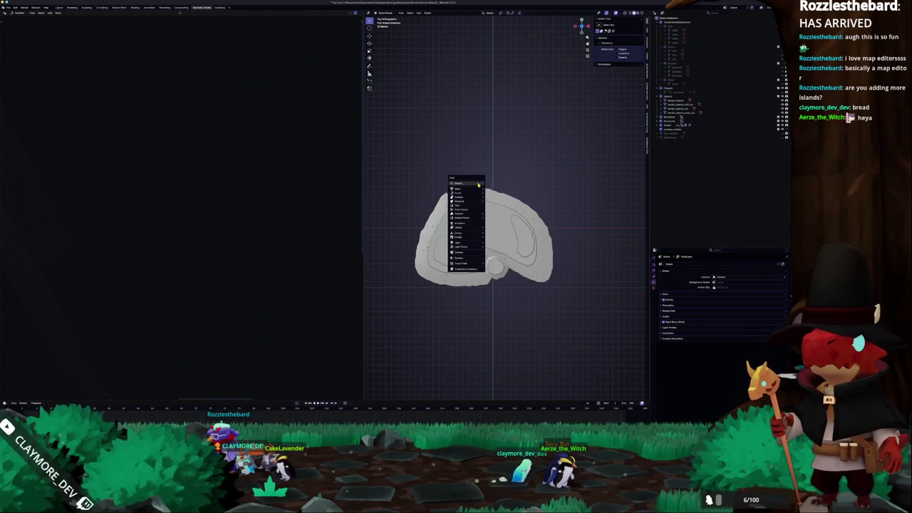
mouse_move(477, 194)
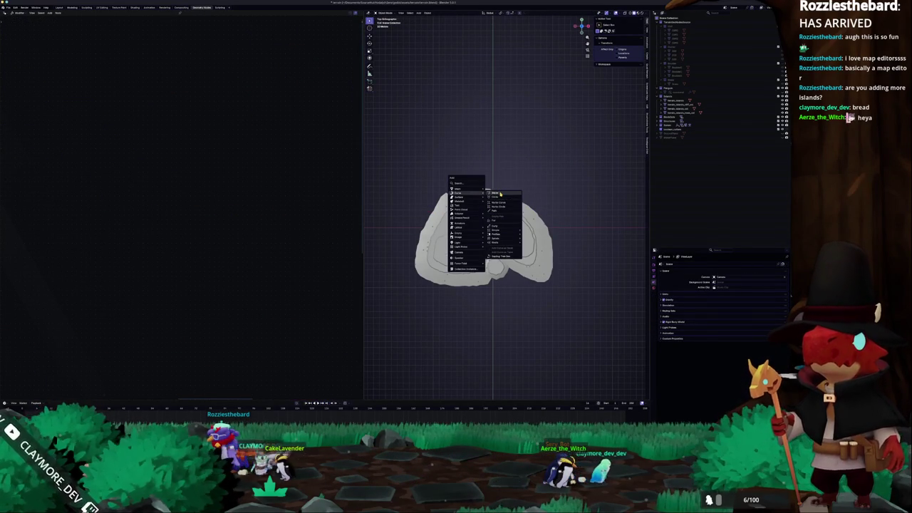
click(500, 199)
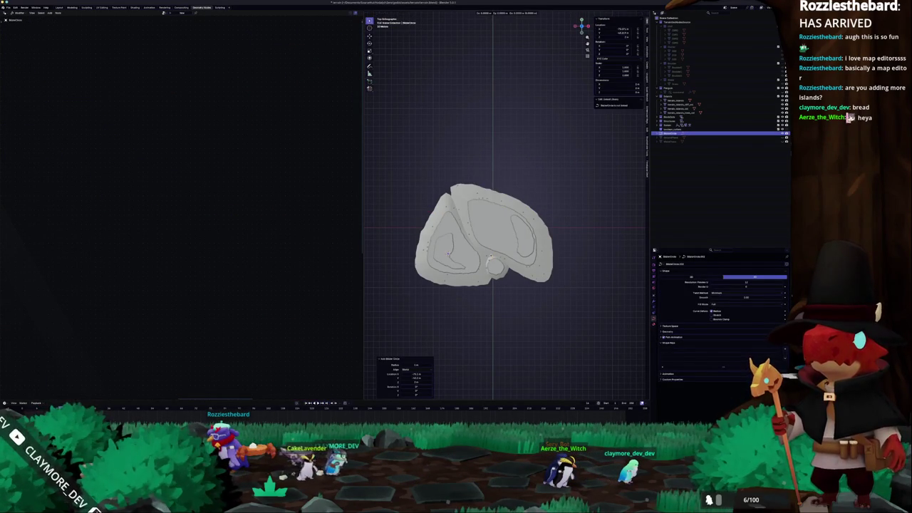
key(ctrl+a)
click(533, 187)
- Bring up the circle's modifier settings and switch to the Layout workspace
scroll(633, 292, up, 3)
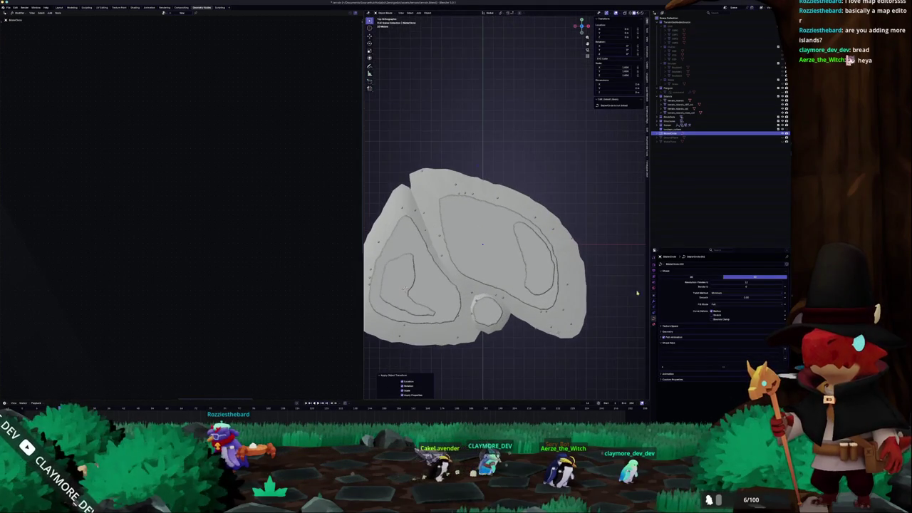
click(654, 290)
click(655, 299)
click(59, 8)
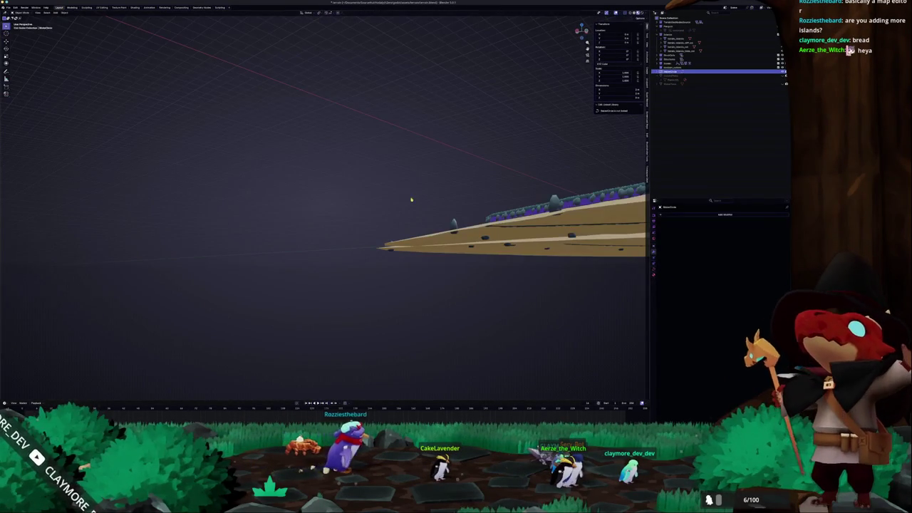
- Add a Geometry Nodes modifier to the circle using the existing island node group
drag(506, 174, 707, 184)
click(711, 215)
click(695, 227)
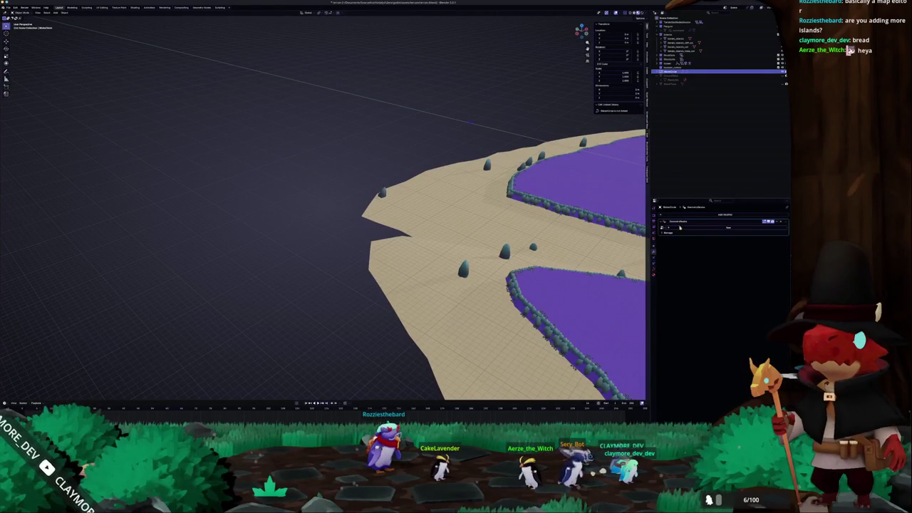
click(663, 227)
click(701, 278)
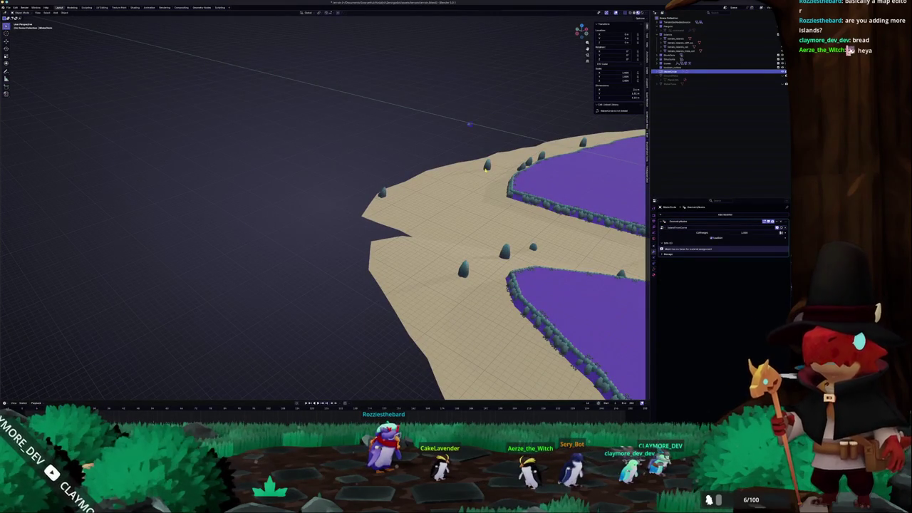
- Enlarge the small round islet and lower it to the main island's height
key(KP_7)
scroll(324, 206, up, 5)
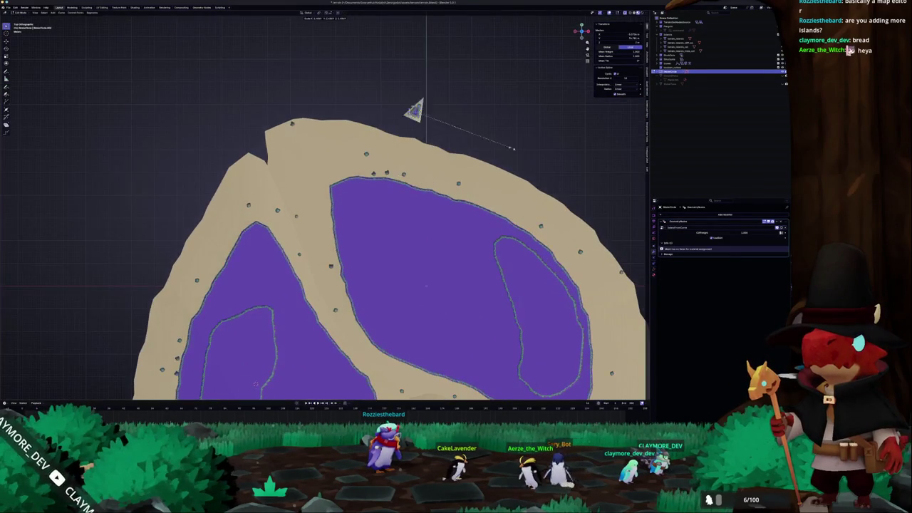
click(644, 146)
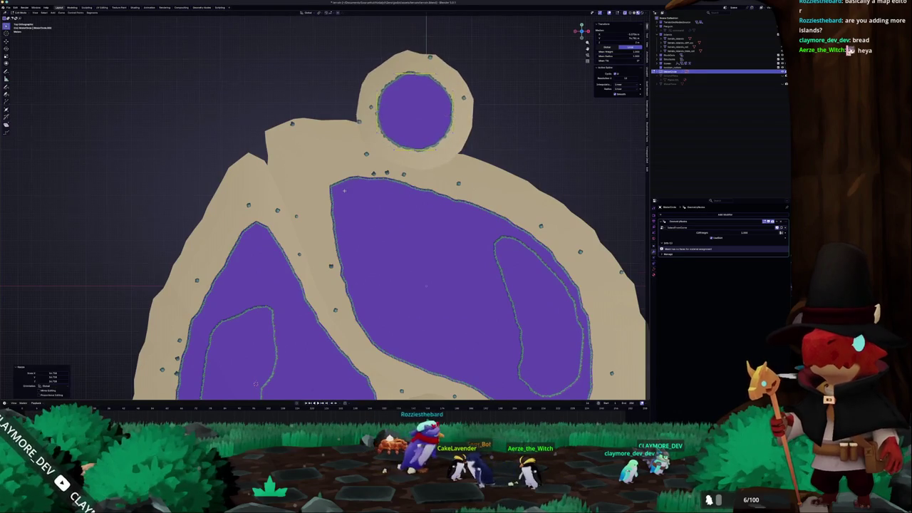
scroll(342, 198, down, 4)
key(KP_1)
key(KP_8)
key(KP_8)
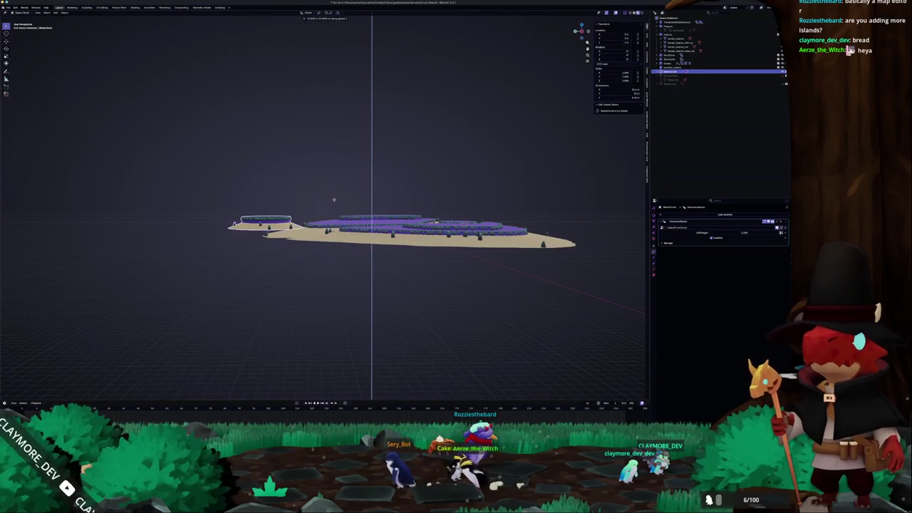
click(336, 205)
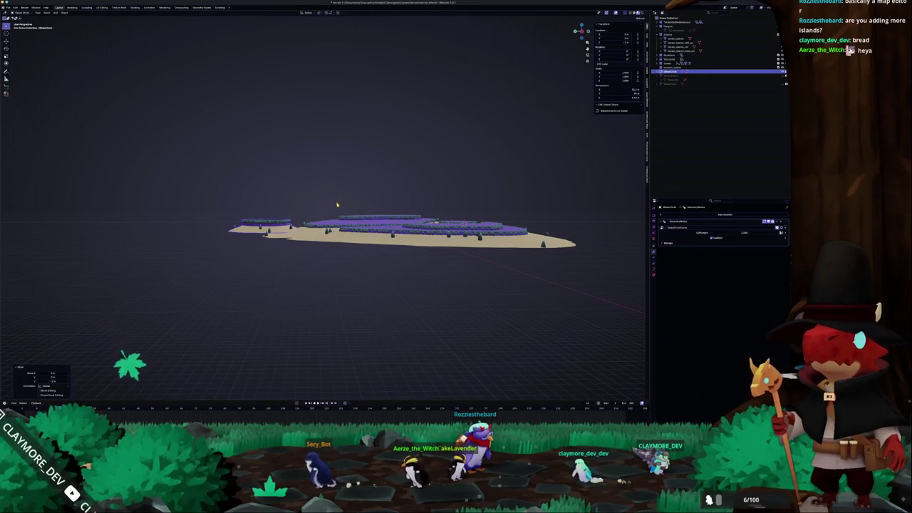
- Move the islet to the main island's upper-right edge and enter Edit Mode
key(KP_7)
scroll(375, 167, down, 5)
key(g)
click(427, 193)
key(Tab)
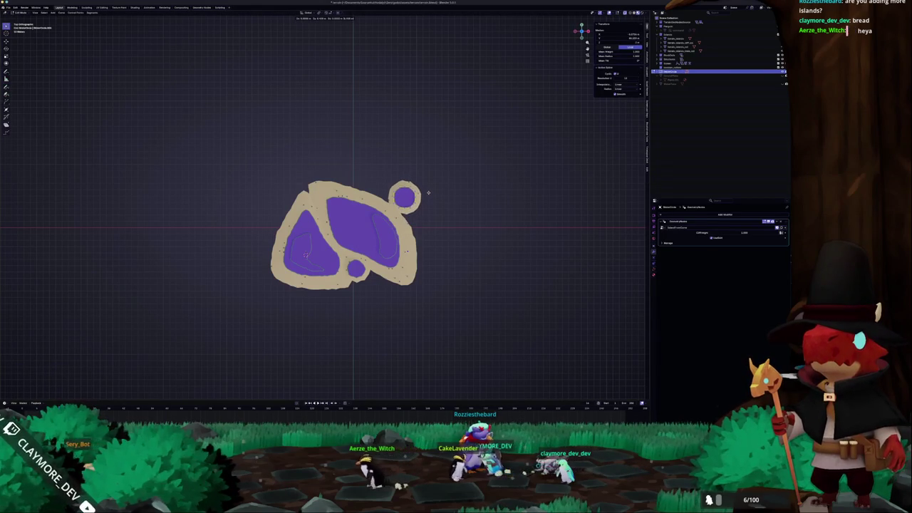
- Move and scale the islet outline onto the main island's top edge
scroll(427, 198, up, 3)
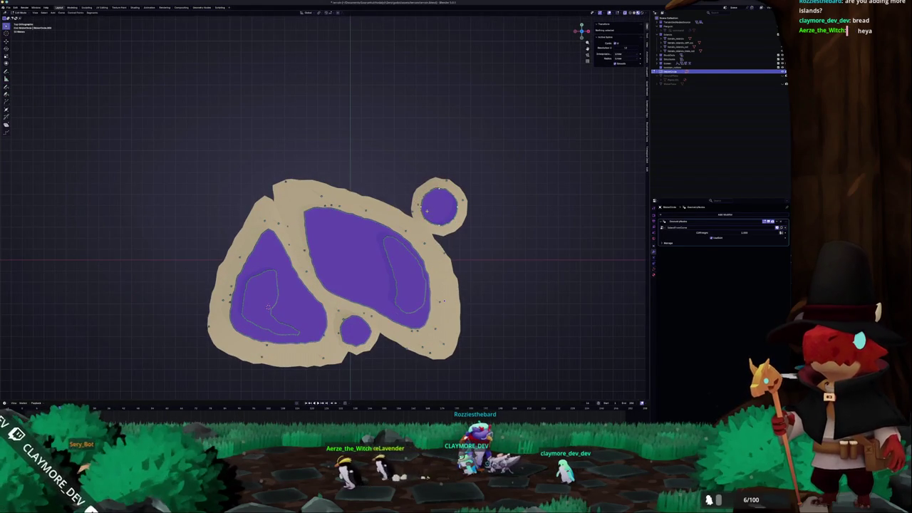
key(g)
click(330, 143)
key(s)
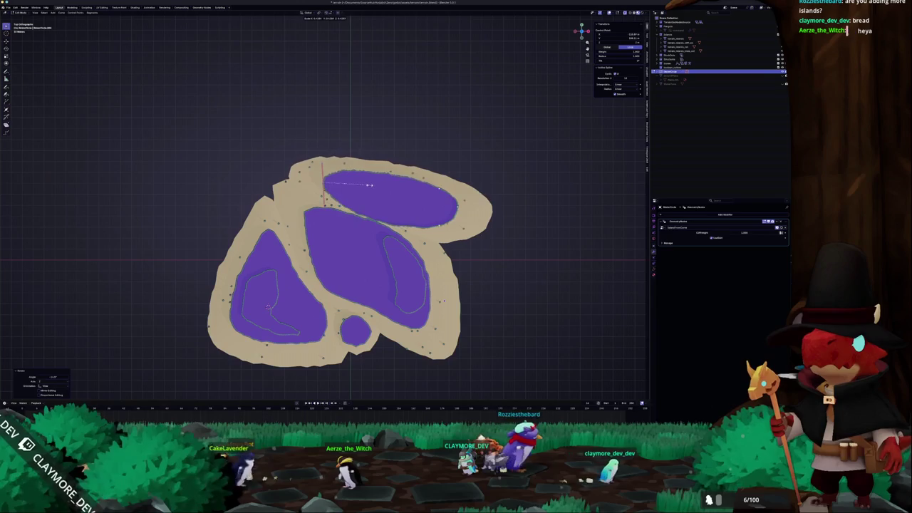
click(365, 201)
- Subdivide the outline, reshape its right-edge points, and raise the top edge
right_click(395, 172)
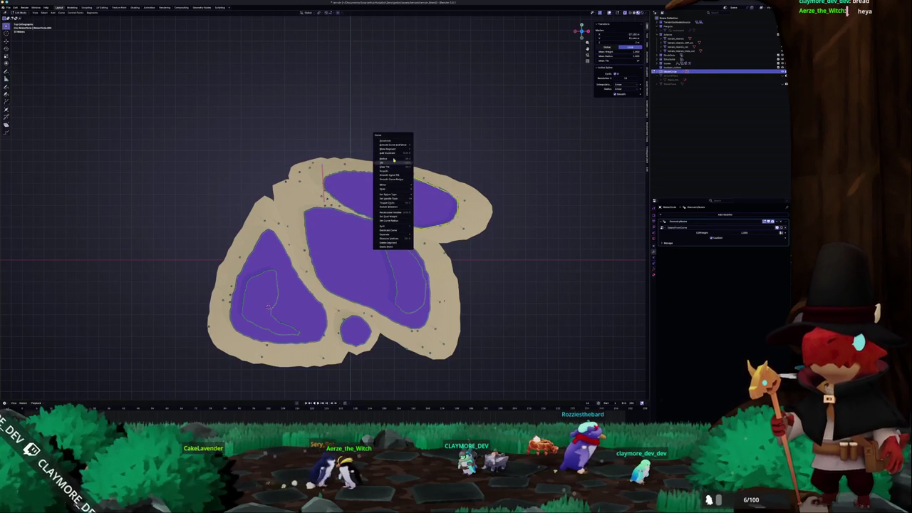
click(396, 142)
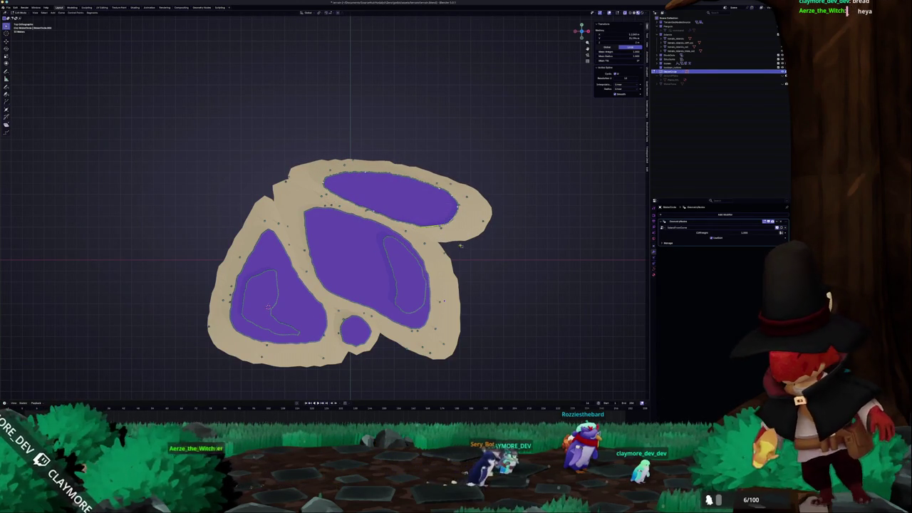
click(449, 217)
key(g)
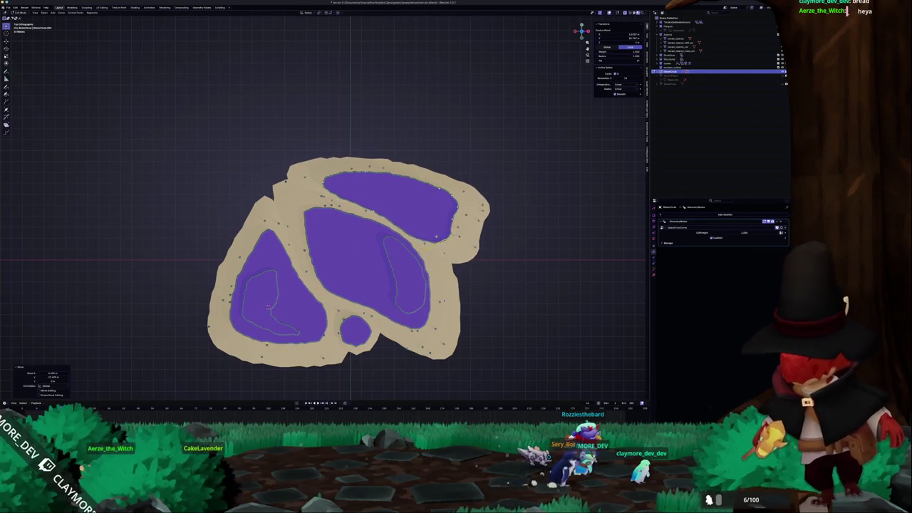
click(459, 242)
key(s)
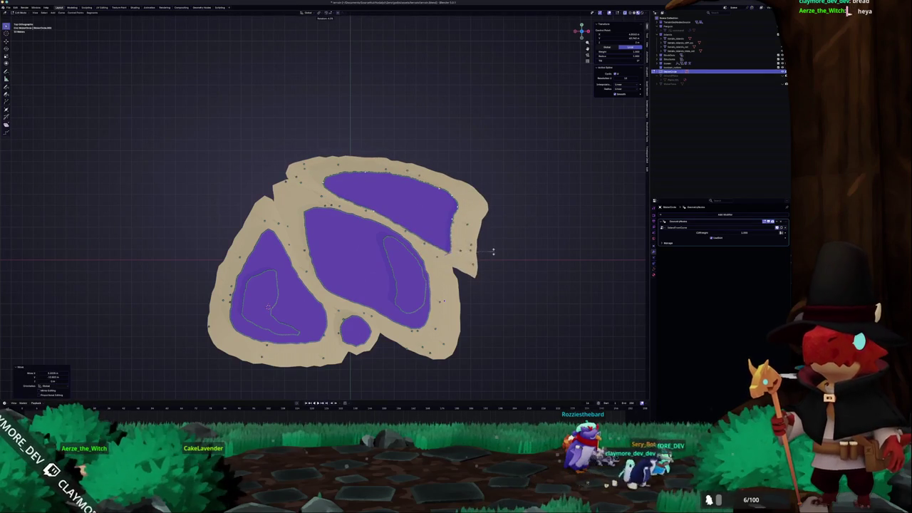
key(g)
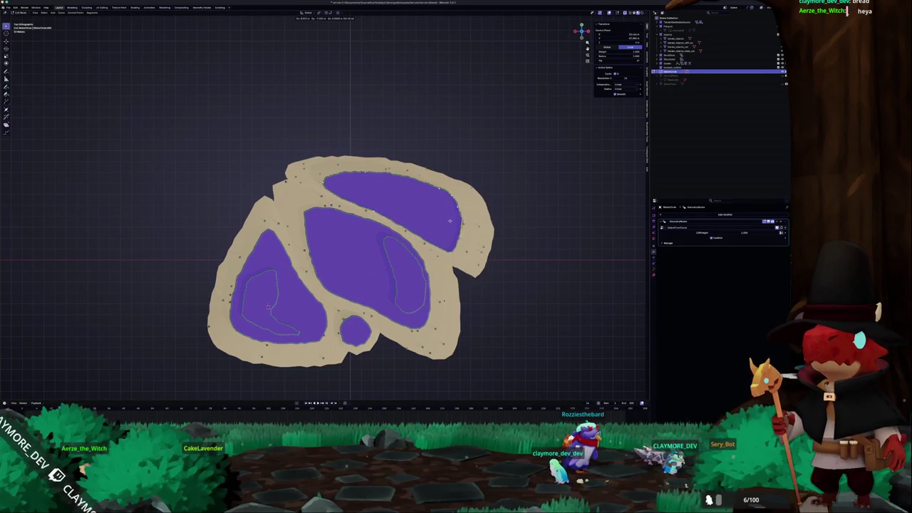
click(459, 220)
key(g)
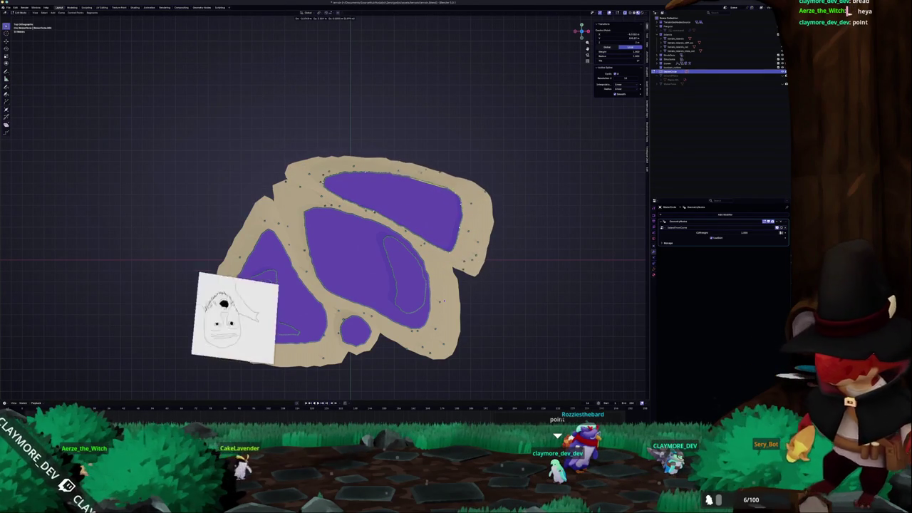
key(Return)
key(g)
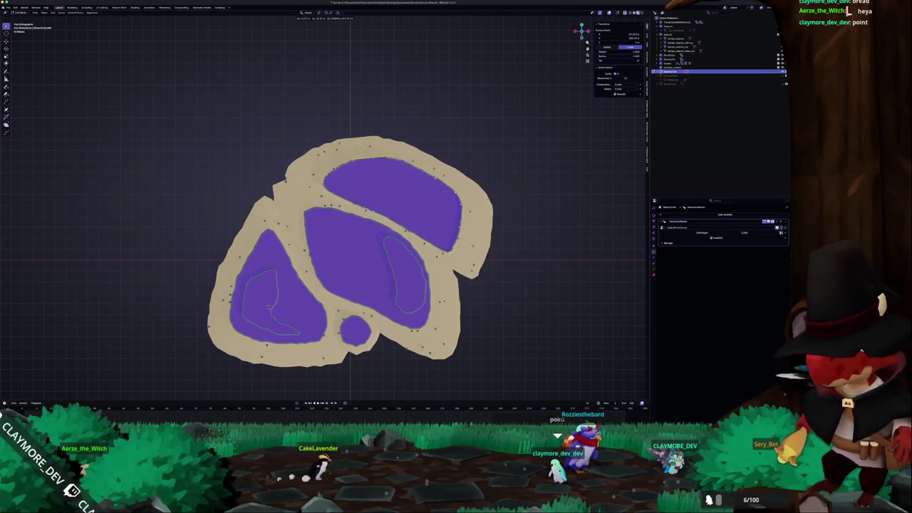
key(Return)
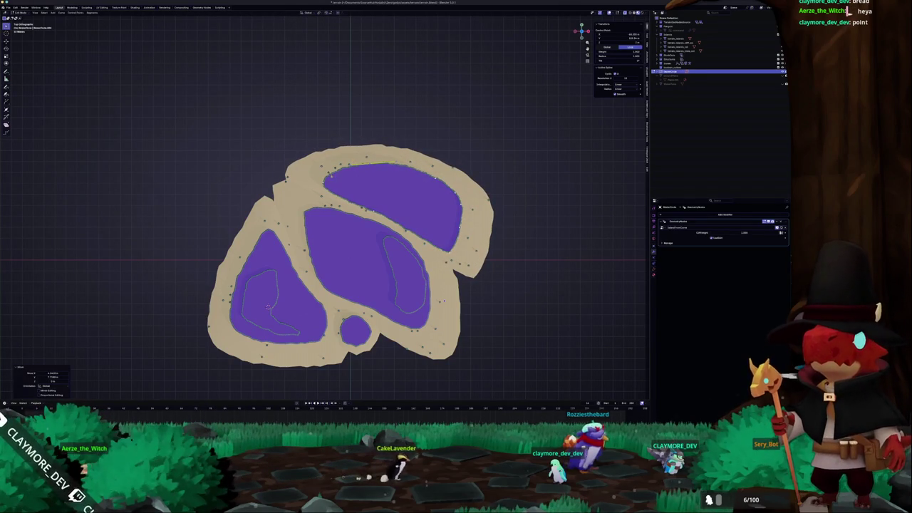
- Stretch the left edge outward and refine right-edge control points into a long oval lobe
key(s)
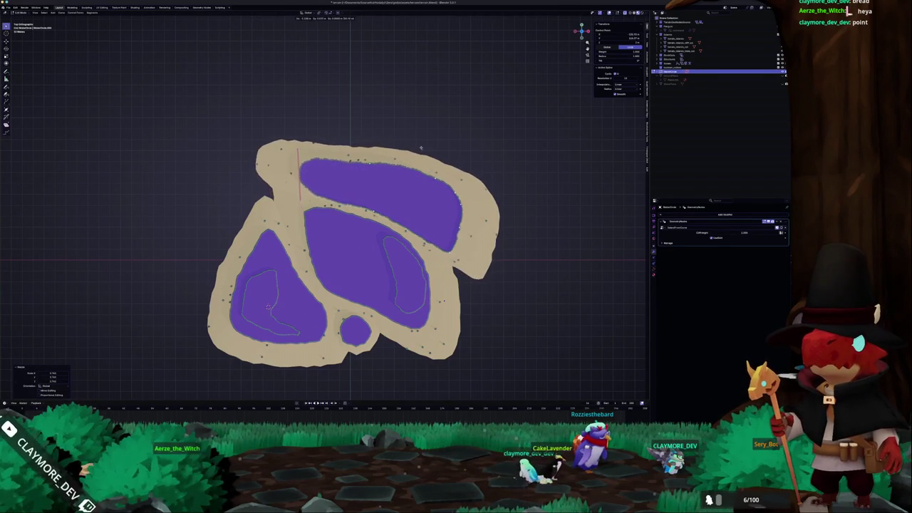
key(s)
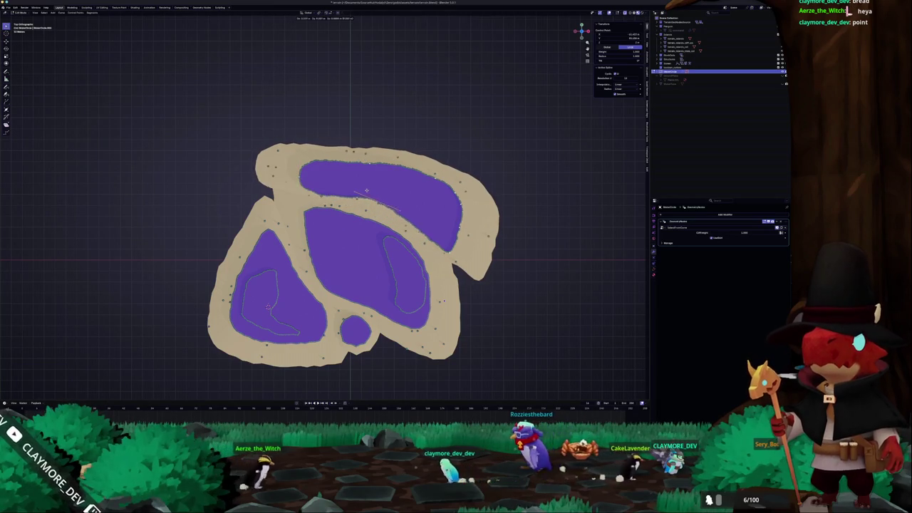
scroll(267, 307, up, 2)
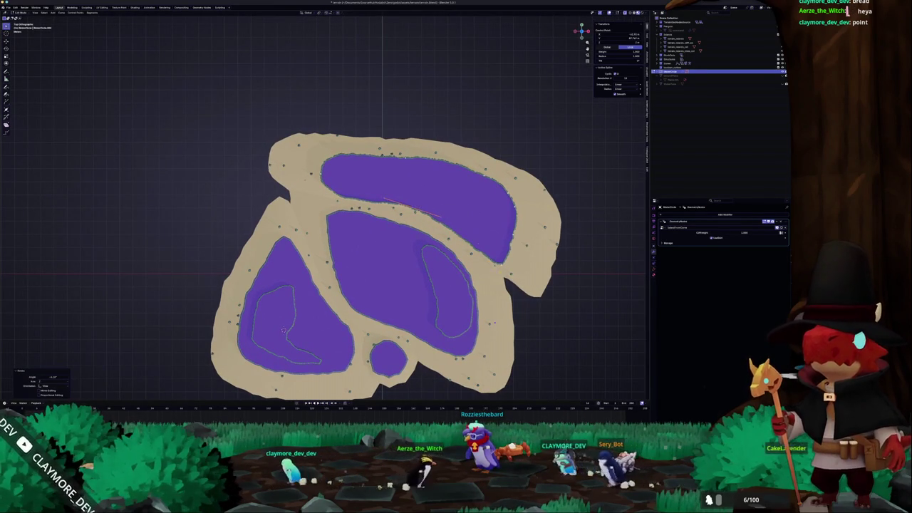
click(499, 257)
key(g)
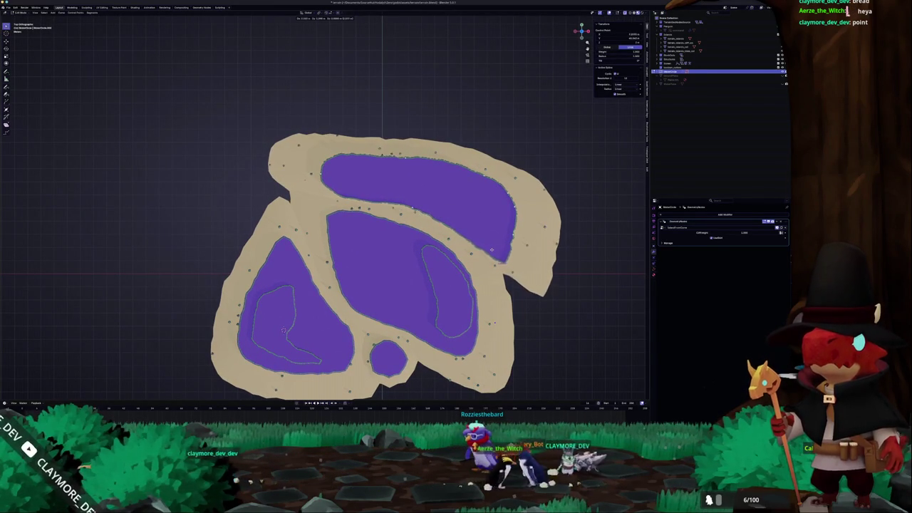
click(491, 248)
key(s)
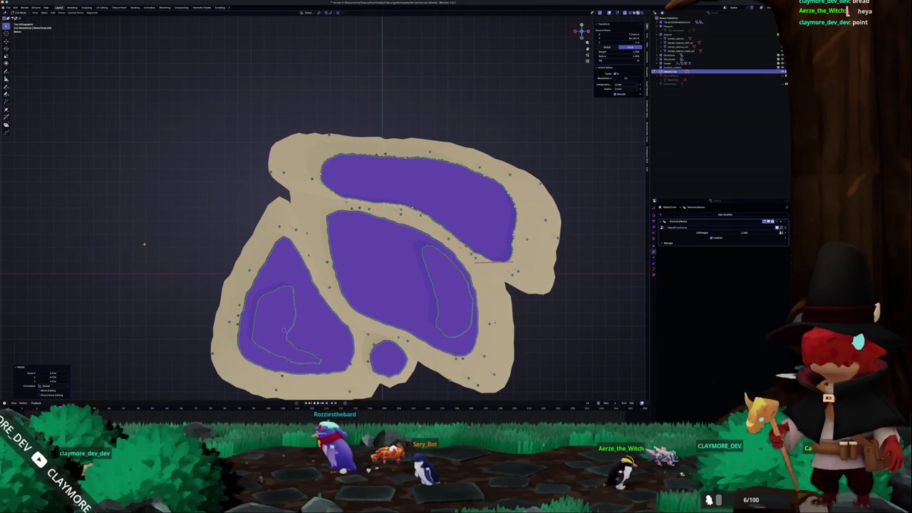
key(g)
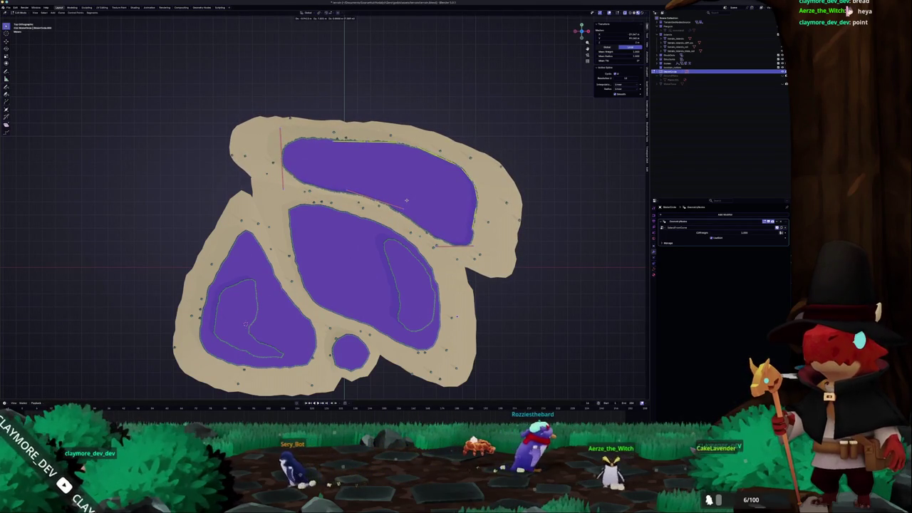
click(406, 200)
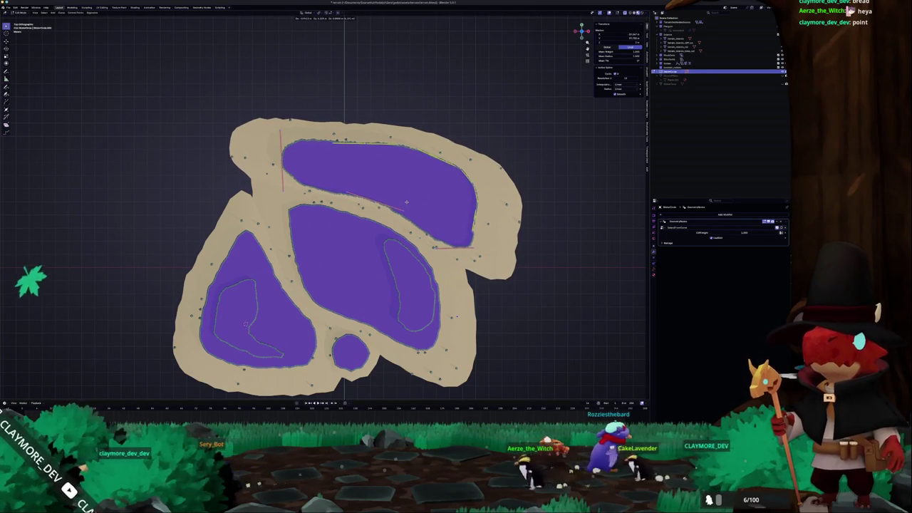
- Exit Edit Mode and orbit to view the stretched lobe from a low side angle
scroll(406, 200, down, 3)
key(Tab)
mouse_move(428, 237)
mouse_down()
mouse_move(382, 193)
mouse_move(390, 206)
mouse_up()
key(ctrl+a)
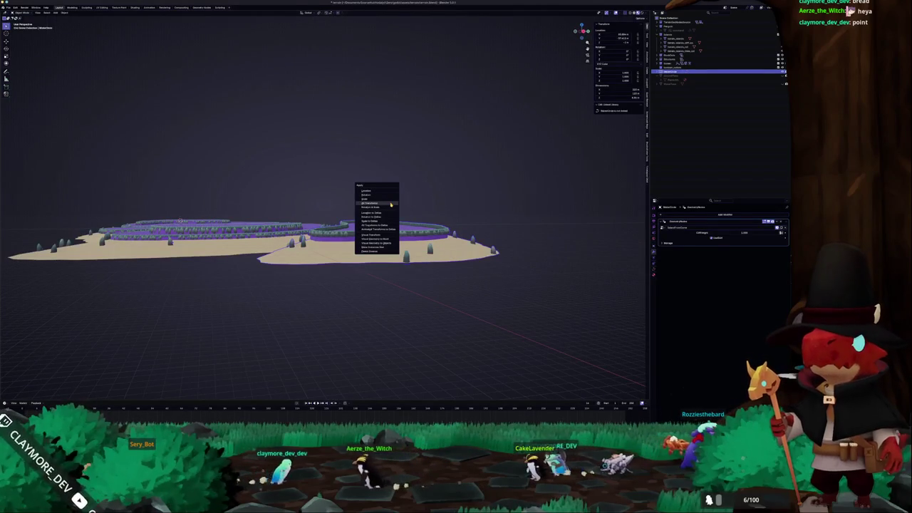
- Apply the island piece's transform and shift it along the Z axis
click(388, 205)
key(g)
key(z)
click(389, 202)
click(370, 195)
mouse_move(370, 195)
mouse_down()
mouse_move(418, 203)
mouse_move(369, 197)
mouse_up()
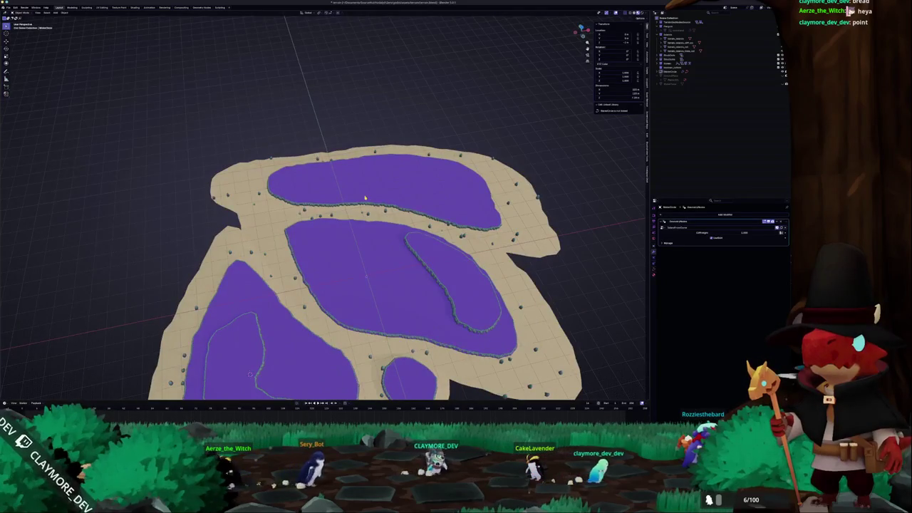
- From top view, add a plane and give it a typed scale
key(KP_7)
scroll(365, 197, down, 5)
scroll(510, 175, up, 5)
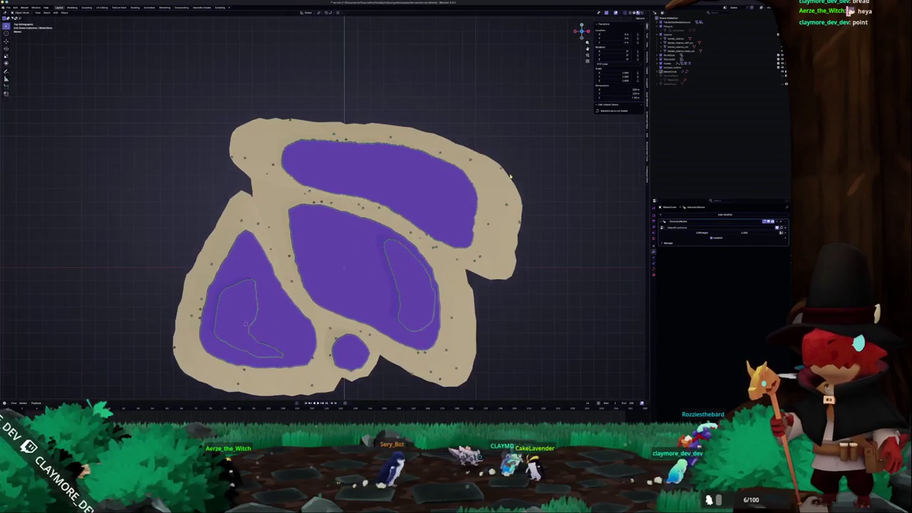
key(shift+a)
mouse_move(510, 175)
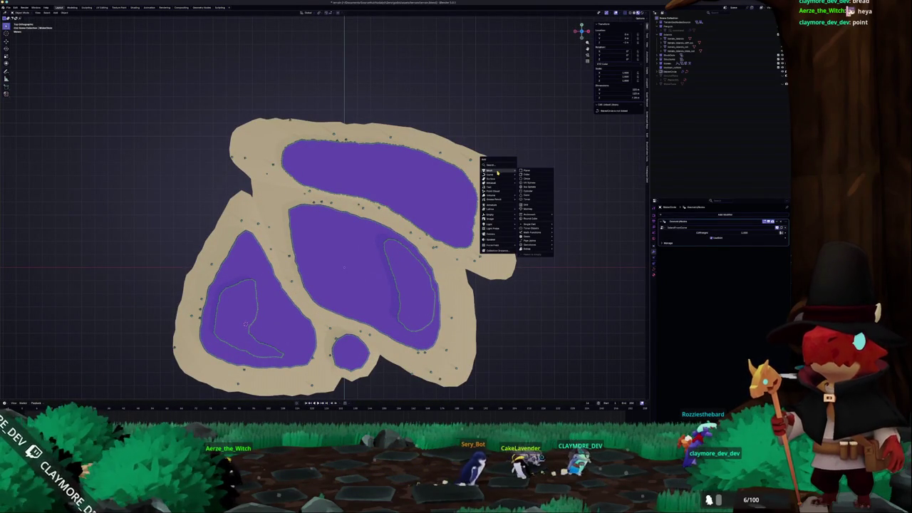
click(525, 173)
scroll(433, 185, down, 4)
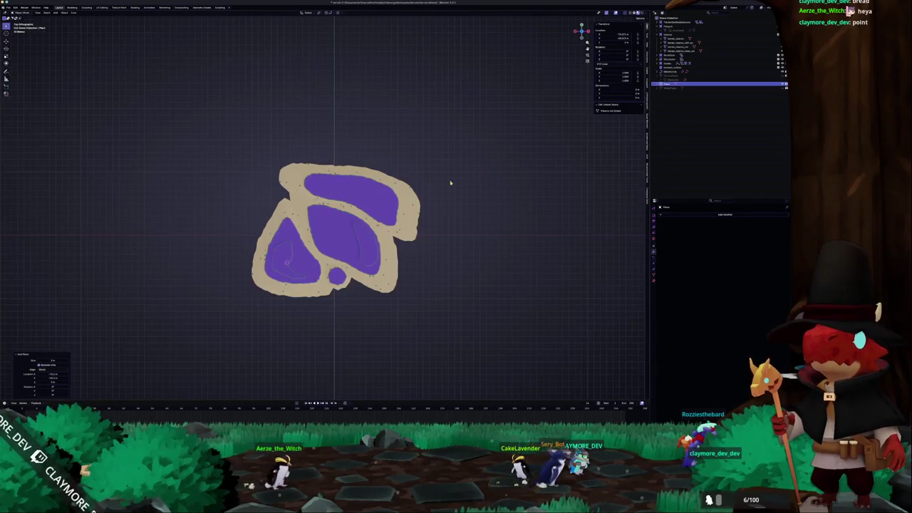
text(1000)
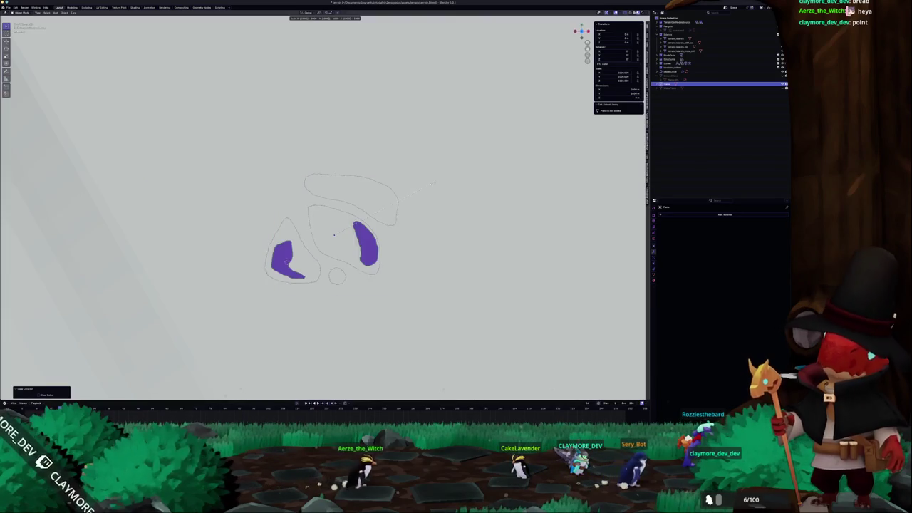
key(BackSpace)
key(Return)
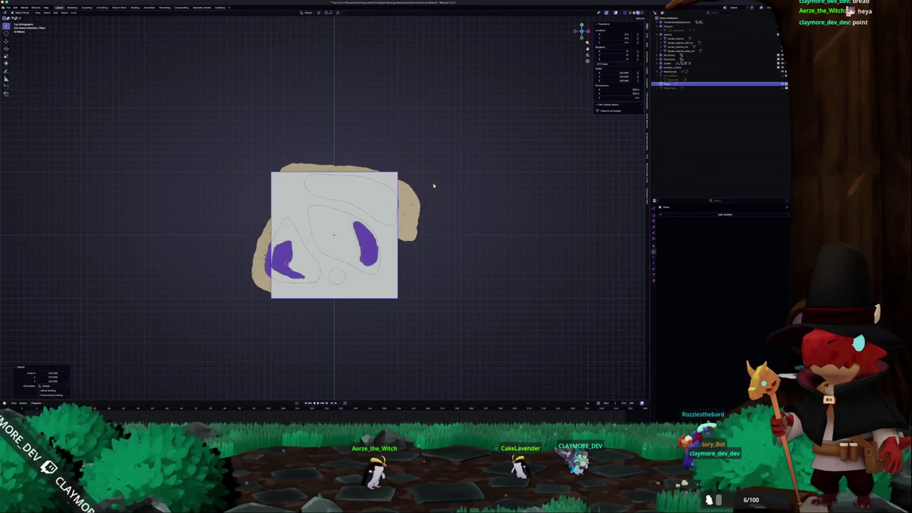
- Resize and then delete the plane, restoring the new curve lobe on the island's left
key(s)
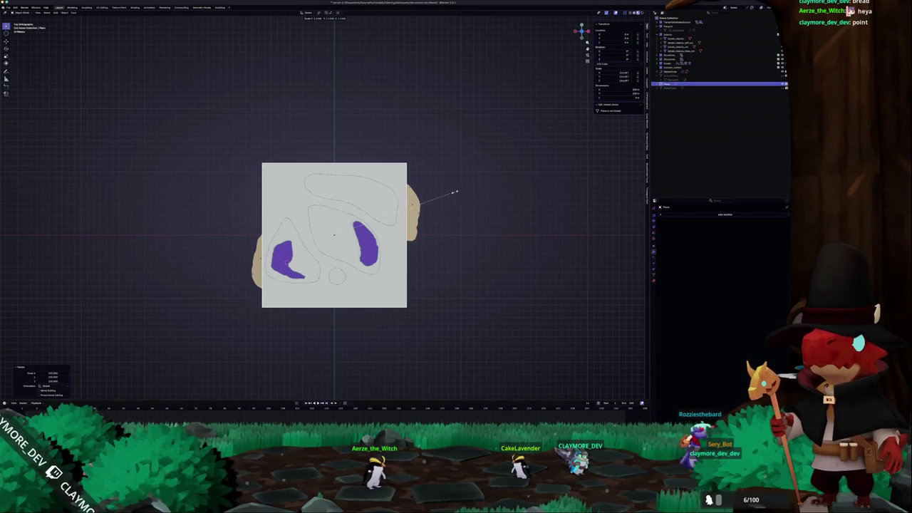
click(456, 192)
key(x)
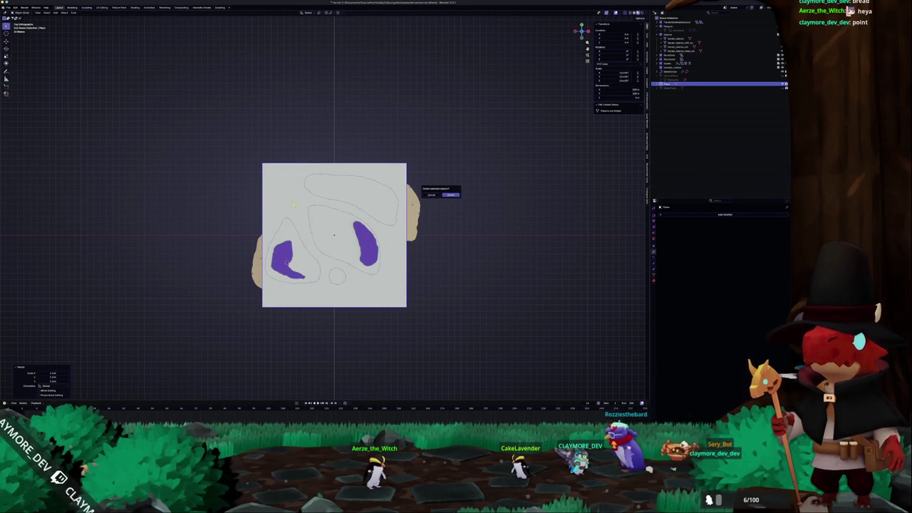
click(451, 195)
scroll(376, 166, up, 2)
key(ctrl+z)
key(ctrl+z)
key(ctrl+z)
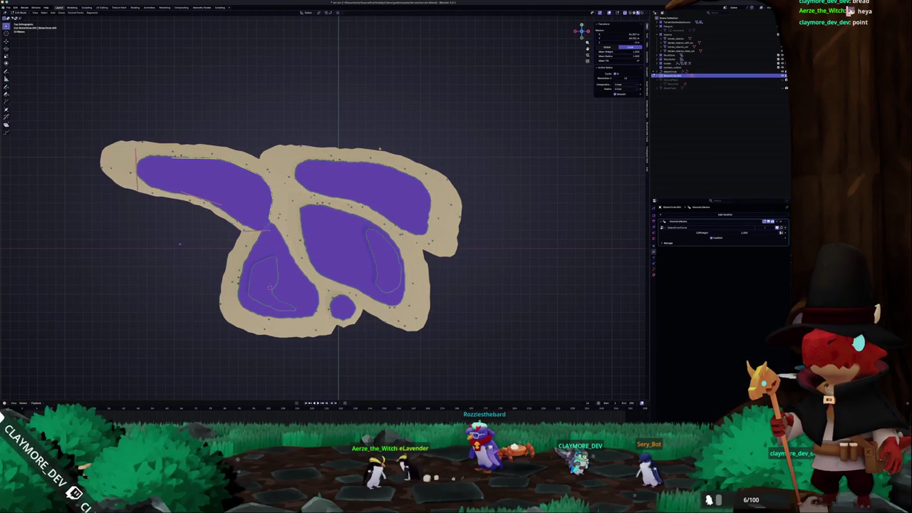
- Smooth the left lobe's outline three times using Smooth and Repeat Last
right_click(321, 129)
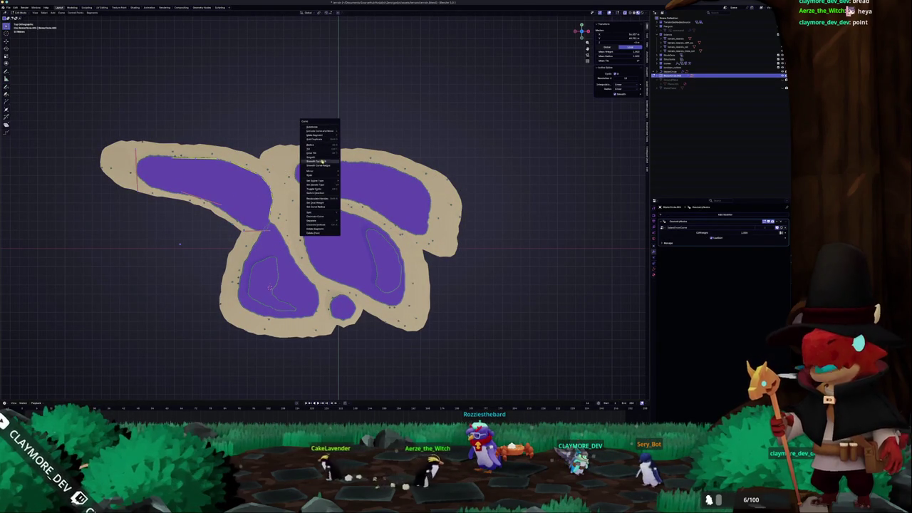
click(320, 156)
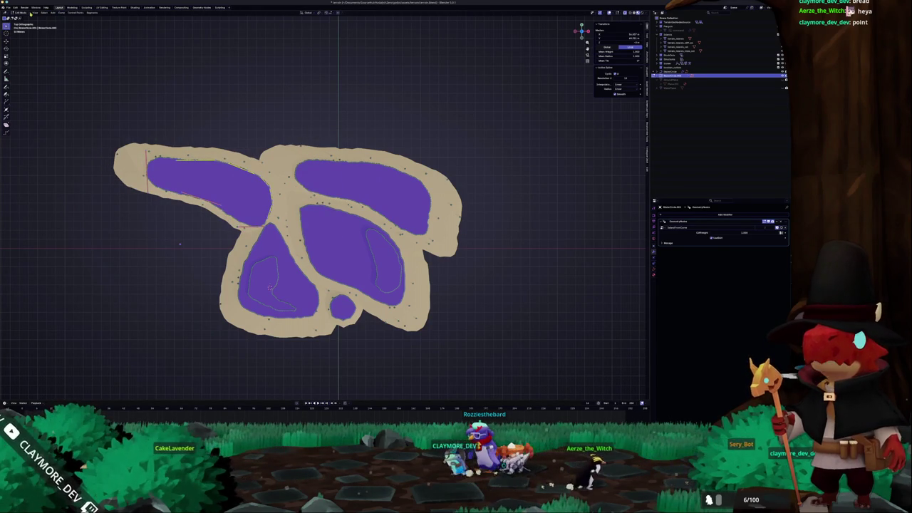
click(14, 8)
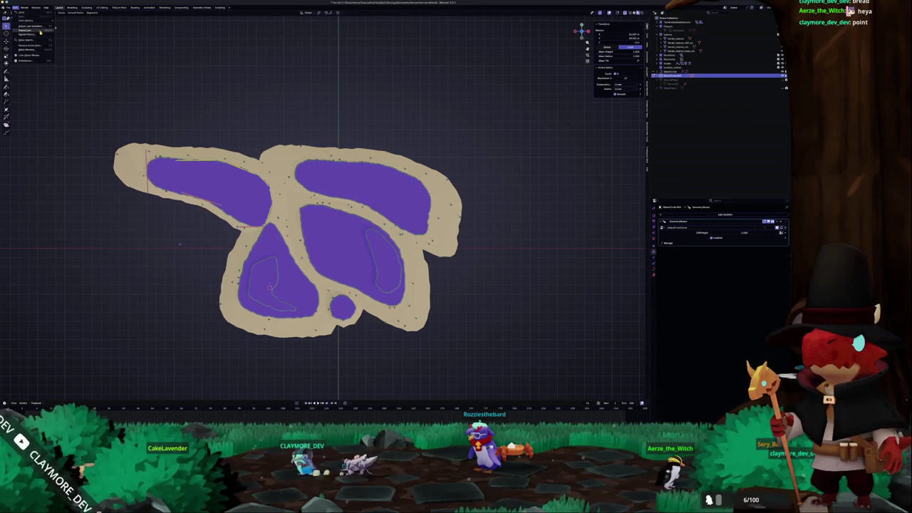
click(42, 31)
key(shift+r)
key(shift+r)
key(shift+r)
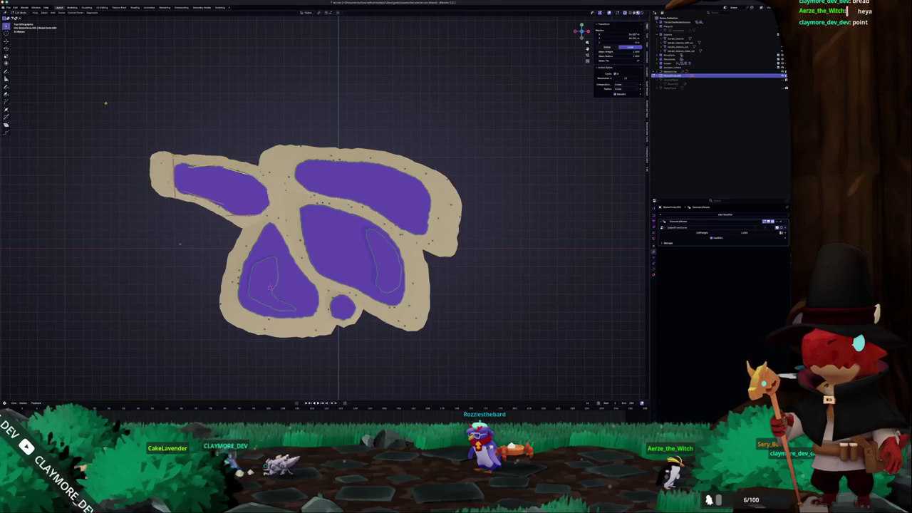
- Scale up the left lobe and set its curve handles to Automatic
key(s)
click(326, 116)
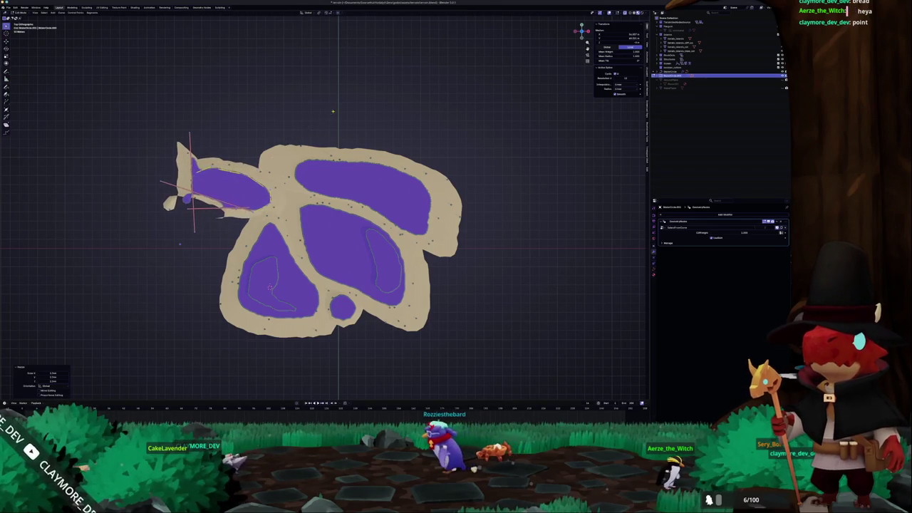
right_click(326, 116)
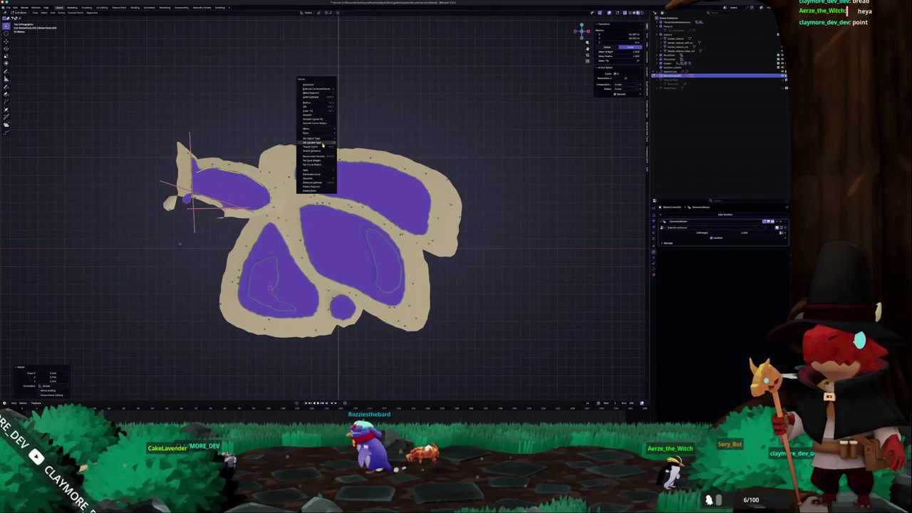
click(348, 144)
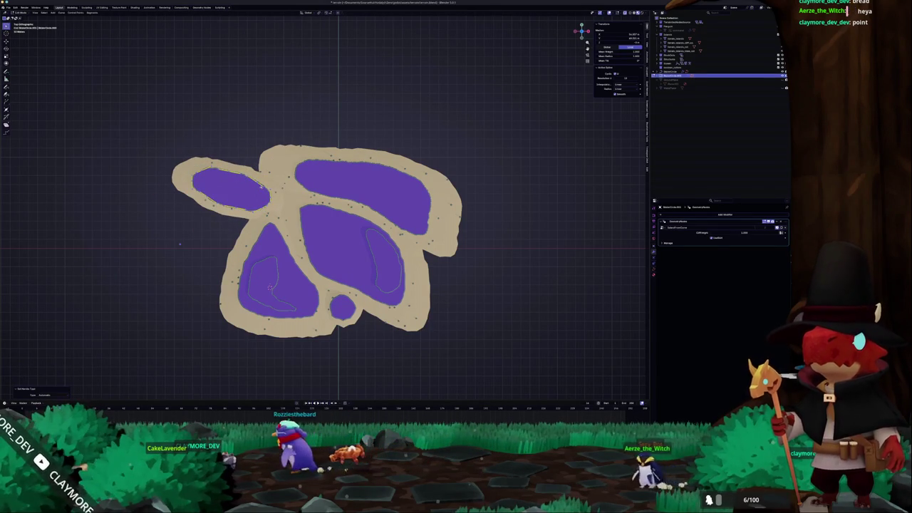
- Move the left lobe's selected outline points down and to the left
key(g)
key(Return)
scroll(321, 235, up, 2)
scroll(356, 235, up, 2)
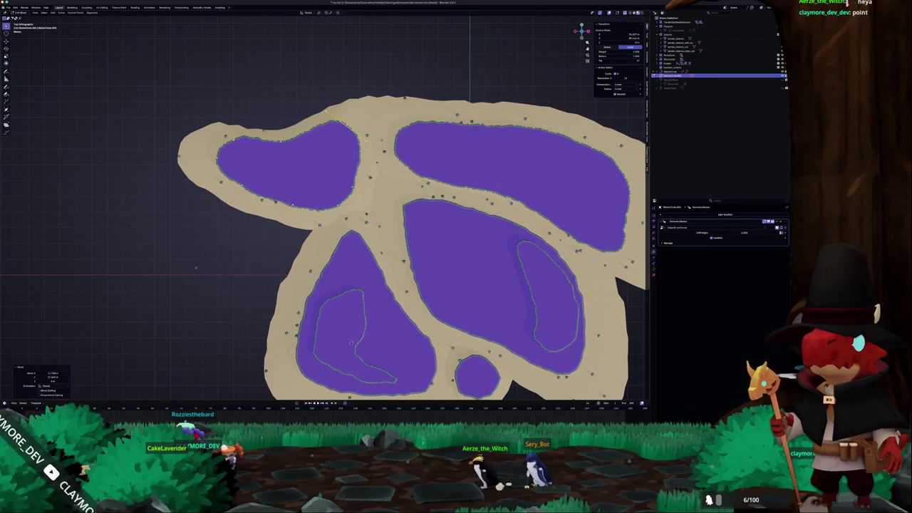
key(g)
click(358, 170)
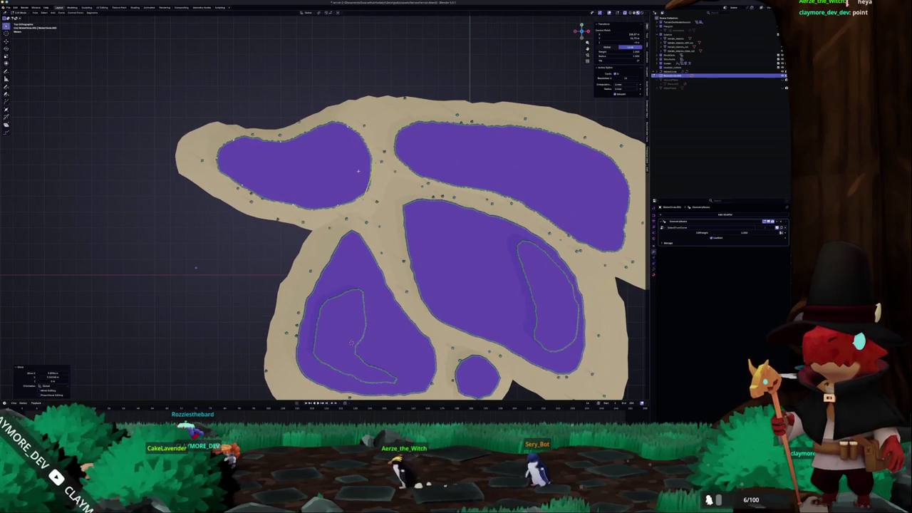
key(g)
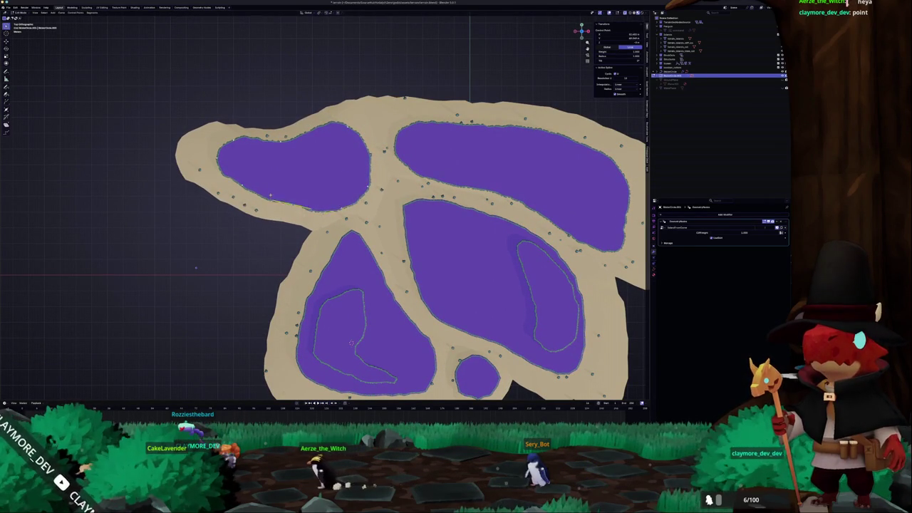
click(331, 206)
key(g)
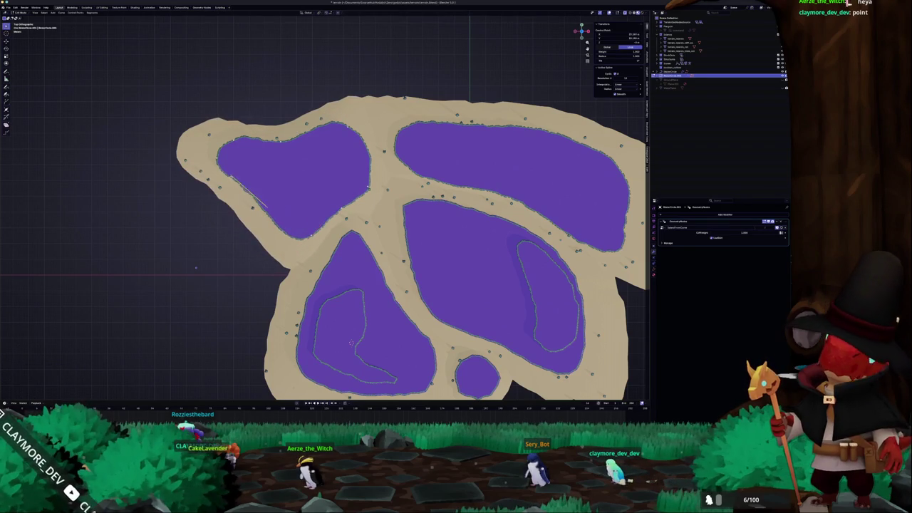
key(g)
click(263, 217)
- Dissolve outline points to round the lobe, then reposition, scale and rotate it
key(x)
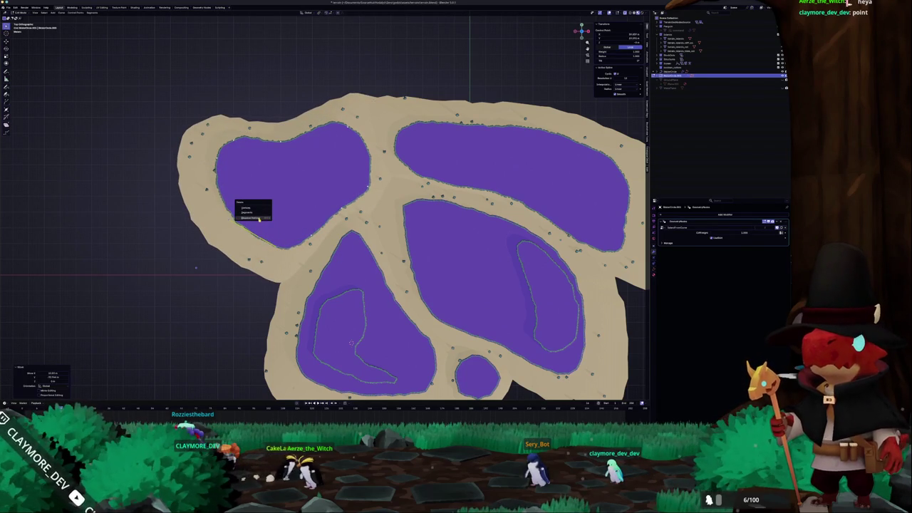
click(260, 218)
key(g)
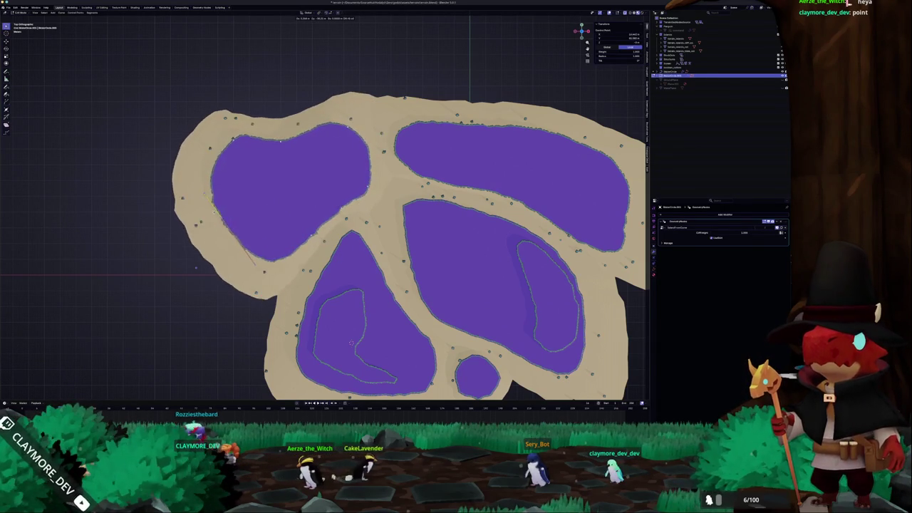
click(233, 151)
key(x)
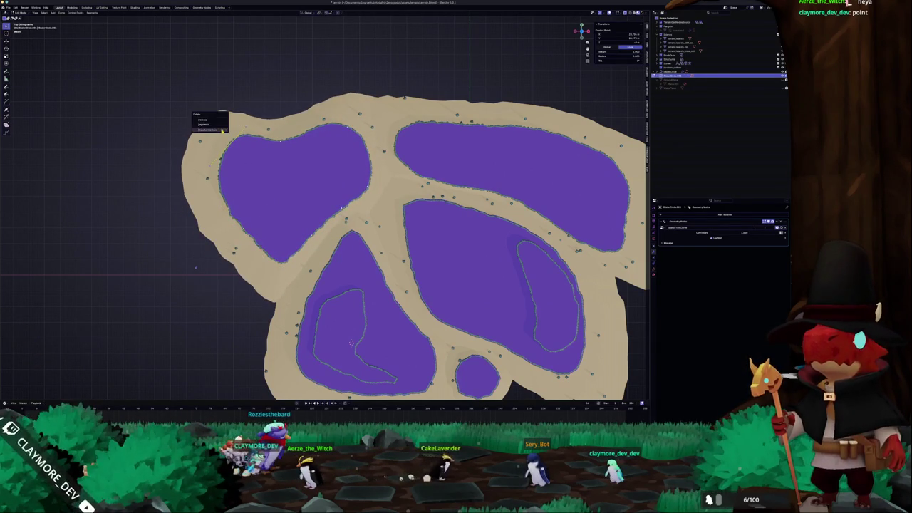
click(222, 130)
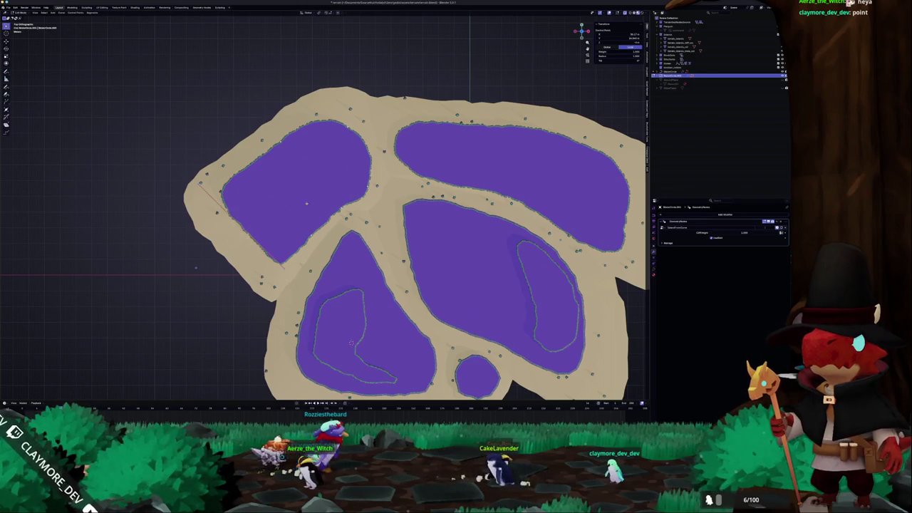
key(s)
click(299, 228)
key(r)
click(310, 232)
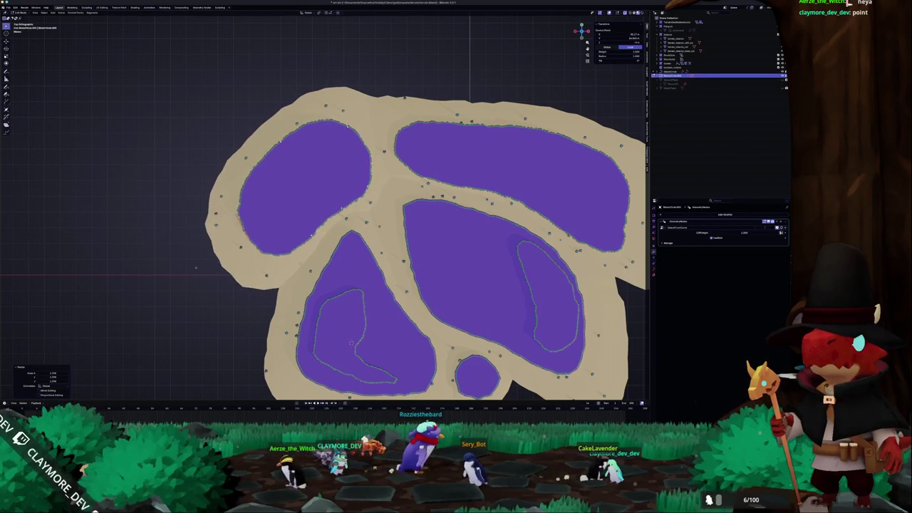
- Stretch the upper-left pool rightward and move and resize its edge points
scroll(310, 232, down, 2)
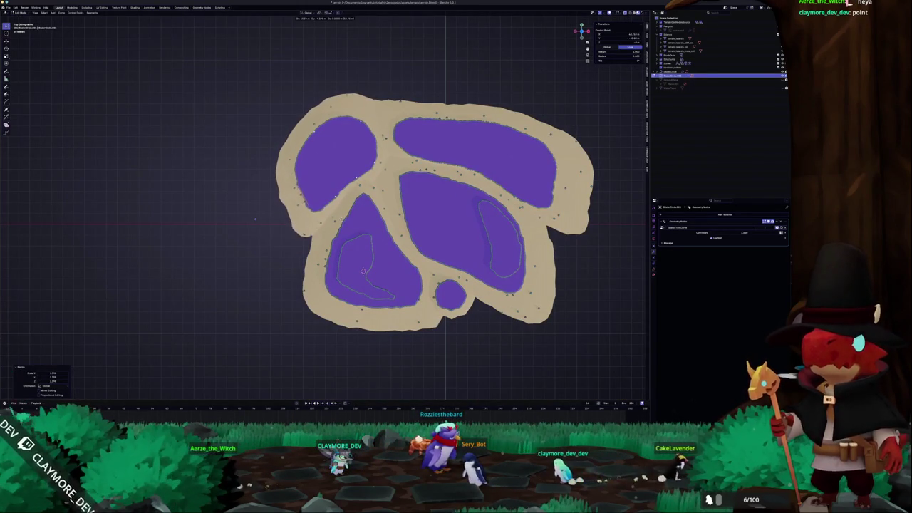
key(s)
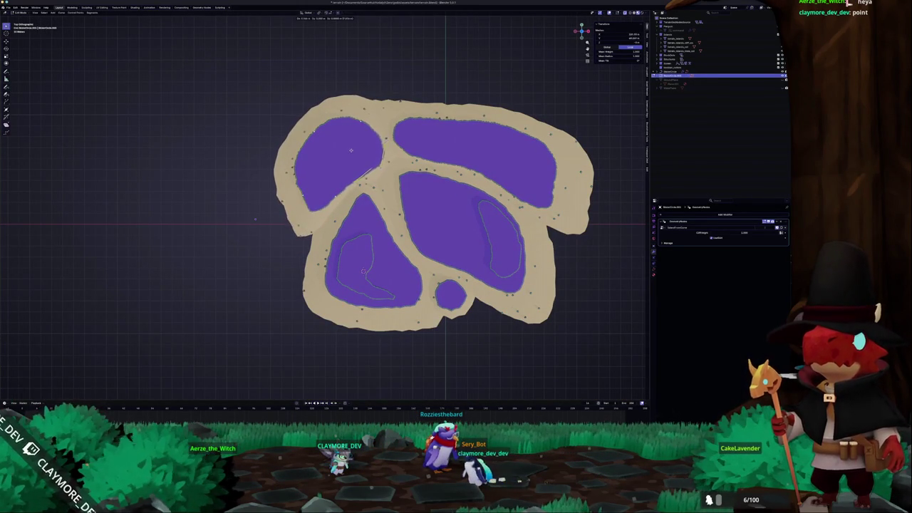
click(348, 151)
key(g)
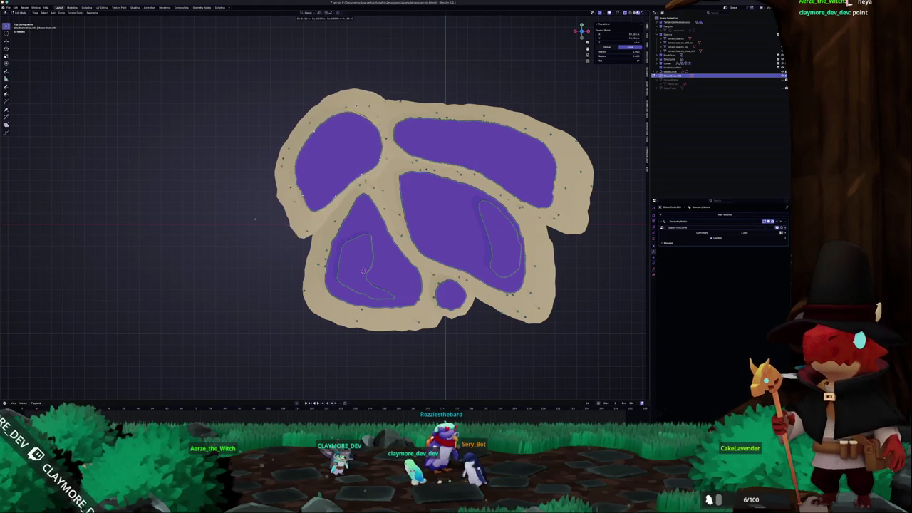
key(s)
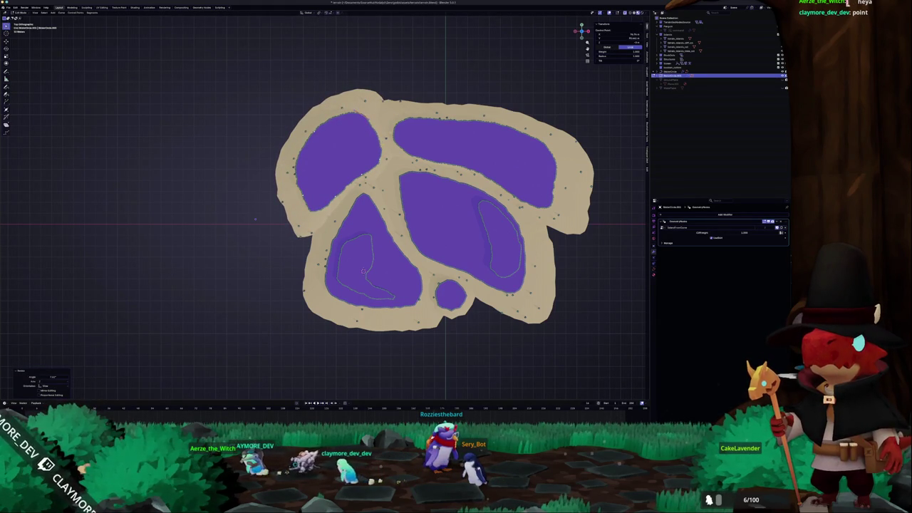
key(g)
click(376, 162)
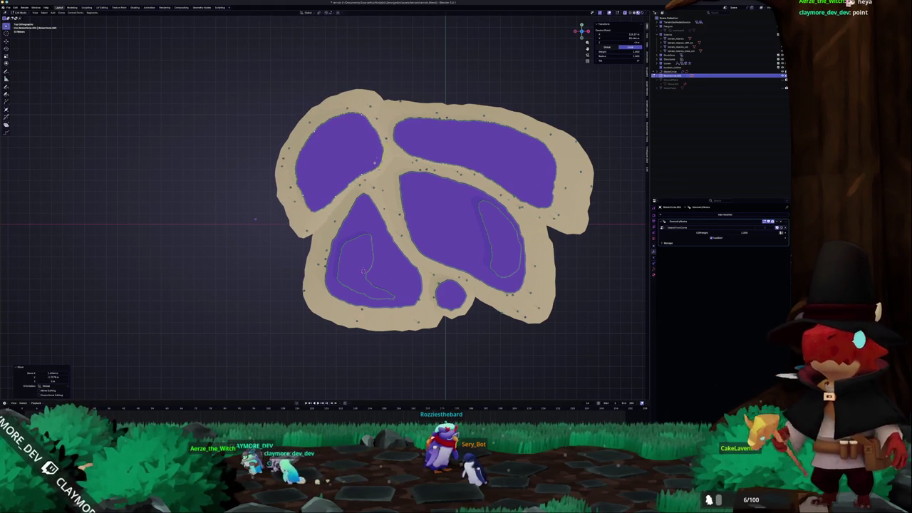
key(s)
click(355, 164)
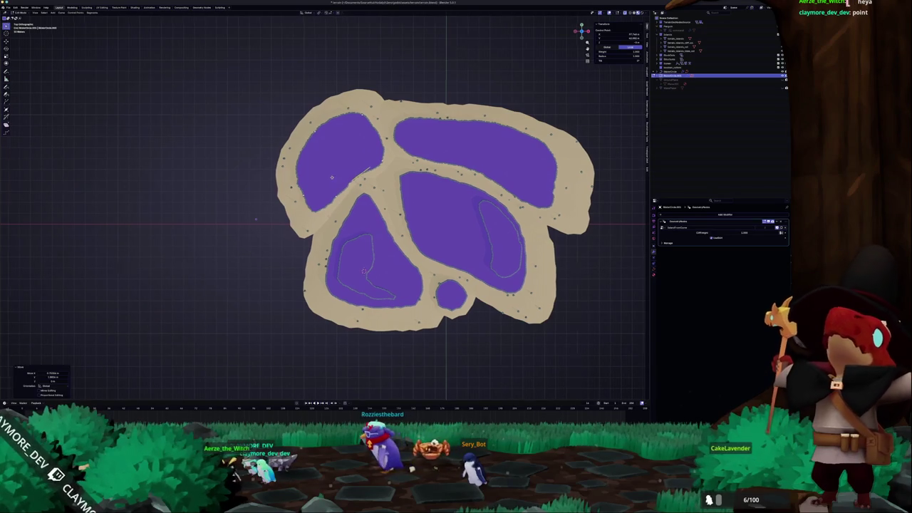
- Undo the last resize and shift the pool edge points to nestle against the main island
scroll(354, 173, left, 3)
key(ctrl+z)
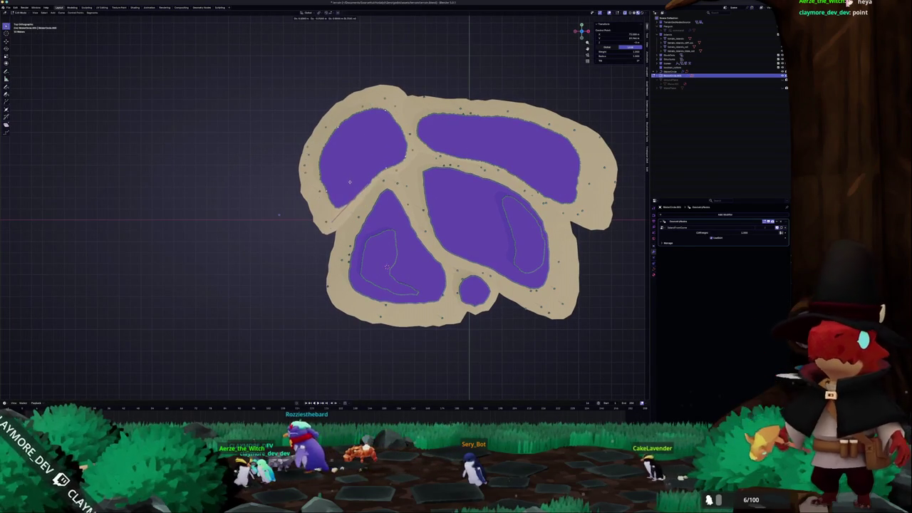
key(g)
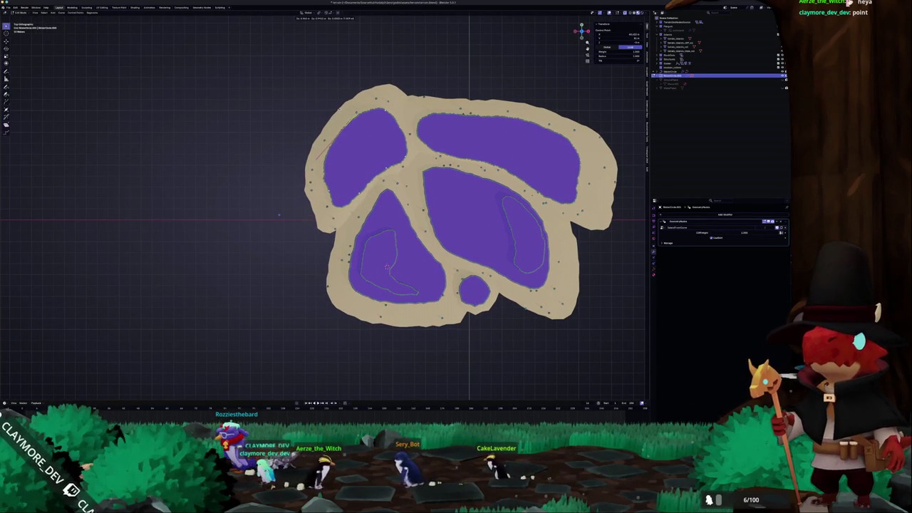
click(278, 214)
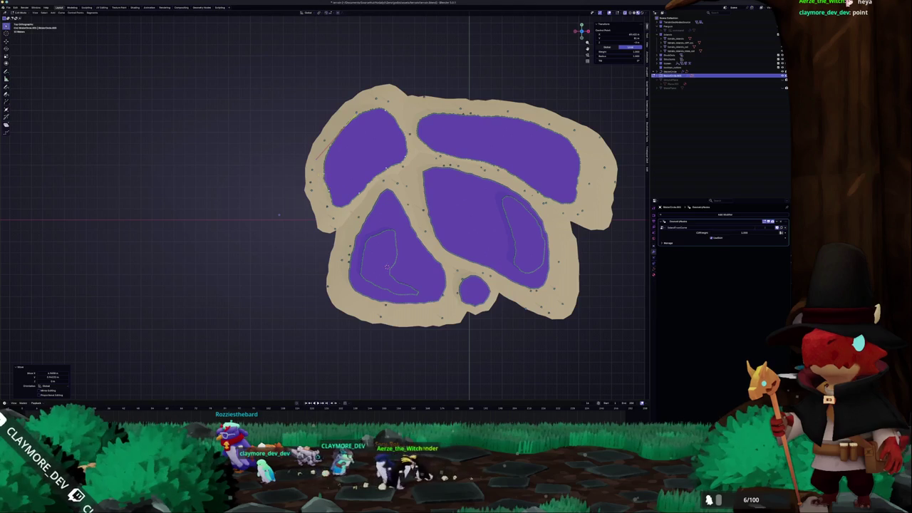
click(278, 214)
key(r)
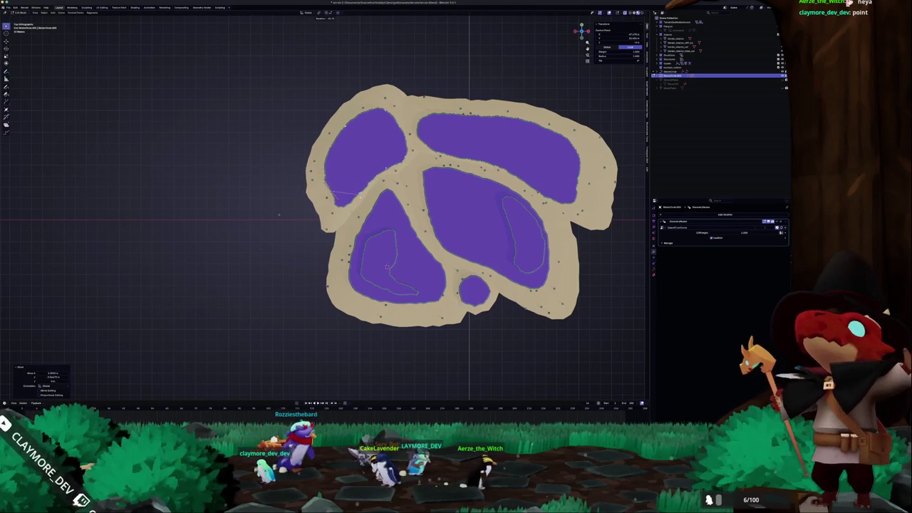
key(g)
click(335, 219)
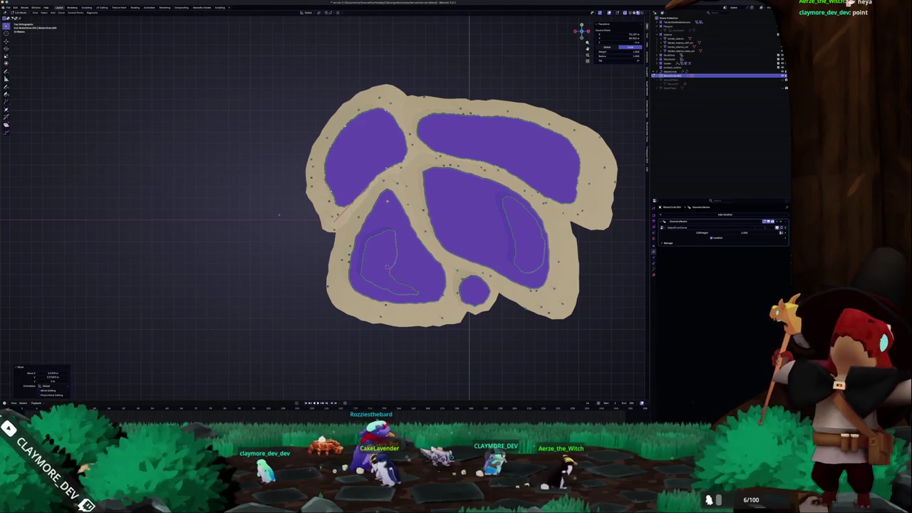
scroll(279, 214, down, 2)
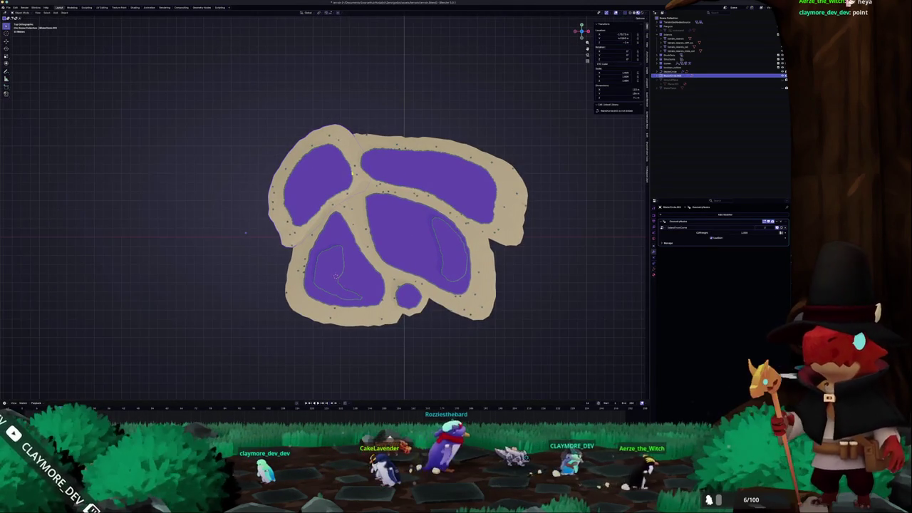
- Scale the upper-left pool's edge points to finish sizing that pool
scroll(211, 245, up, 3)
key(s)
click(360, 162)
key(s)
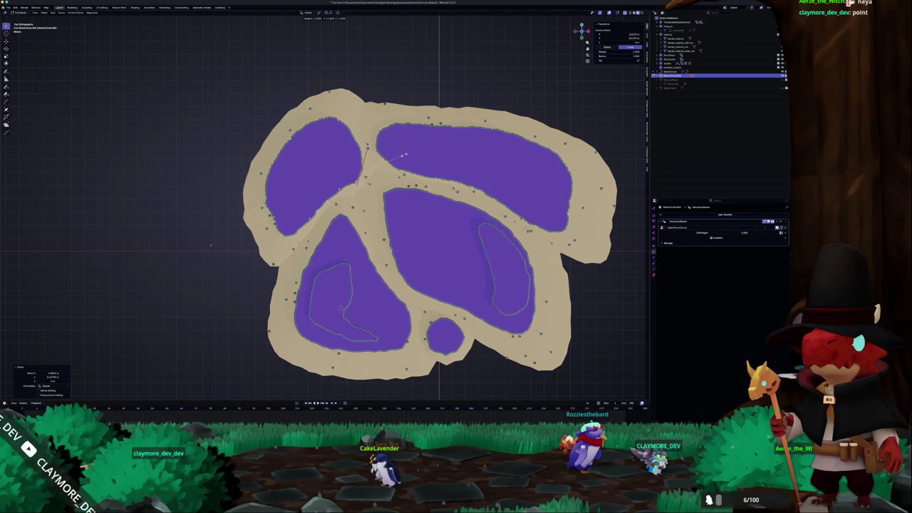
key(Tab)
scroll(327, 205, down, 3)
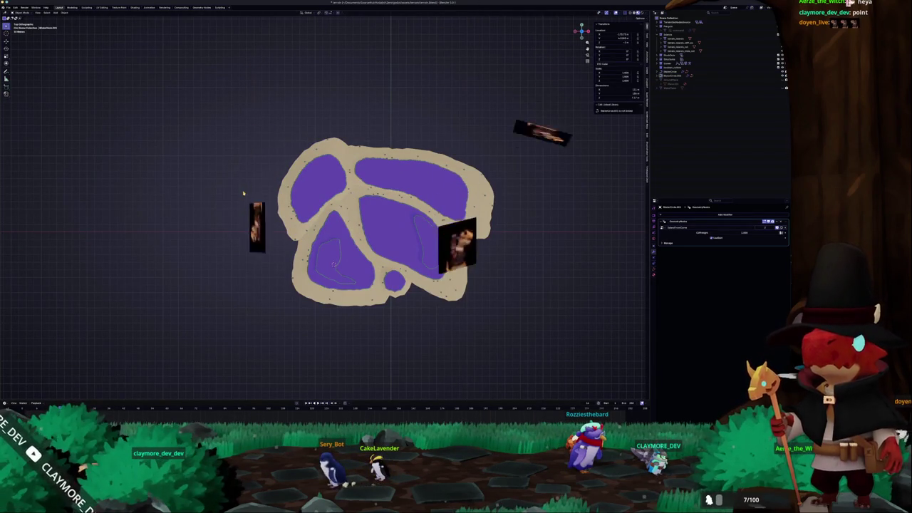
- Move the island sand outline's right-edge control points outward
click(383, 202)
scroll(413, 227, up, 3)
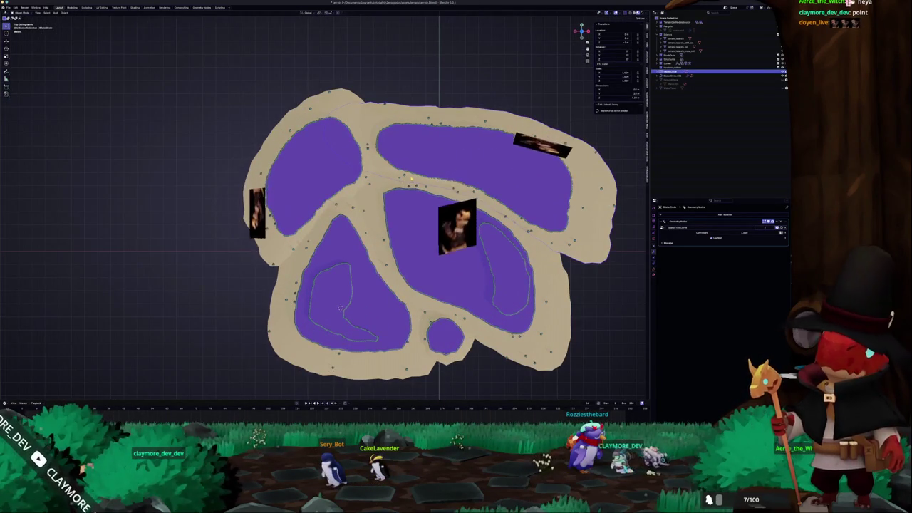
key(Tab)
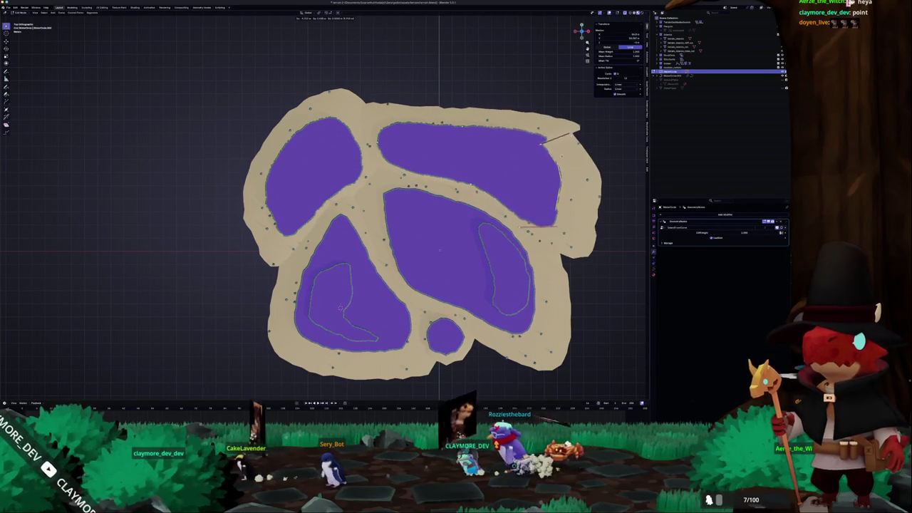
key(g)
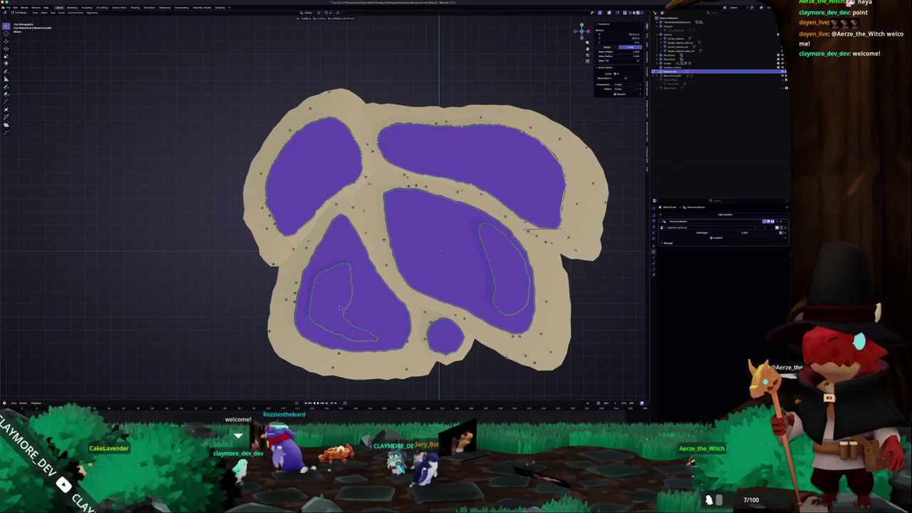
key(Return)
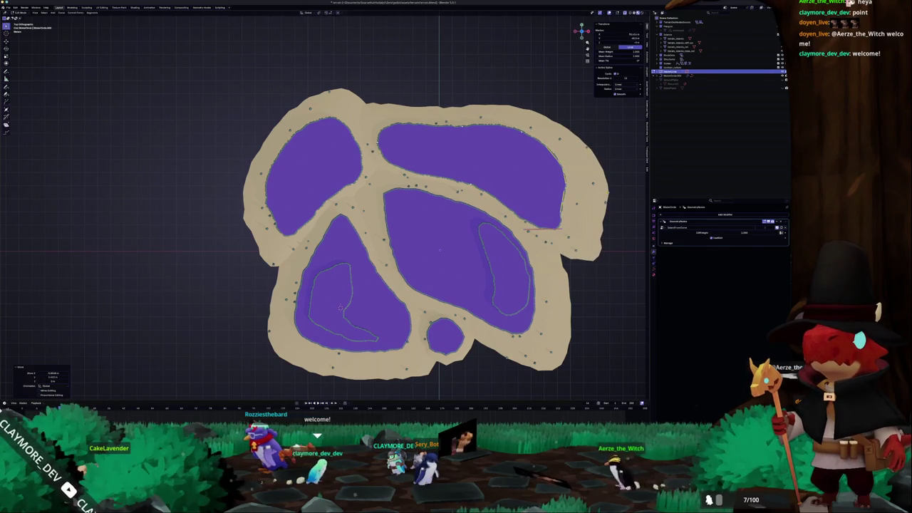
key(g)
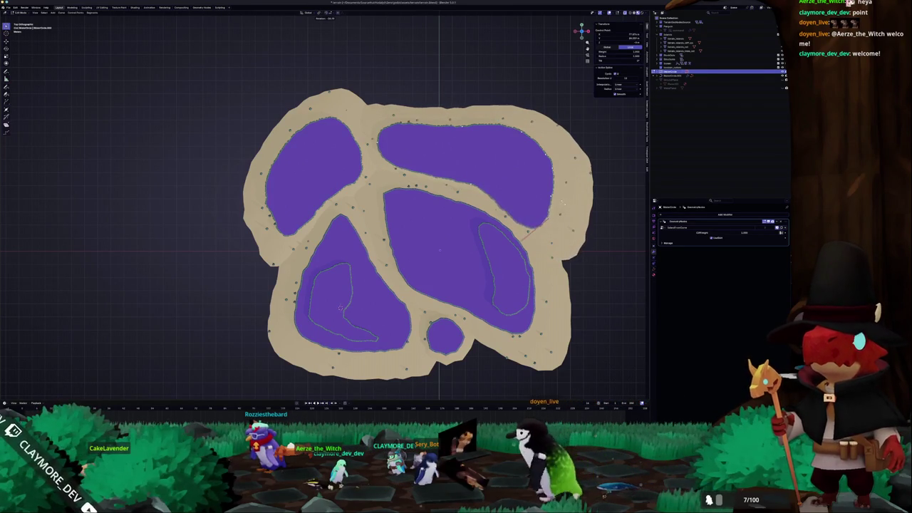
key(g)
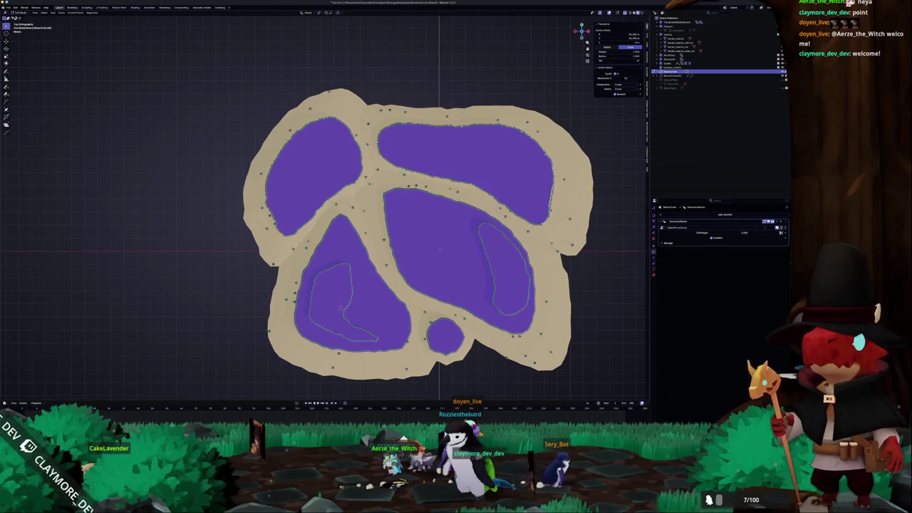
click(523, 227)
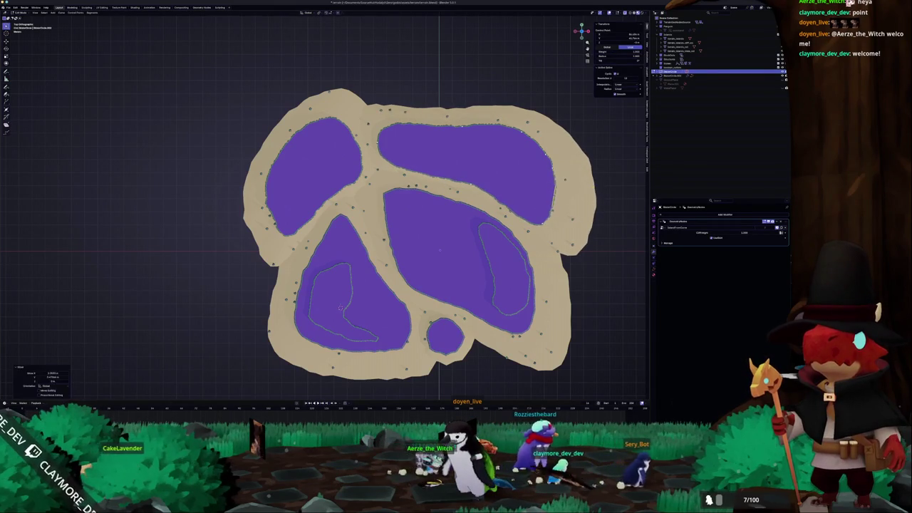
key(Tab)
scroll(521, 231, down, 4)
- Orbit to a tilted view and inspect the island, river curve and generated terrain objects
mouse_move(521, 232)
mouse_down()
mouse_move(420, 197)
mouse_move(428, 204)
mouse_up()
scroll(428, 203, up, 3)
click(426, 242)
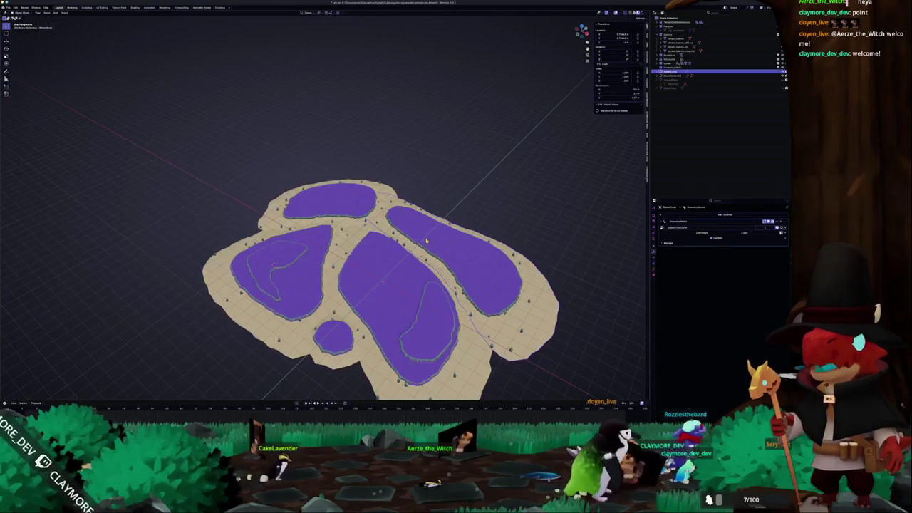
click(352, 198)
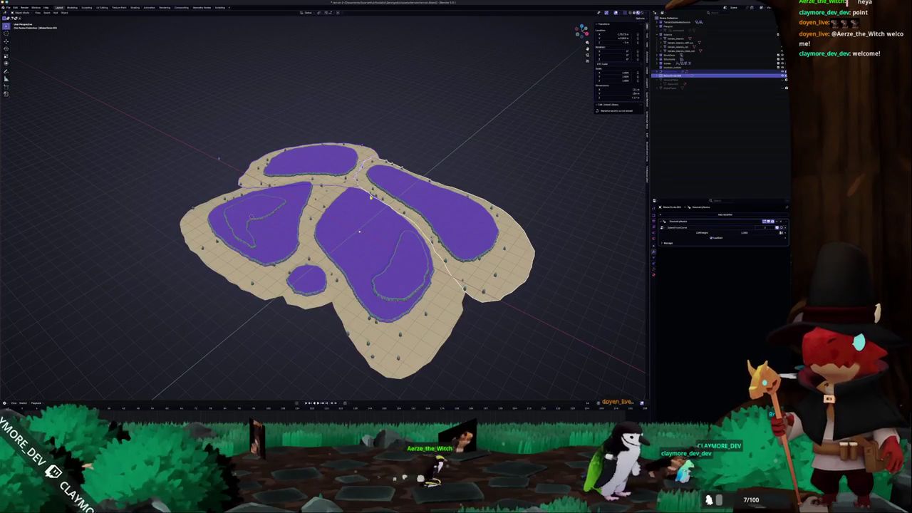
scroll(371, 196, up, 2)
click(426, 280)
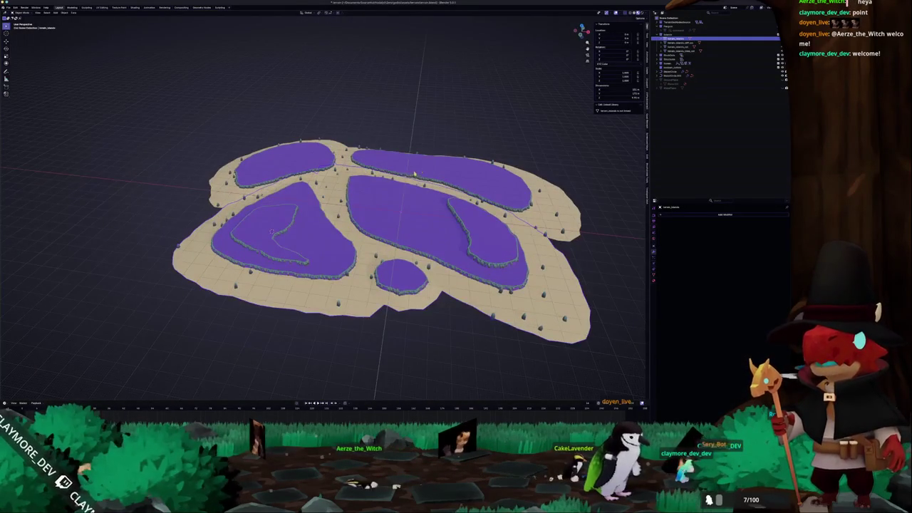
click(684, 72)
- In top view, move the island outline's top edge points, then orbit to an edge-on side view
key(KP_7)
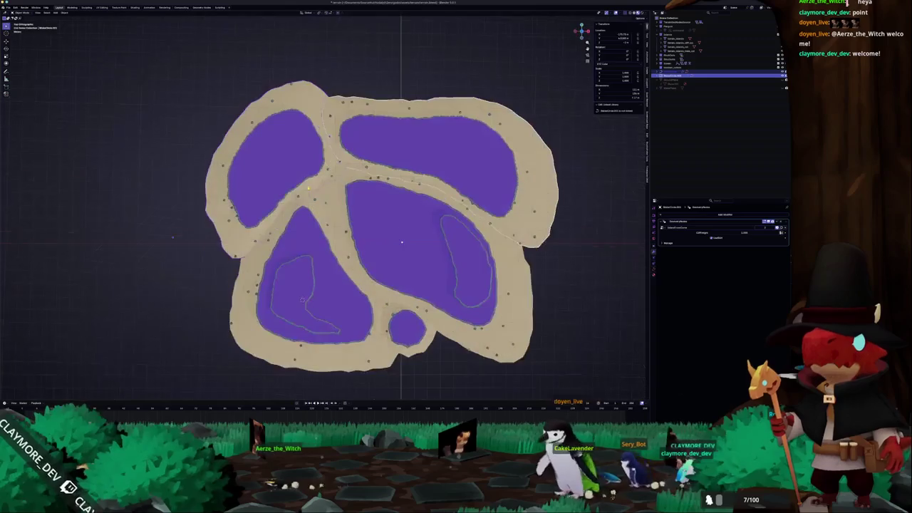
key(g)
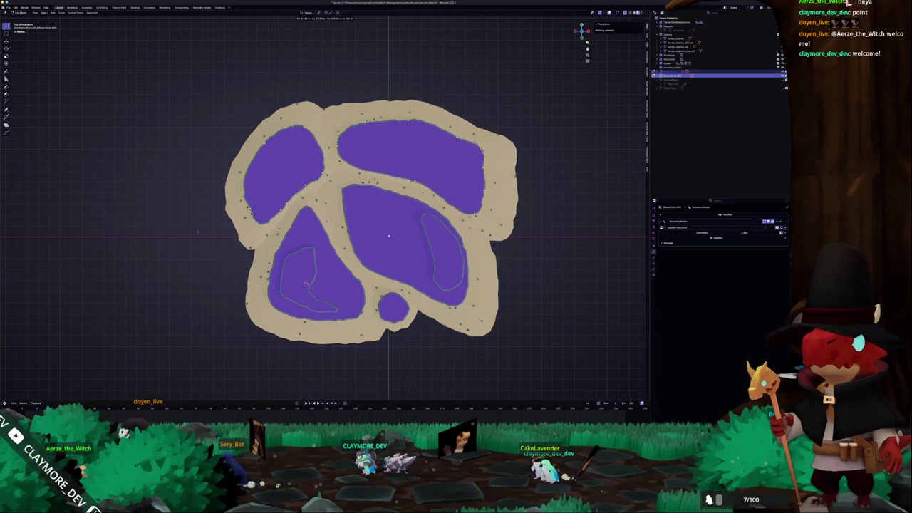
click(307, 283)
click(310, 182)
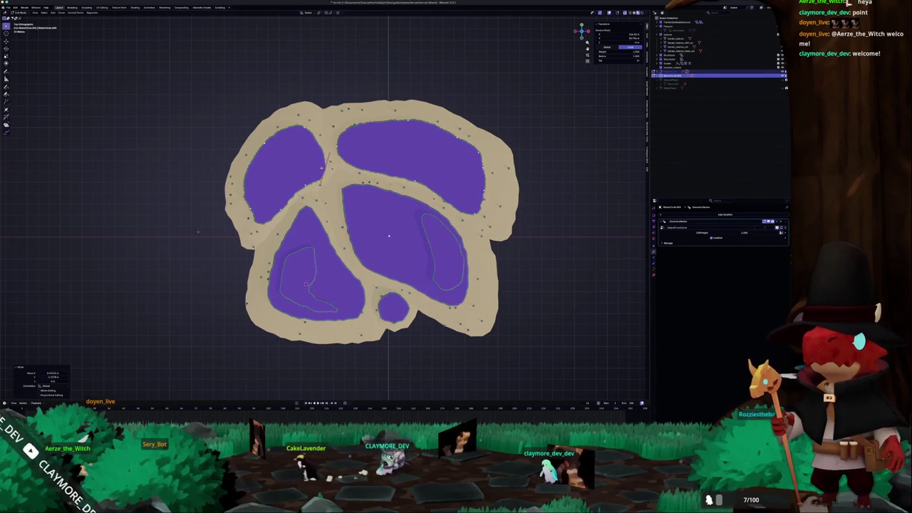
key(Tab)
mouse_move(306, 283)
mouse_down()
mouse_move(375, 211)
mouse_move(390, 169)
mouse_up()
scroll(389, 168, up, 4)
scroll(409, 159, down, 5)
click(10, 8)
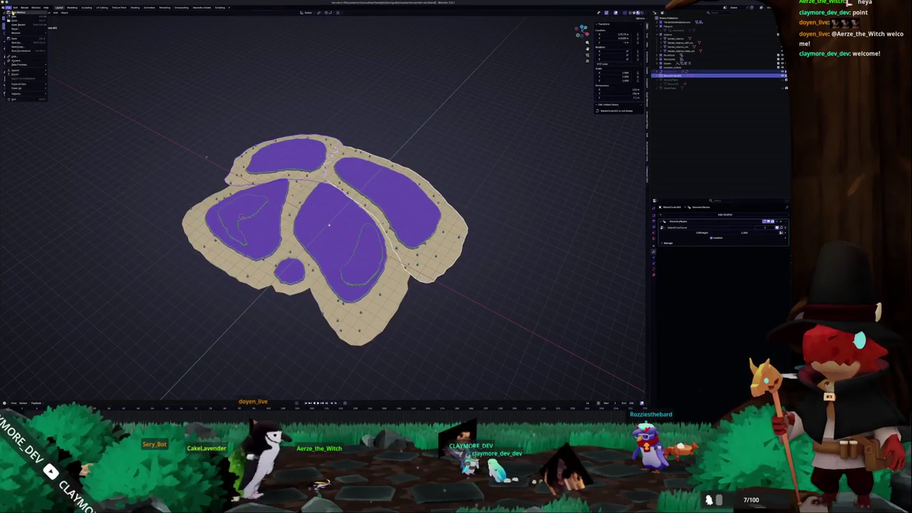
right_click(343, 136)
mouse_move(347, 168)
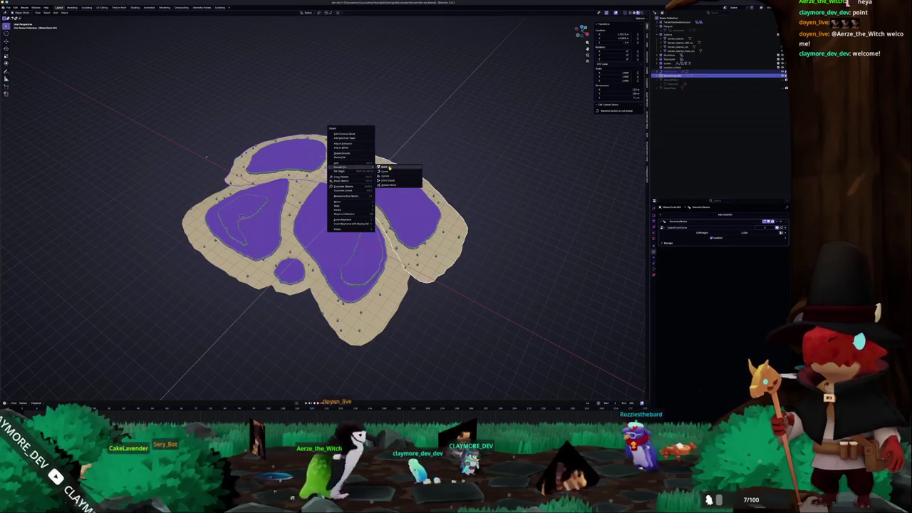
click(389, 167)
scroll(389, 166, up, 3)
click(358, 228)
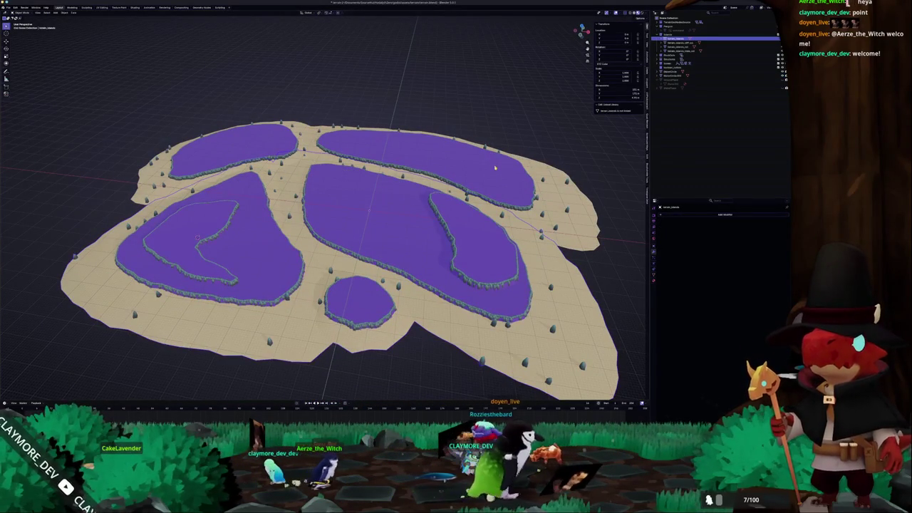
click(420, 157)
click(361, 211)
scroll(361, 211, down, 2)
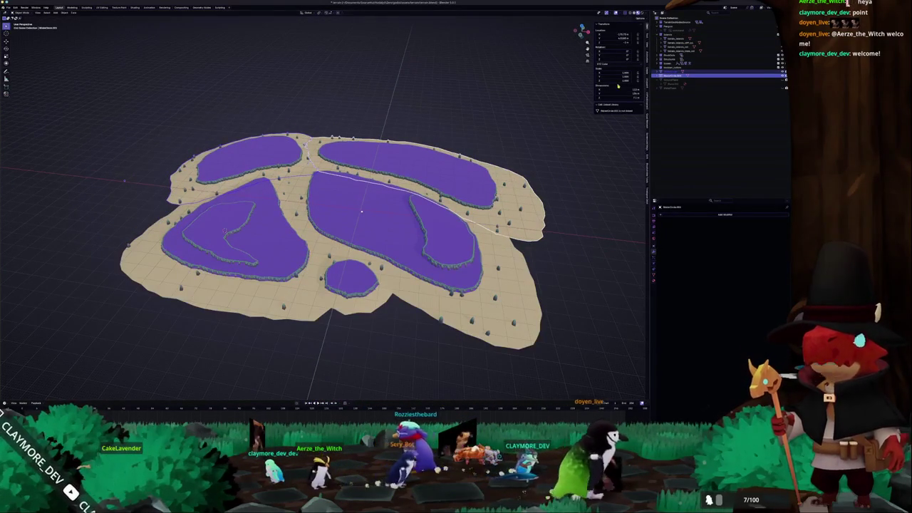
click(677, 35)
click(681, 44)
click(681, 52)
key(g)
key(z)
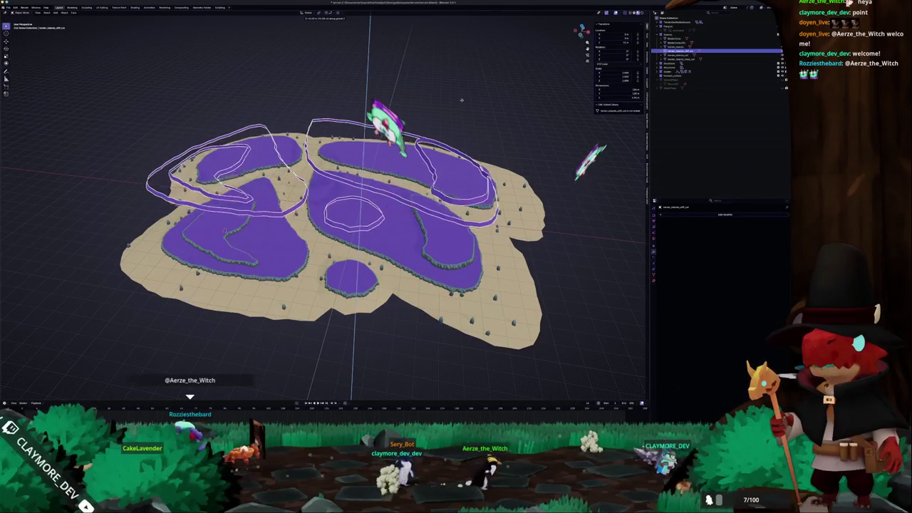
key(Escape)
click(680, 56)
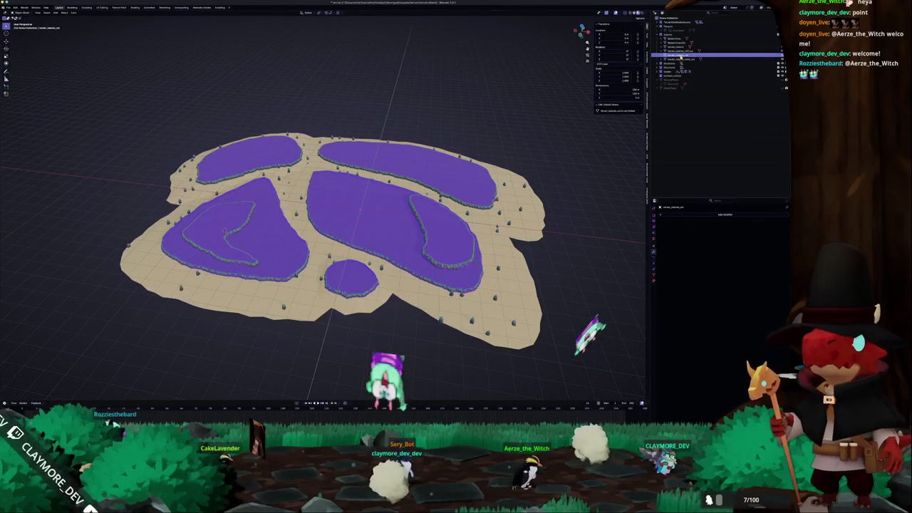
key(g)
key(z)
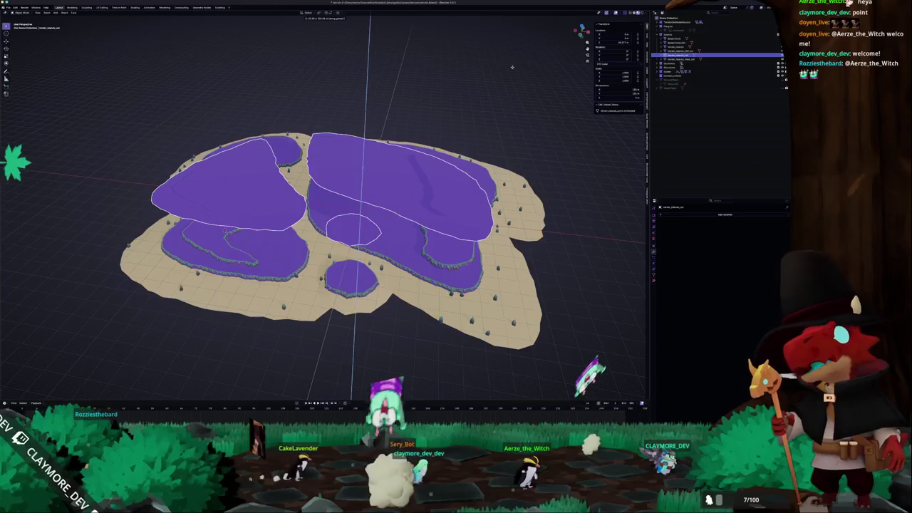
key(Escape)
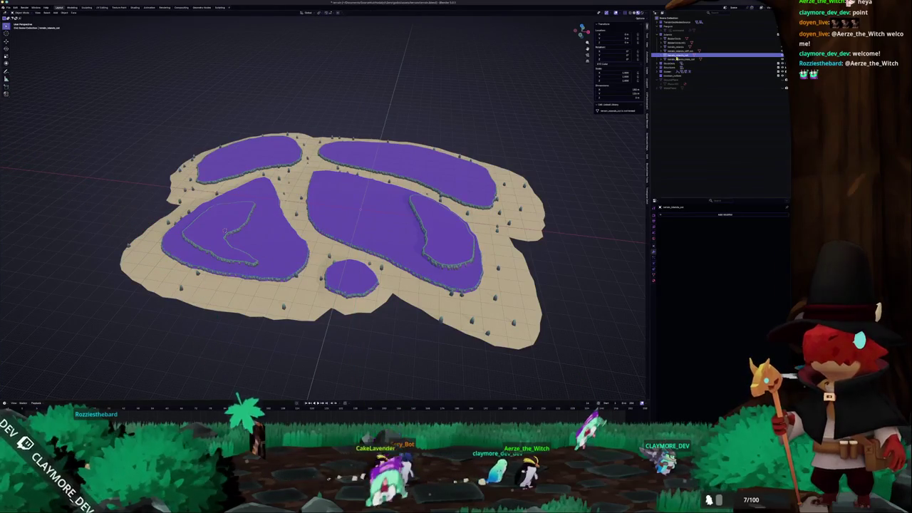
click(685, 60)
key(g)
key(z)
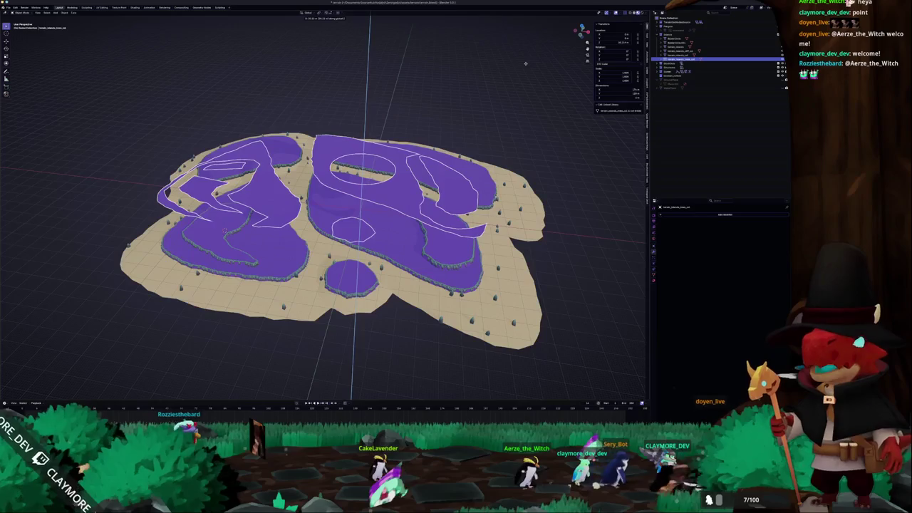
right_click(514, 77)
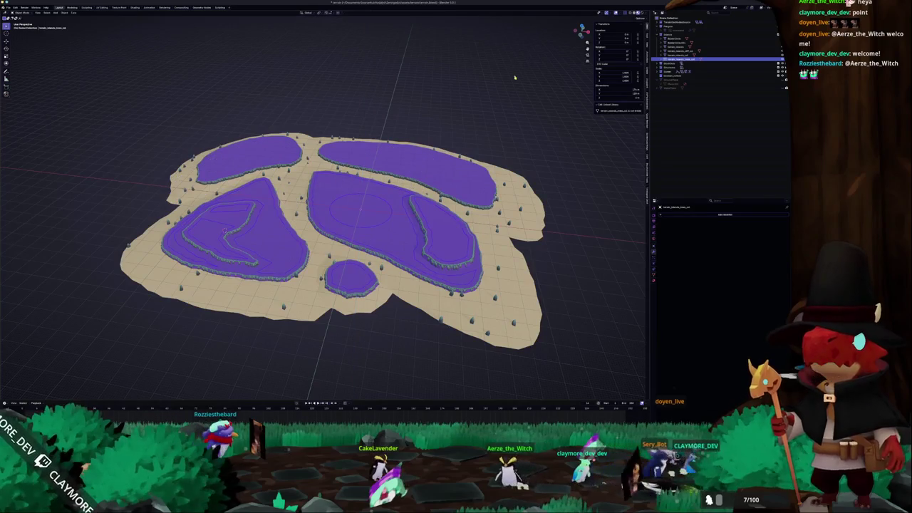
click(433, 169)
click(268, 161)
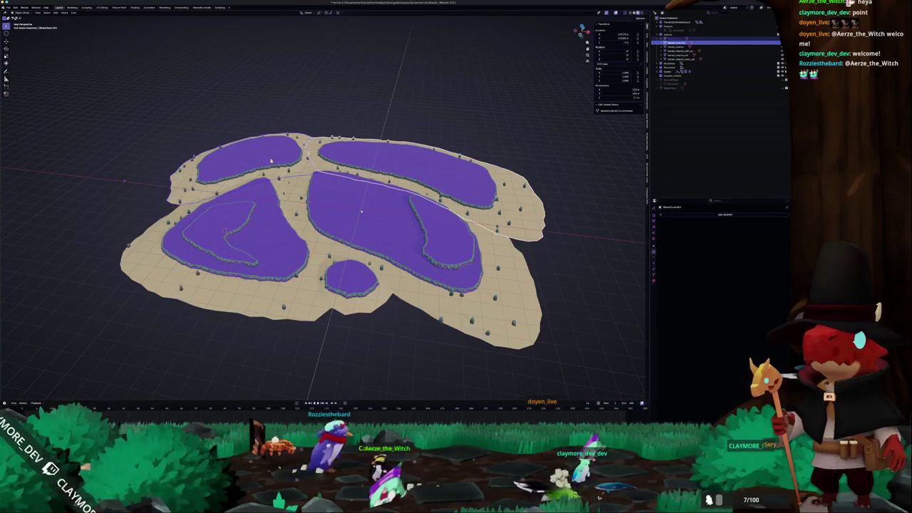
- Apply the water object's transforms with Ctrl+A and enter its Edit Mode
click(273, 163)
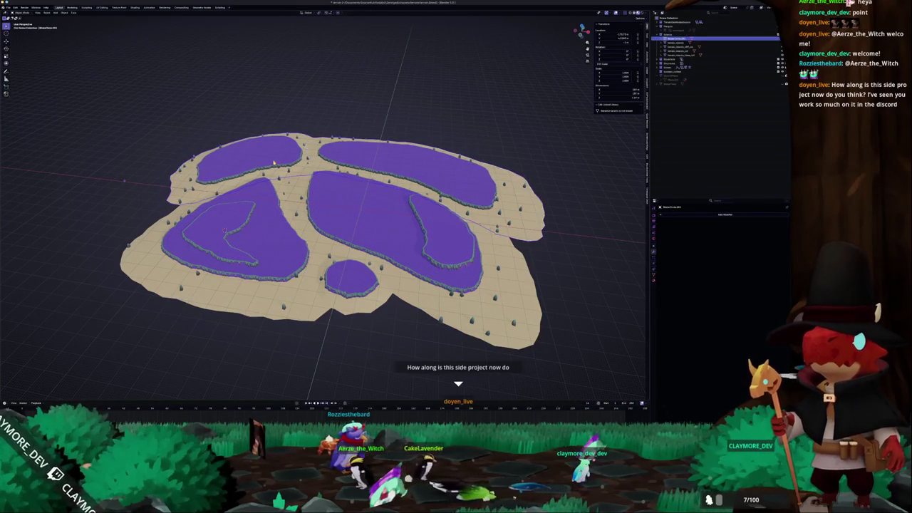
key(ctrl+a)
click(275, 165)
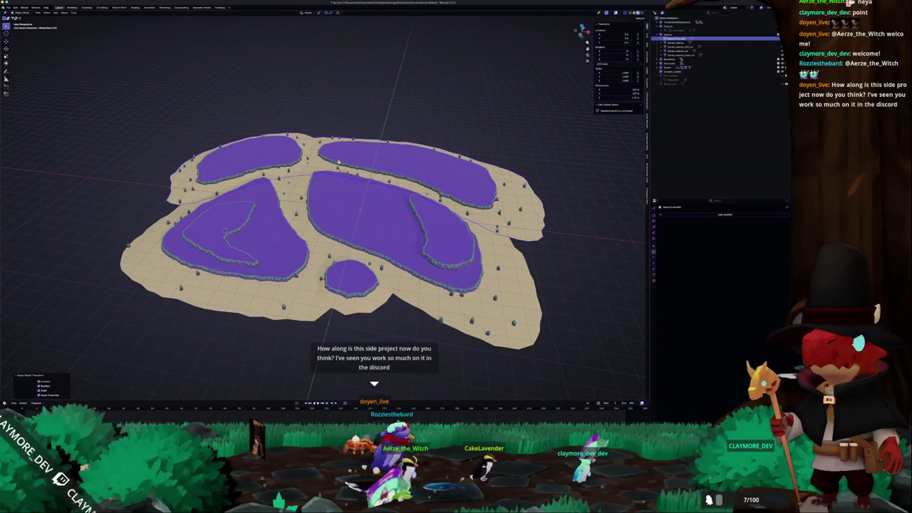
key(Tab)
scroll(443, 148, up, 3)
- Select the two upper lake faces and separate them into their own object
click(444, 147)
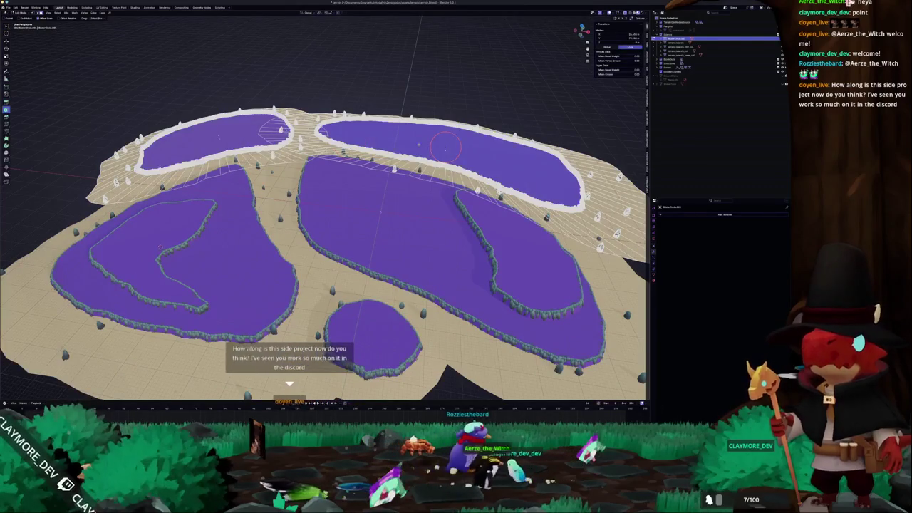
mouse_move(444, 148)
mouse_down()
mouse_move(453, 241)
mouse_move(318, 257)
mouse_up()
key(e)
key(Escape)
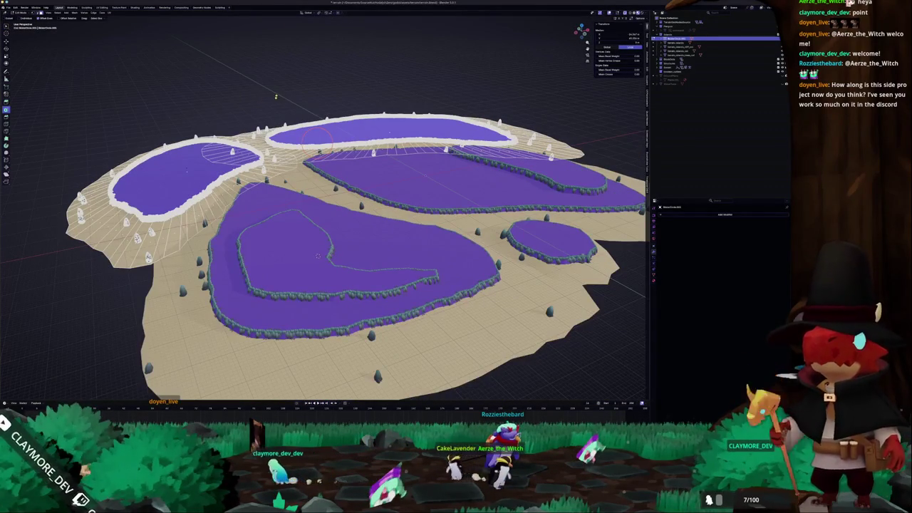
key(e)
key(Escape)
right_click(242, 107)
mouse_move(249, 166)
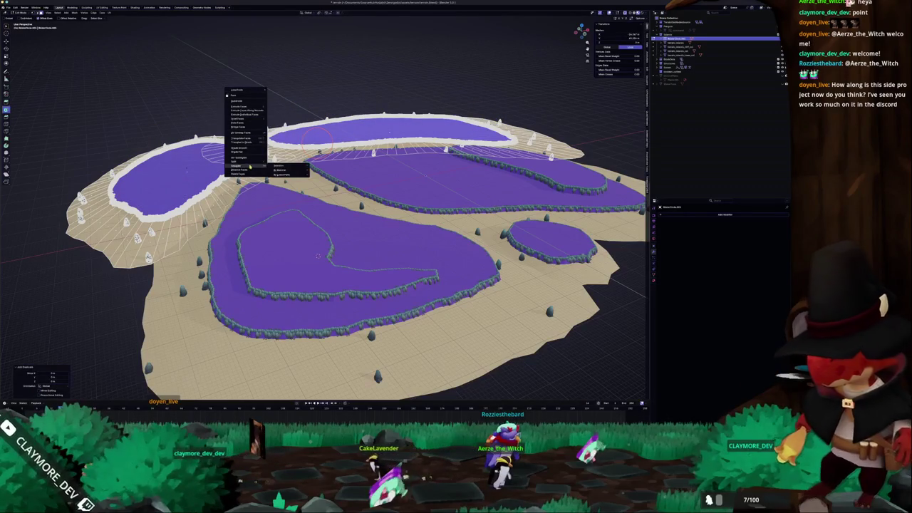
click(279, 166)
key(Tab)
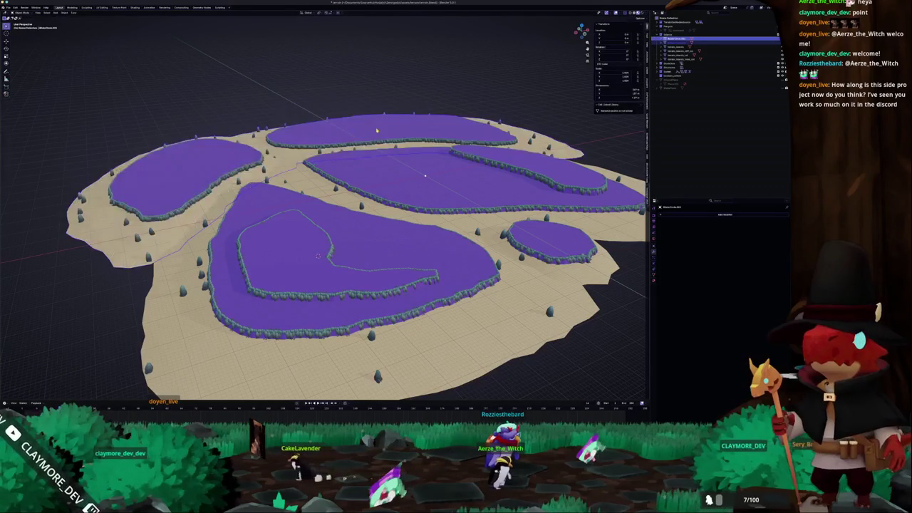
- Test-move the separated lakes, then select the border rocks, terrain_islands_cut and top lake objects
drag(434, 112, 433, 85)
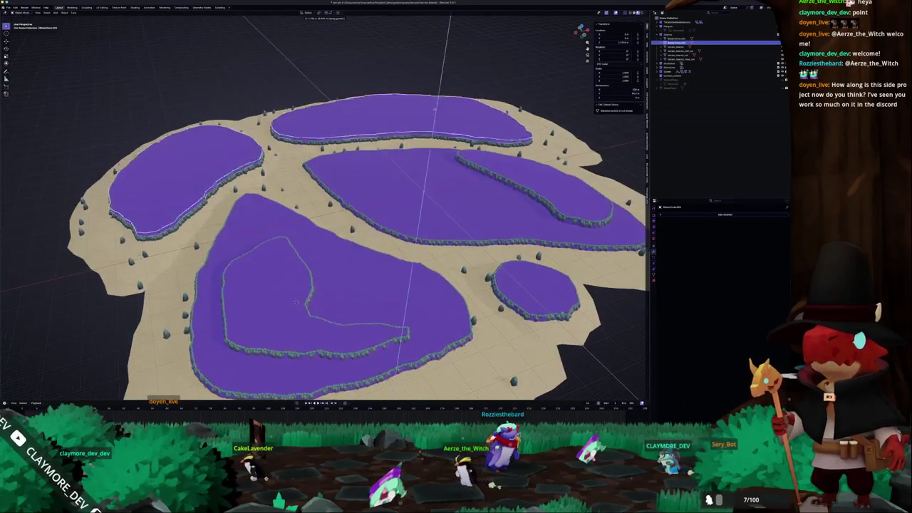
key(g)
scroll(436, 77, down, 2)
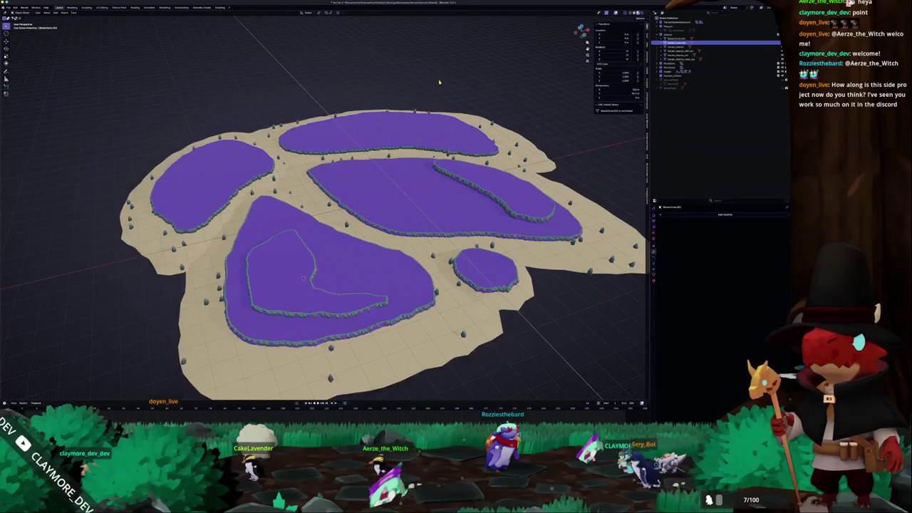
ctrl+click(681, 56)
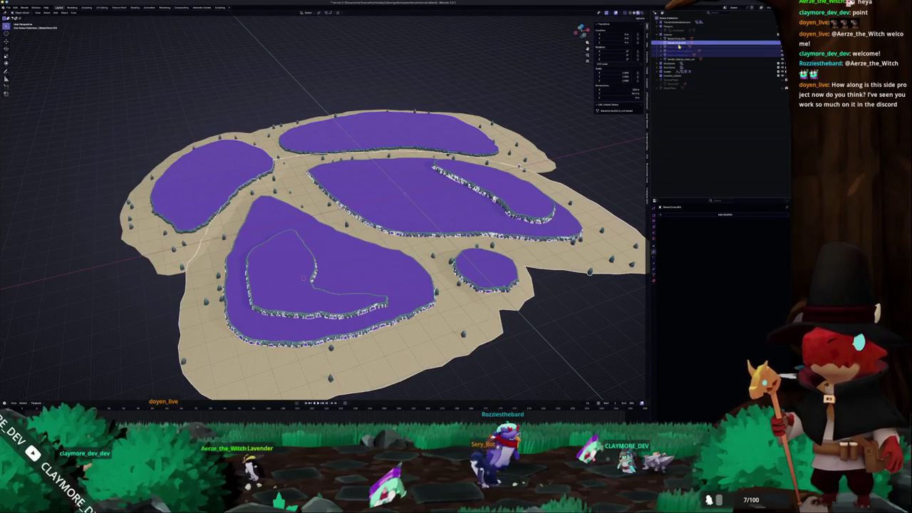
click(675, 54)
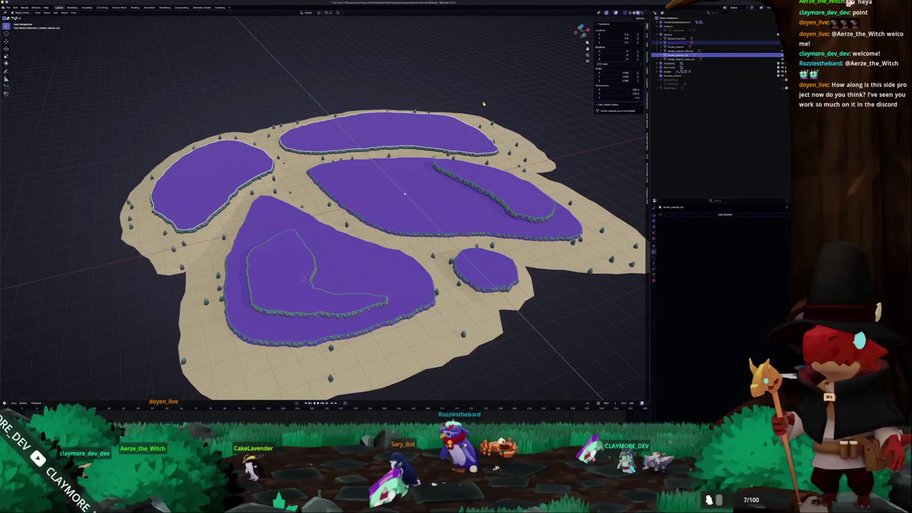
click(675, 51)
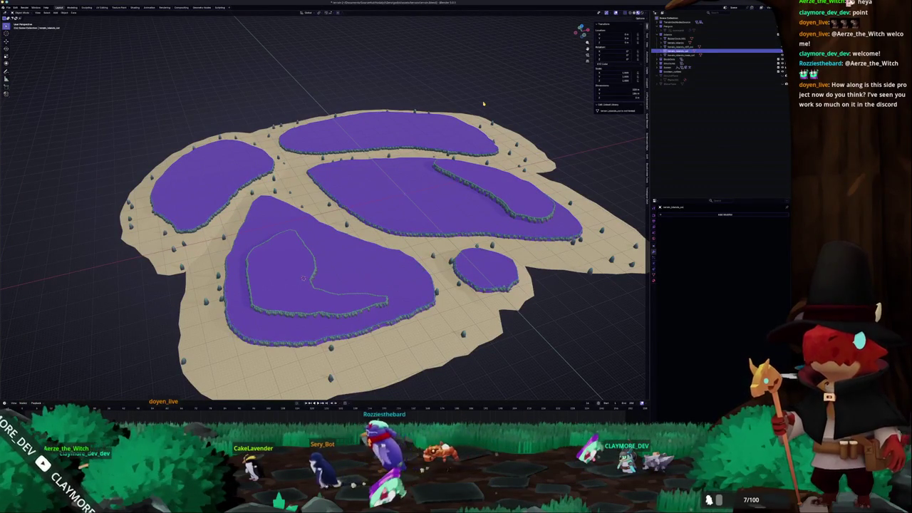
- Cancel a trial vertical move of the lake and show the water material slot list
key(g)
key(z)
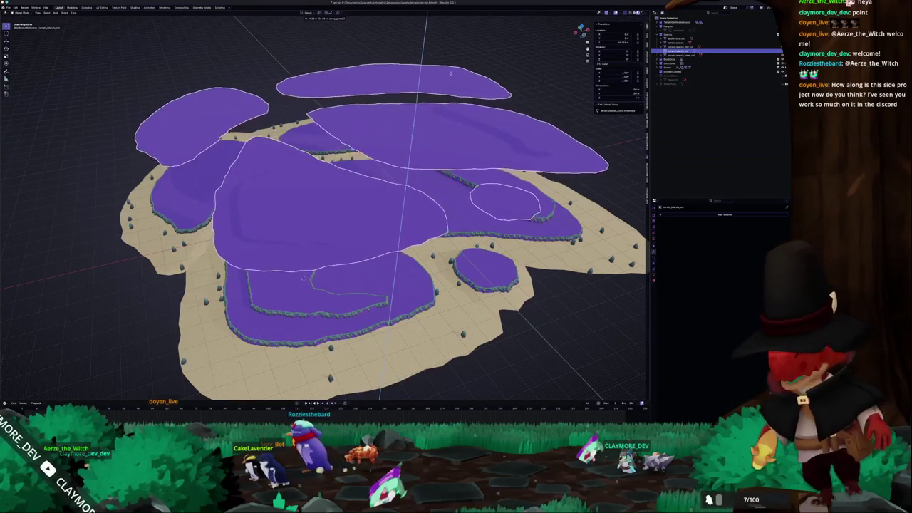
right_click(433, 87)
scroll(432, 133, down, 2)
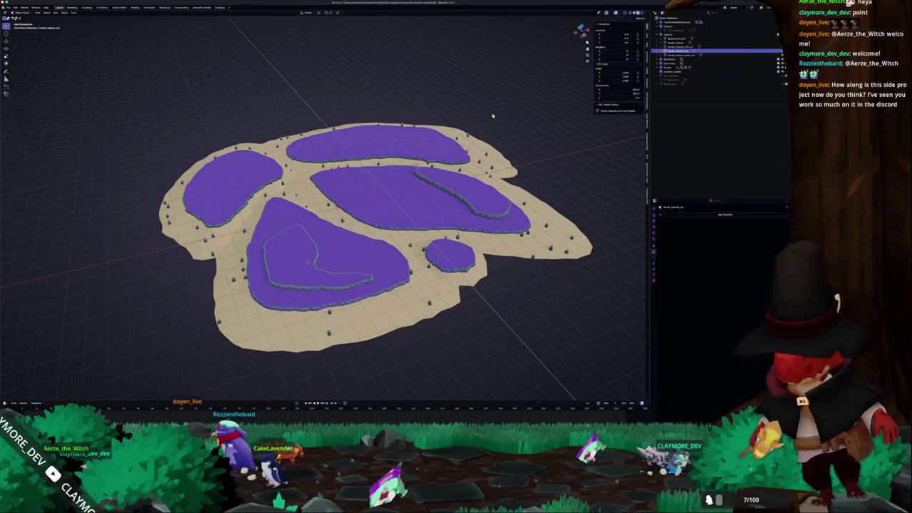
click(653, 281)
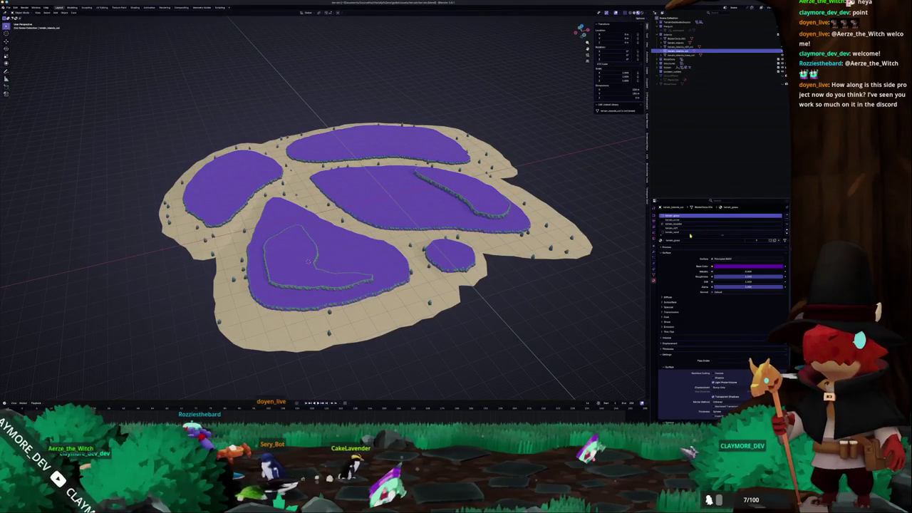
drag(721, 234, 720, 255)
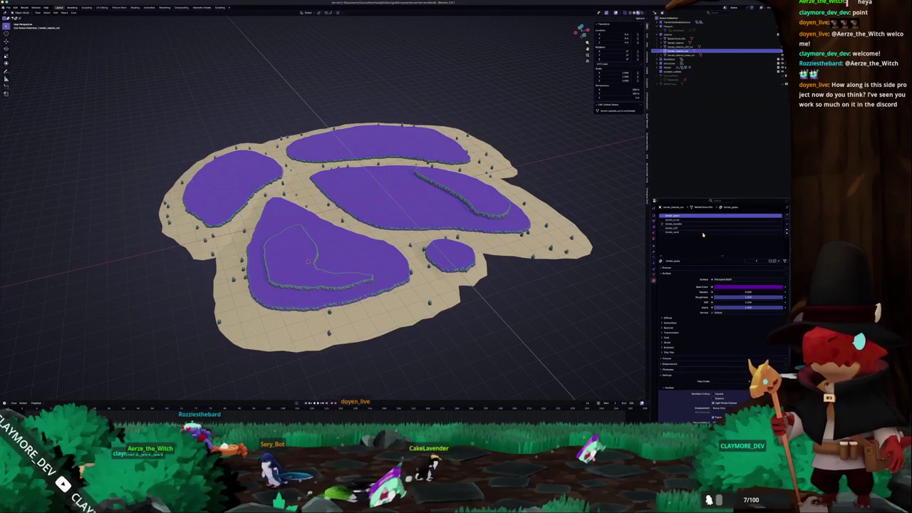
drag(720, 255, 693, 206)
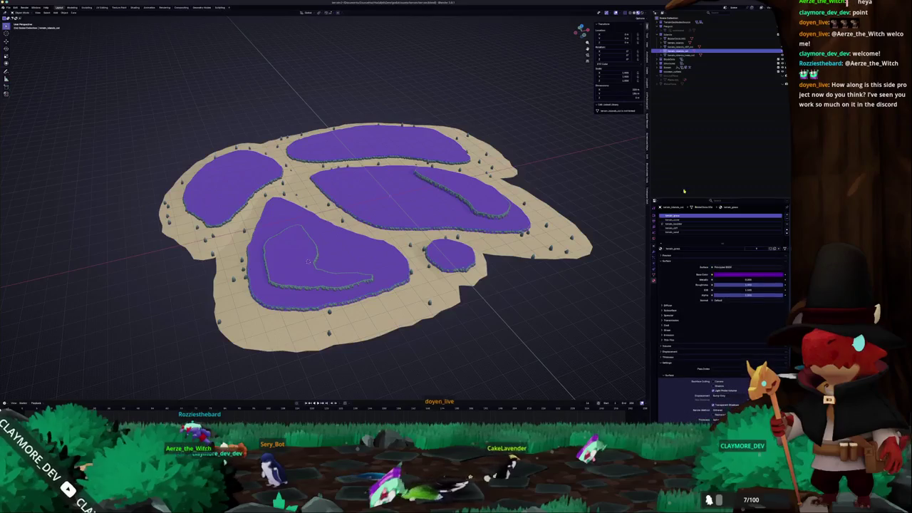
- Select the top pond object and enter Edit Mode on its mesh
click(674, 44)
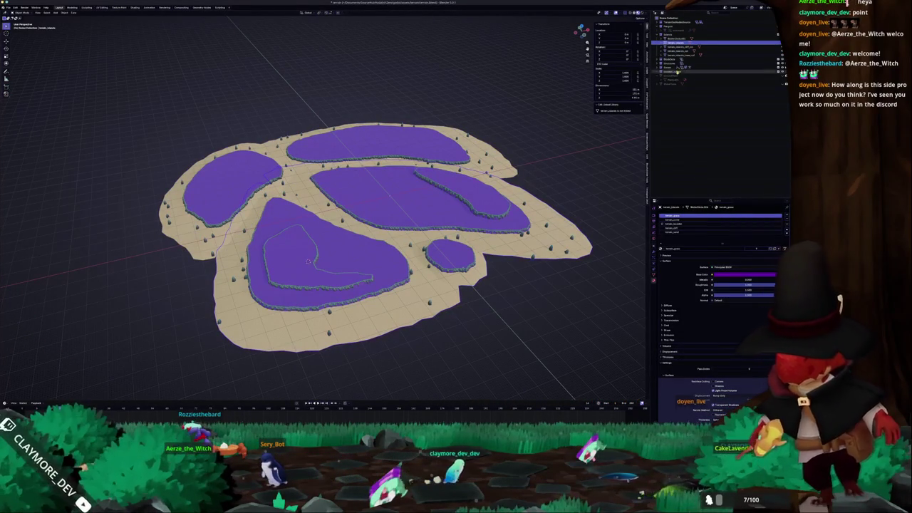
click(680, 54)
click(423, 145)
key(Tab)
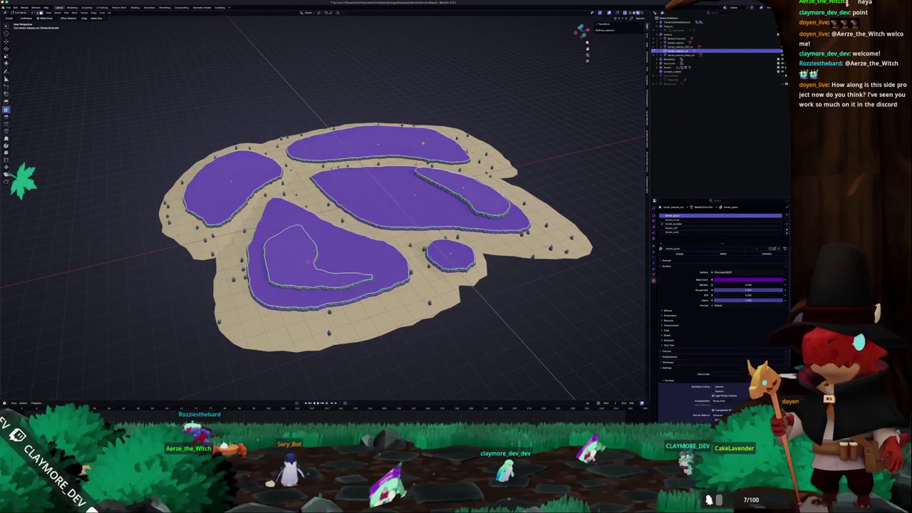
- Select the linked upper pool faces and separate them into a new object
key(3)
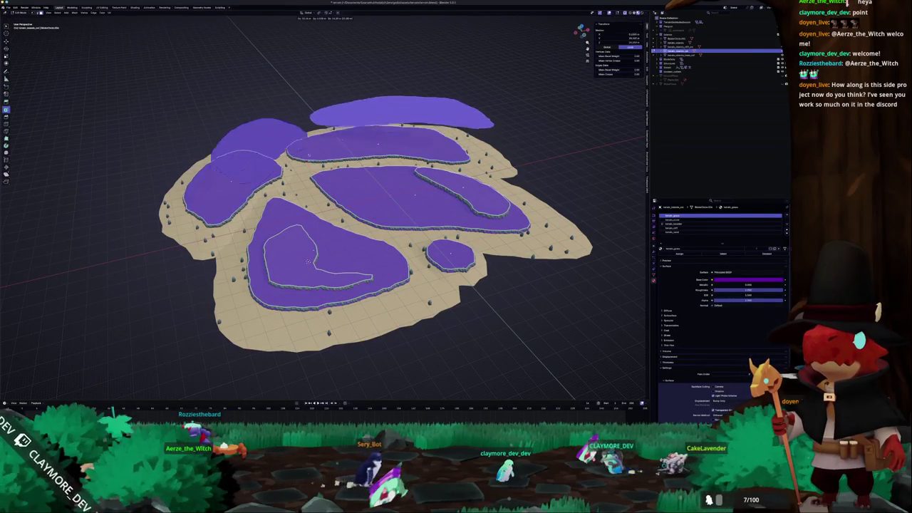
key(ctrl+l)
right_click(280, 191)
click(307, 189)
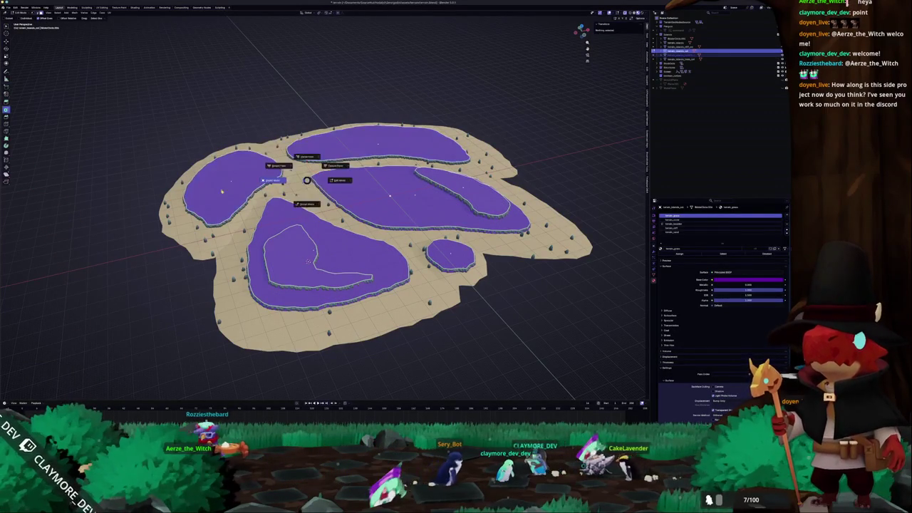
key(Tab)
- Edit the newly separated top lake, shift it slightly, and check it from top view
click(383, 146)
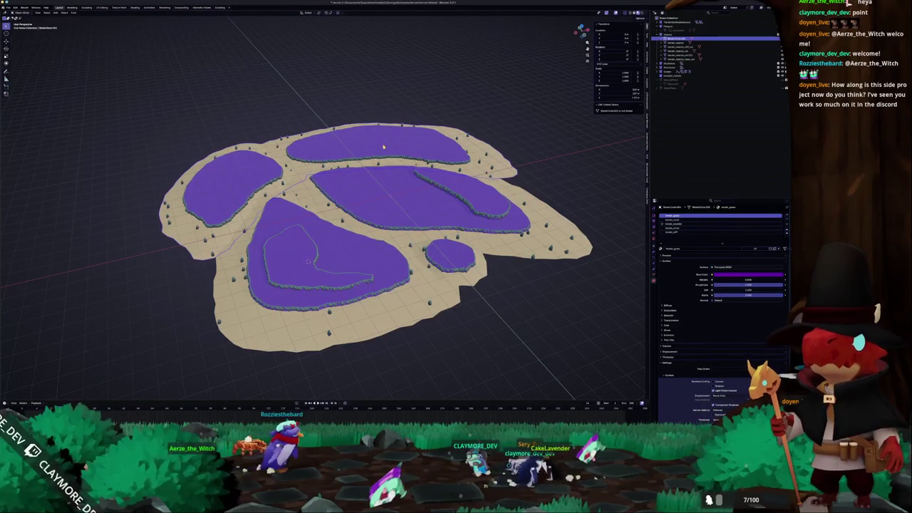
click(383, 146)
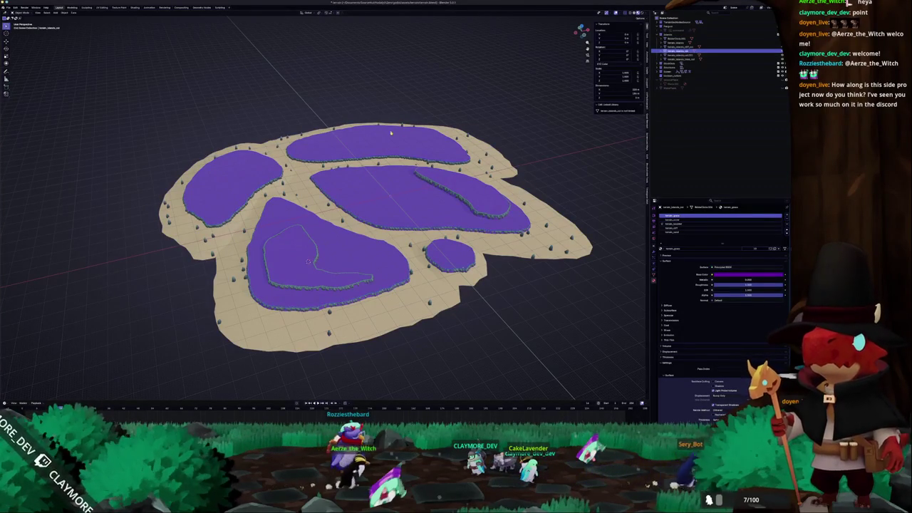
key(Tab)
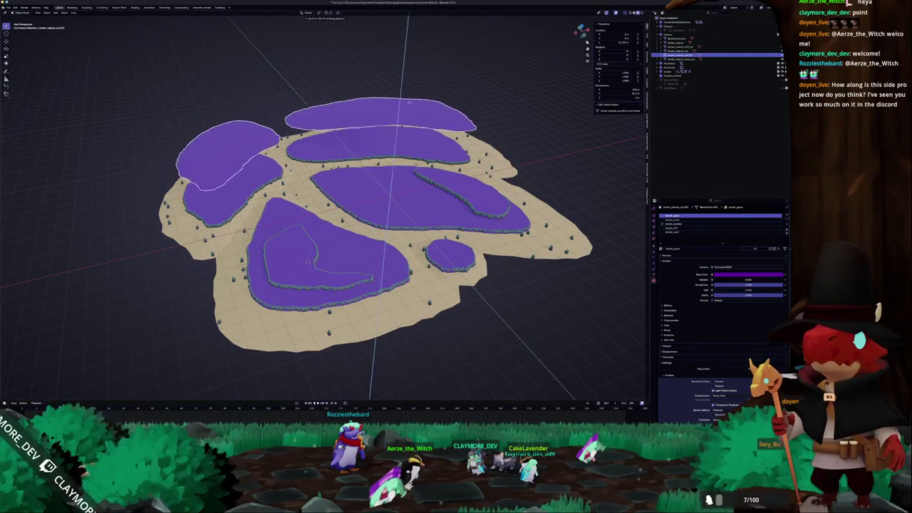
key(g)
click(429, 96)
key(KP_7)
key(Tab)
key(Tab)
key(Tab)
key(ctrl+a)
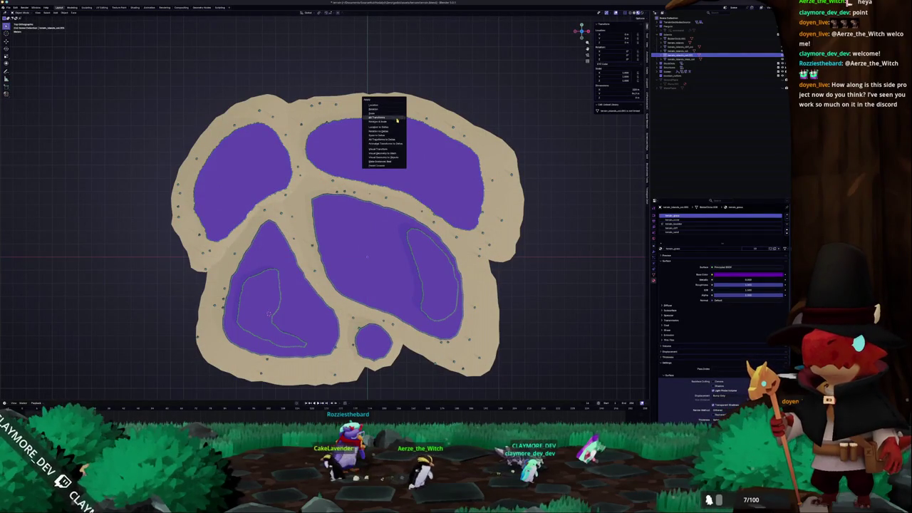
- Apply the island's rotation and scale, then inset thin rims around the pool faces
click(397, 122)
key(Tab)
key(Tab)
key(Tab)
drag(325, 158, 347, 157)
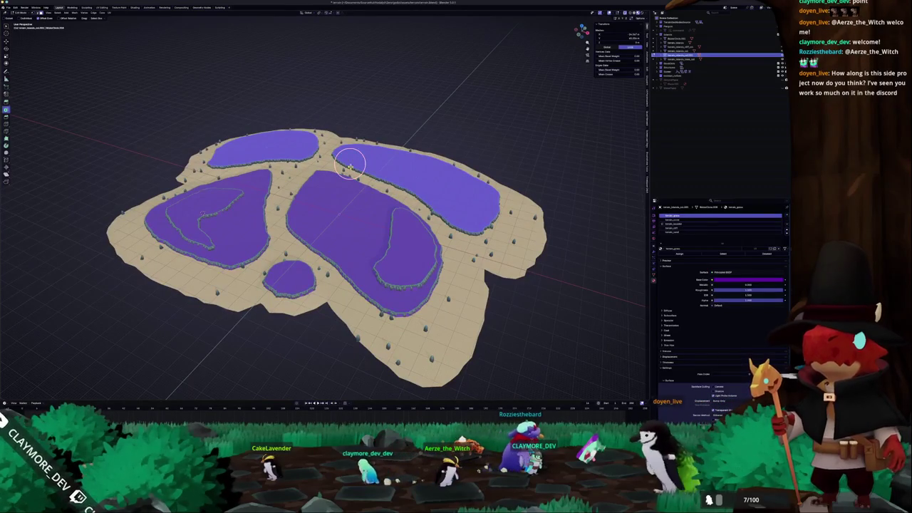
key(i)
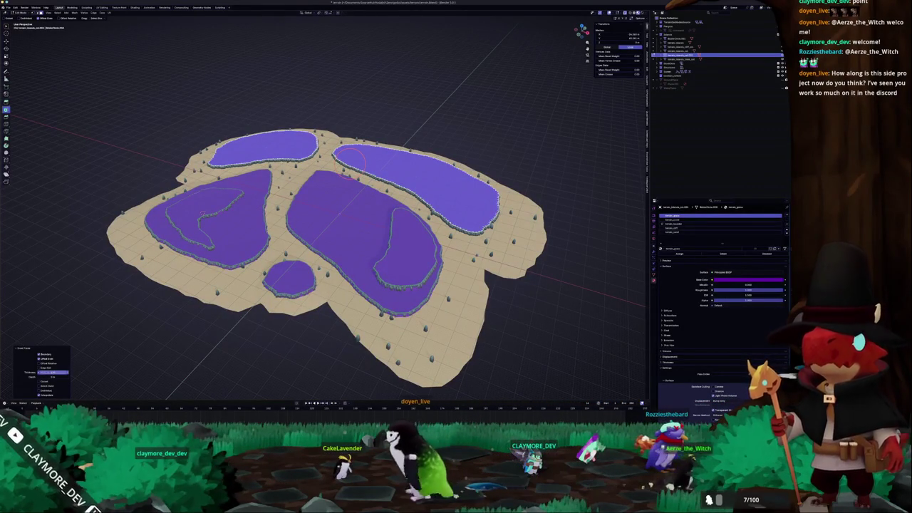
drag(58, 372, 58, 371)
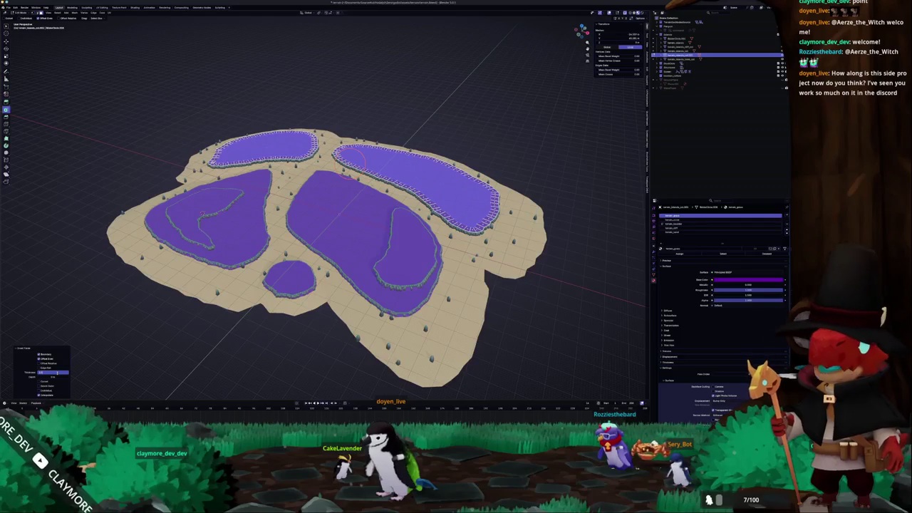
drag(54, 372, 60, 371)
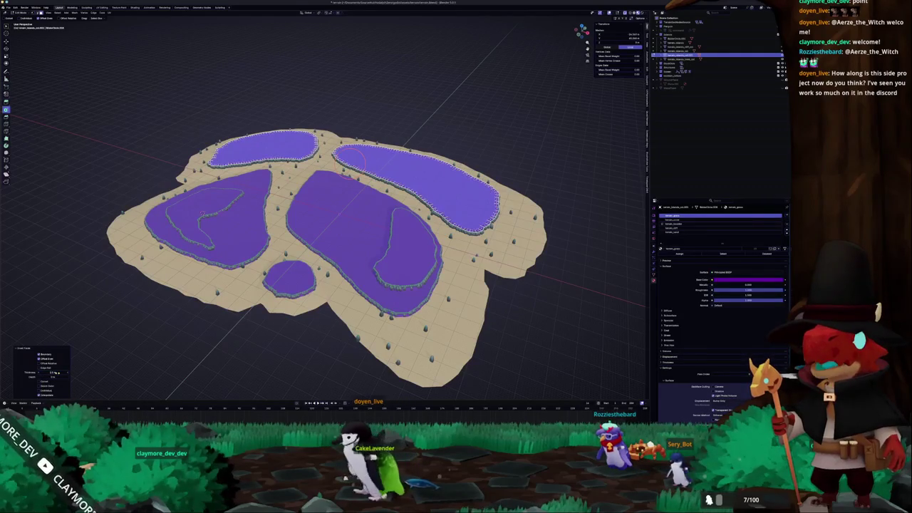
- Delete the inset pool faces, frame the island, and switch over to Godot
scroll(370, 164, up, 5)
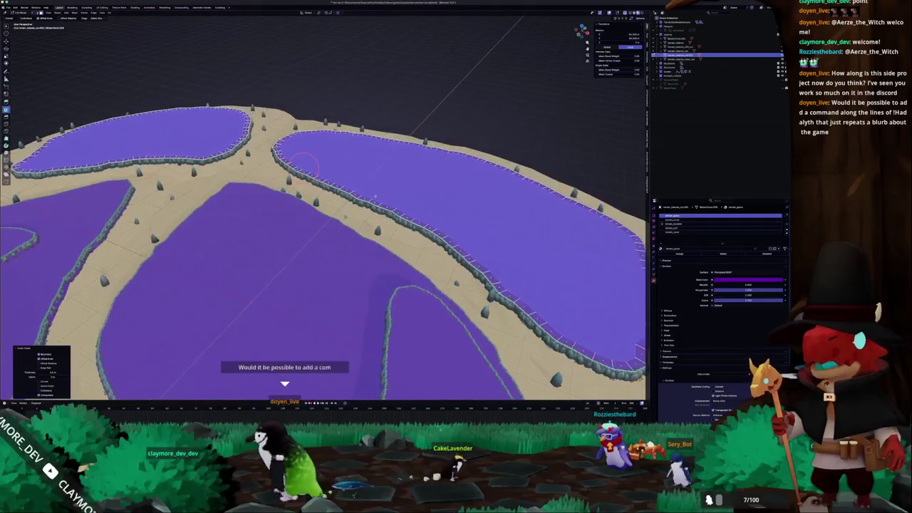
key(x)
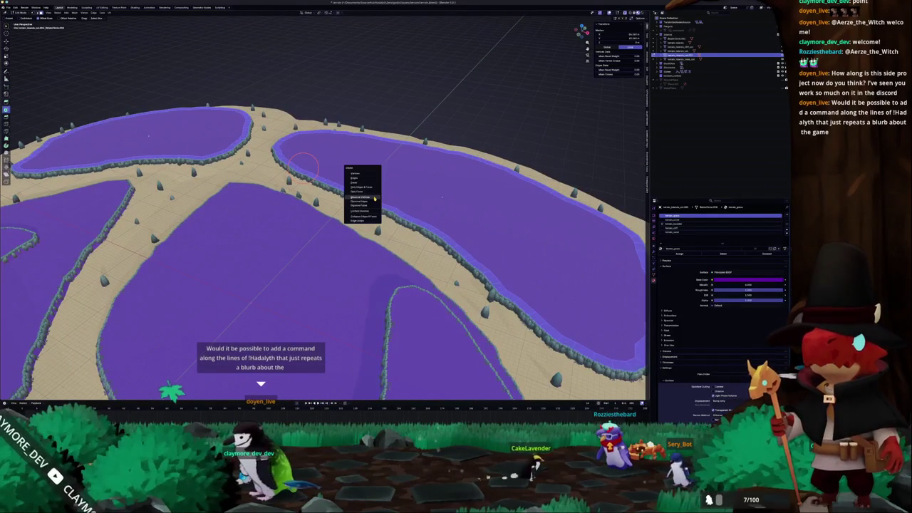
click(374, 199)
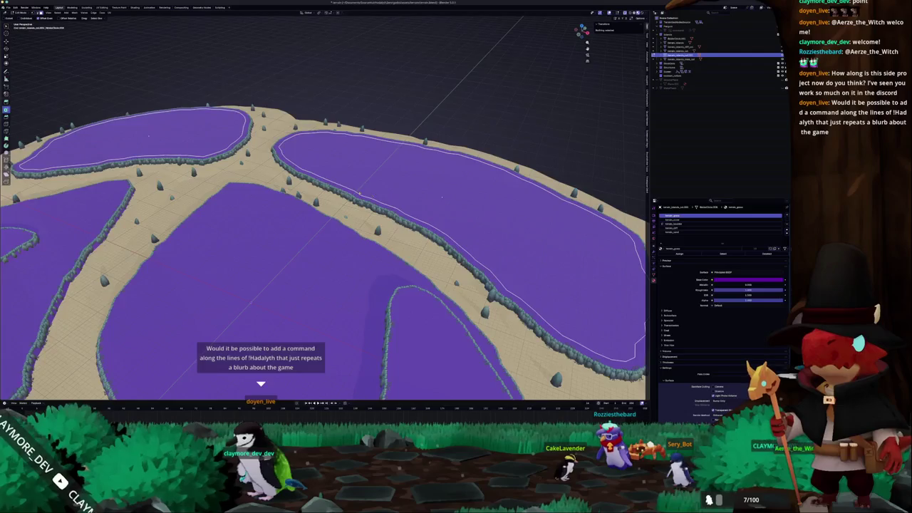
key(Home)
key(Tab)
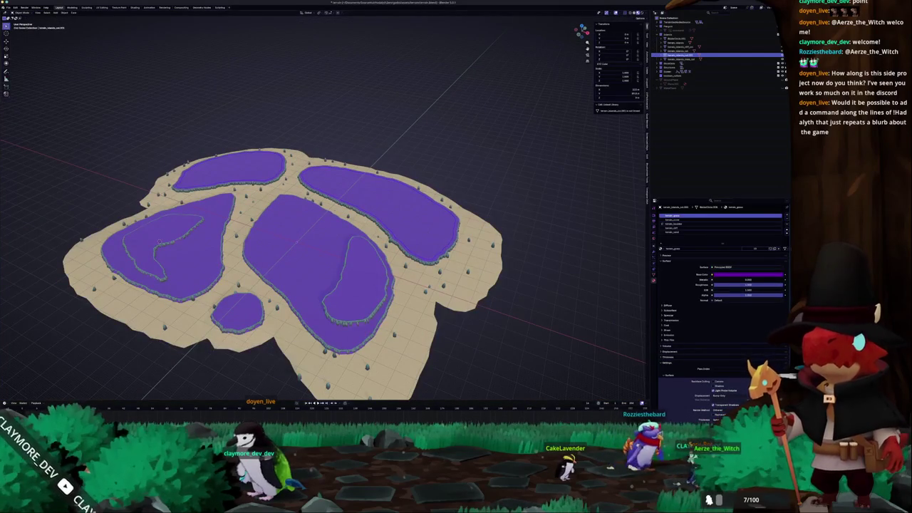
key(alt+Tab)
drag(499, 285, 534, 228)
scroll(562, 177, up, 5)
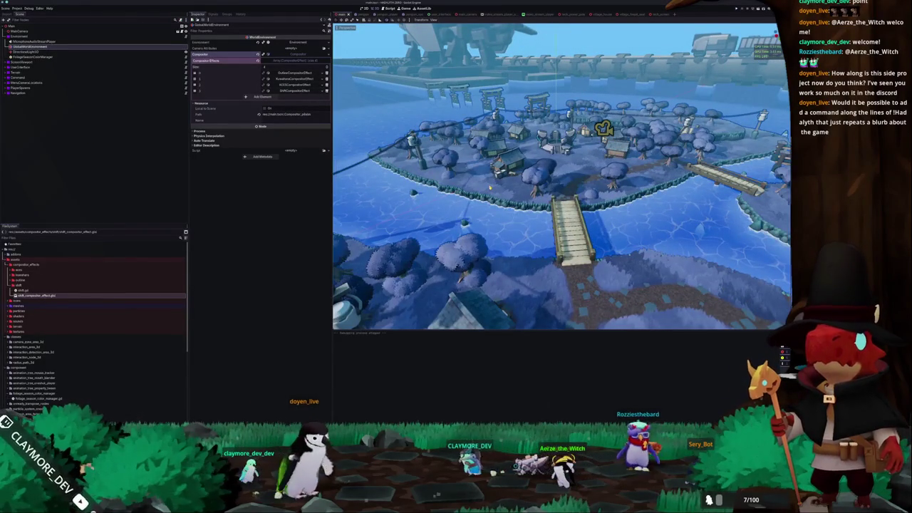
key(F5)
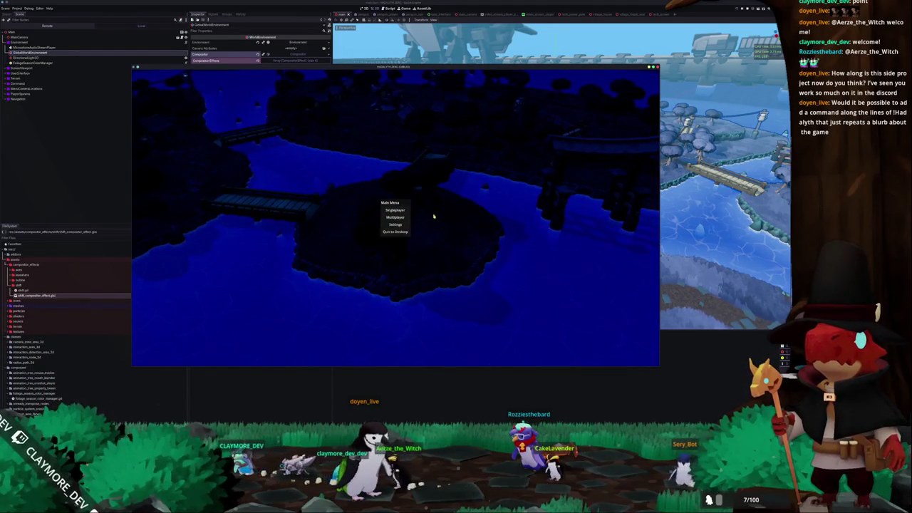
click(395, 209)
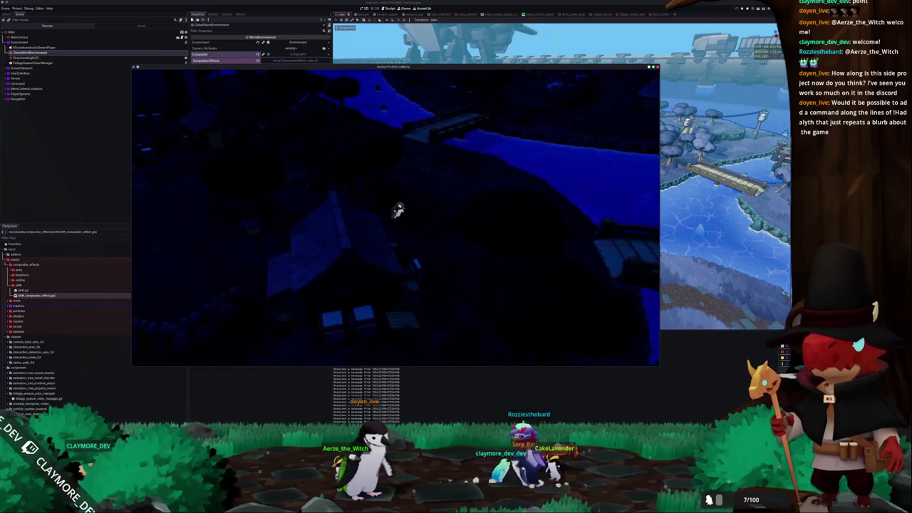
key(alt+Tab)
click(319, 34)
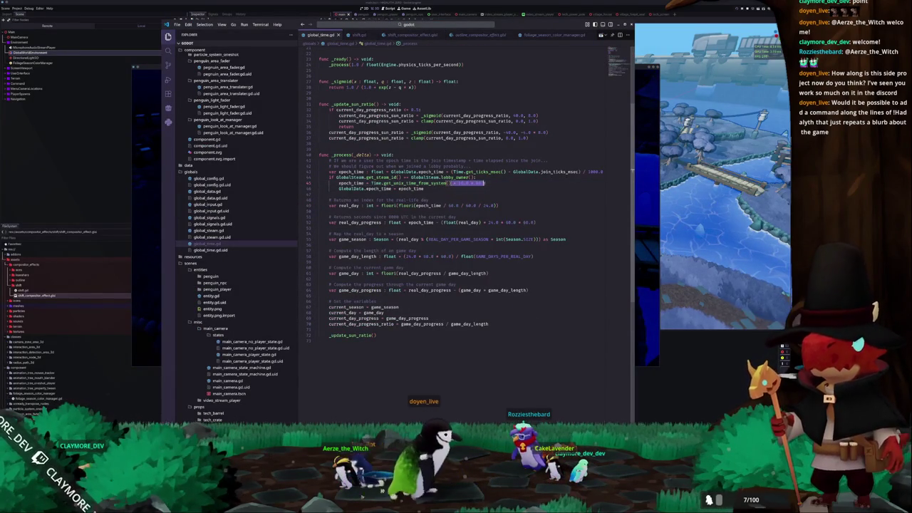
key(F5)
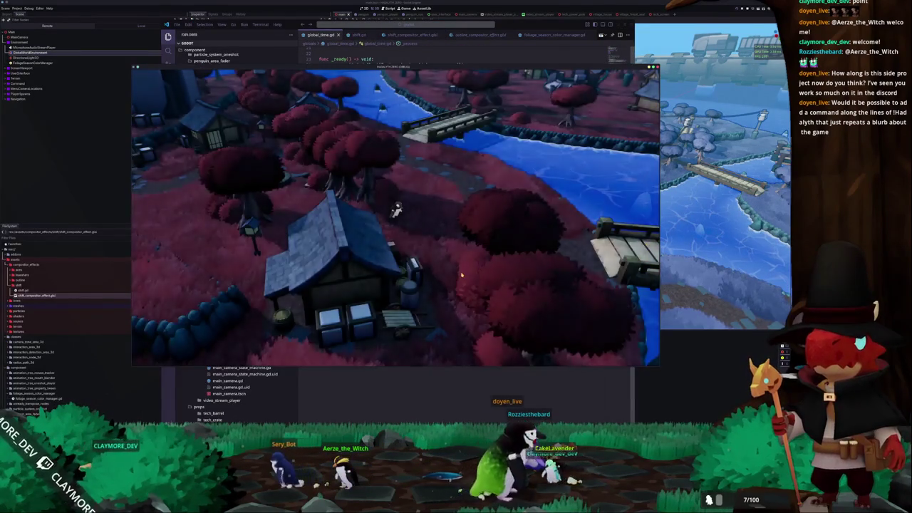
key(w)
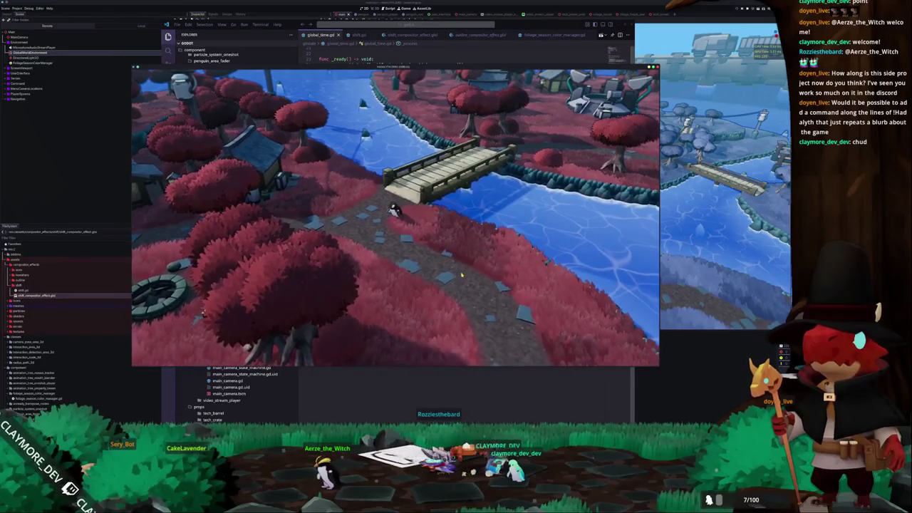
click(437, 374)
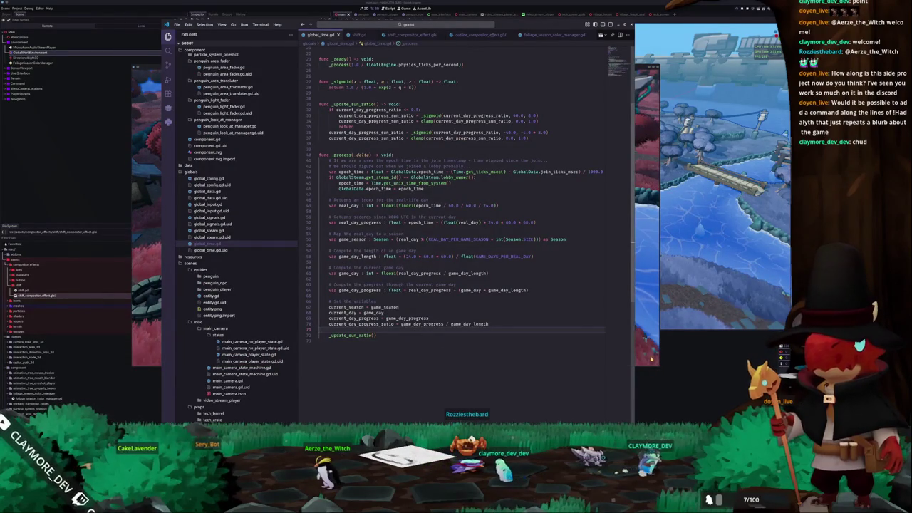
click(650, 359)
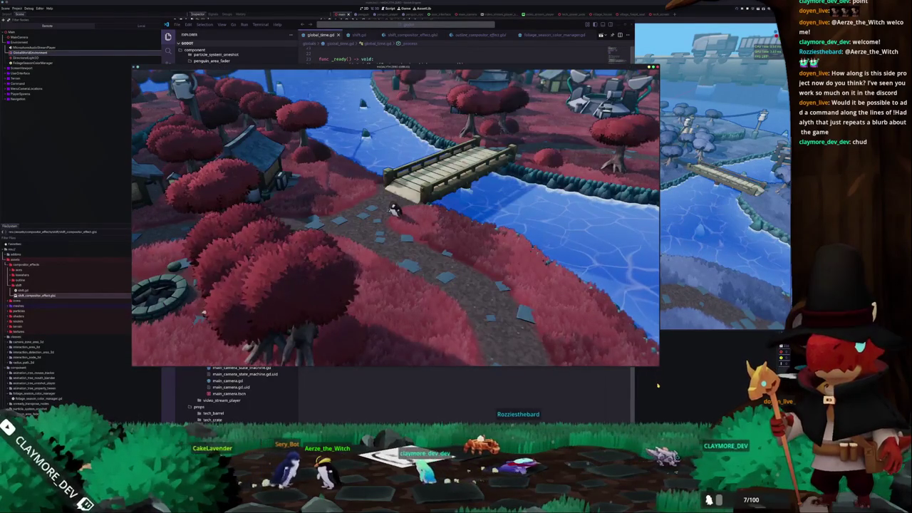
click(657, 386)
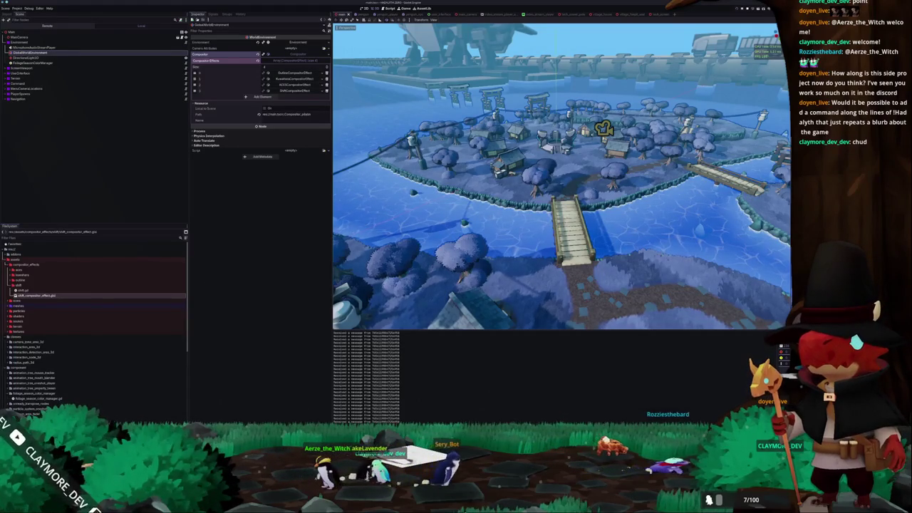
key(alt+Tab)
- Select the neighbouring water object in the Outliner and rename it
scroll(324, 214, up, 3)
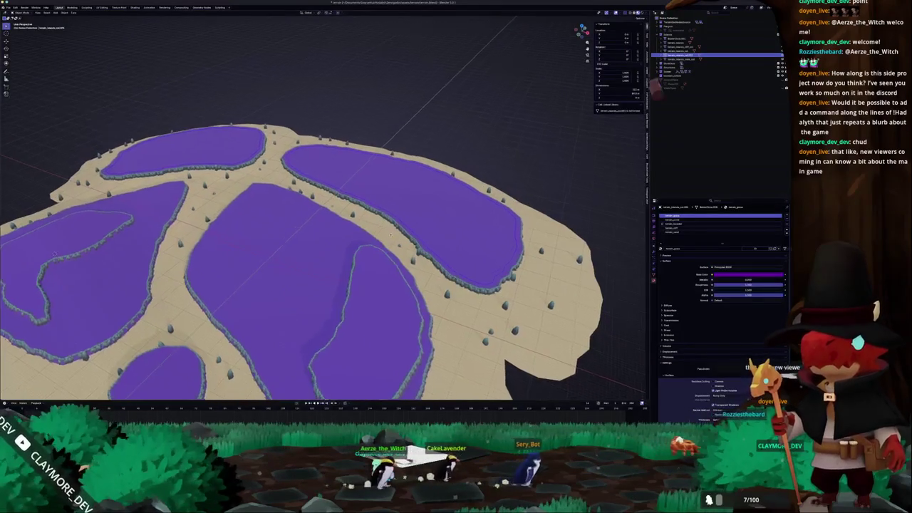
scroll(392, 235, down, 3)
scroll(416, 232, up, 5)
scroll(417, 231, down, 3)
scroll(368, 229, up, 3)
scroll(368, 230, down, 3)
scroll(403, 228, up, 2)
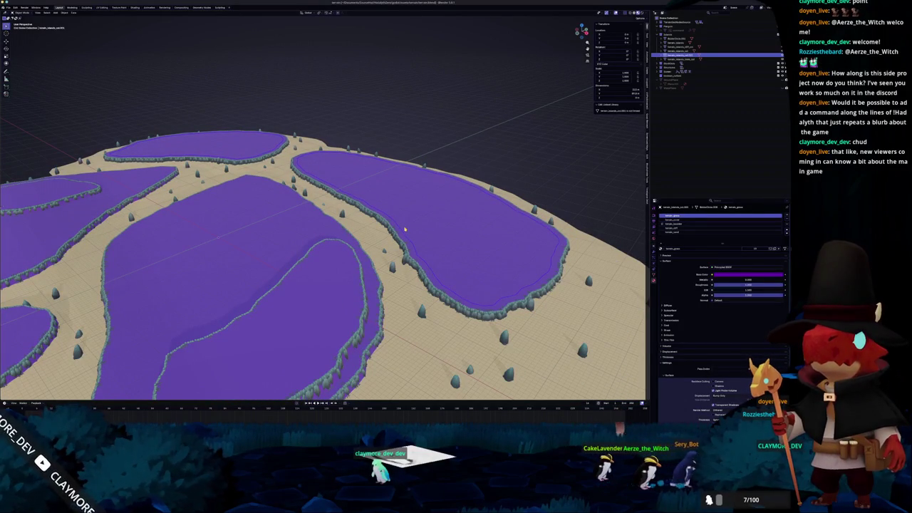
scroll(404, 229, down, 2)
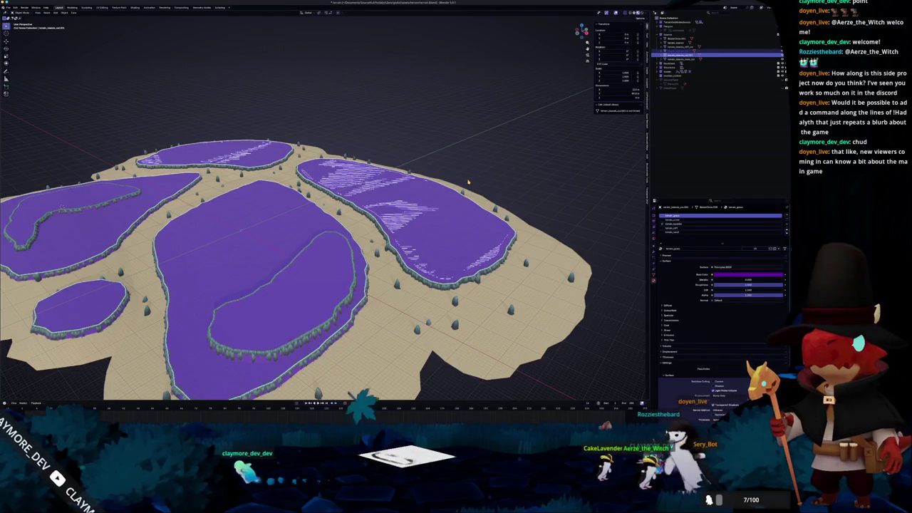
click(684, 51)
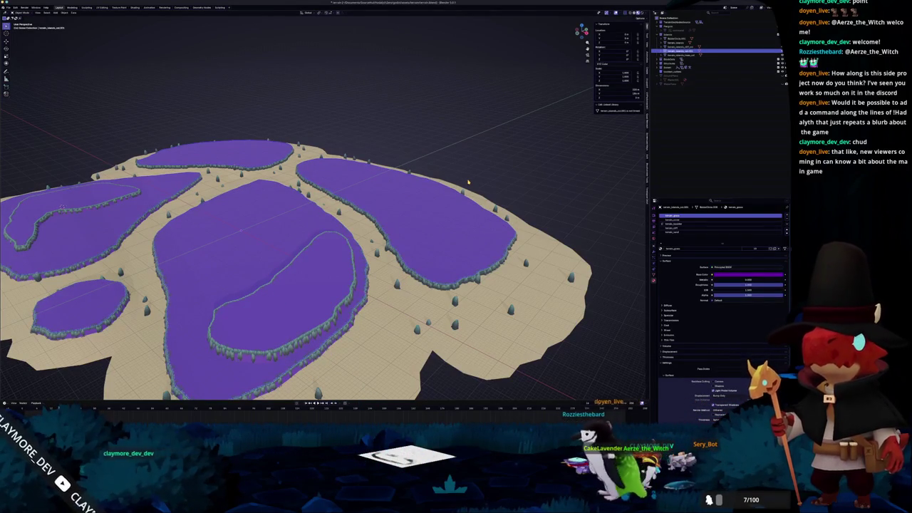
key(F2)
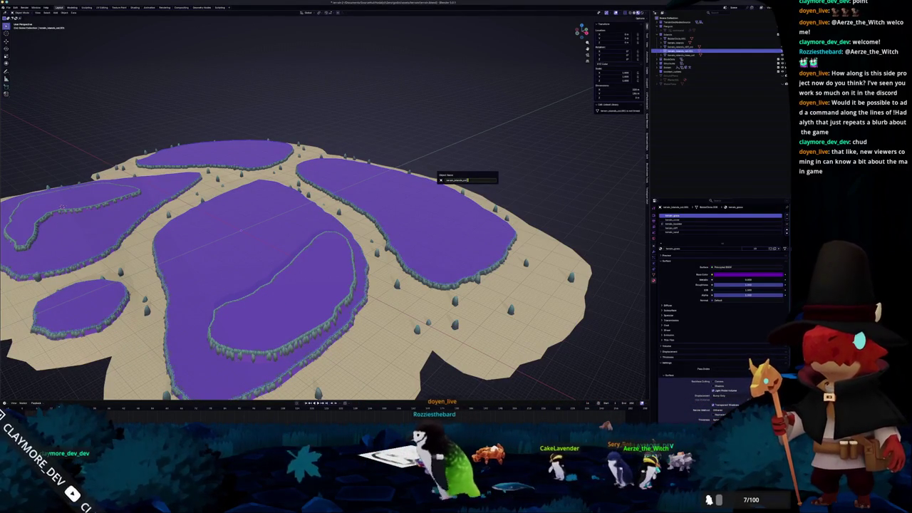
key(Return)
- Frame the water planes and try a vertical move, cancelling it to leave them in place
click(677, 55)
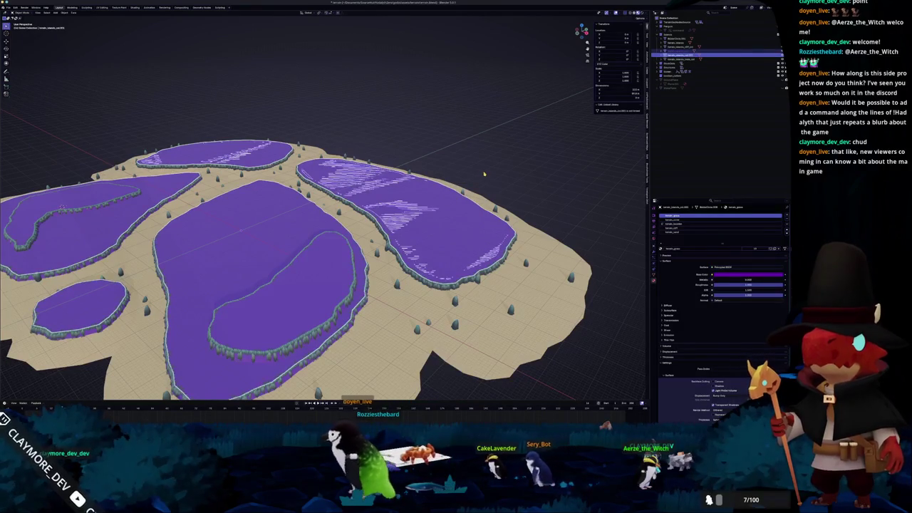
click(676, 55)
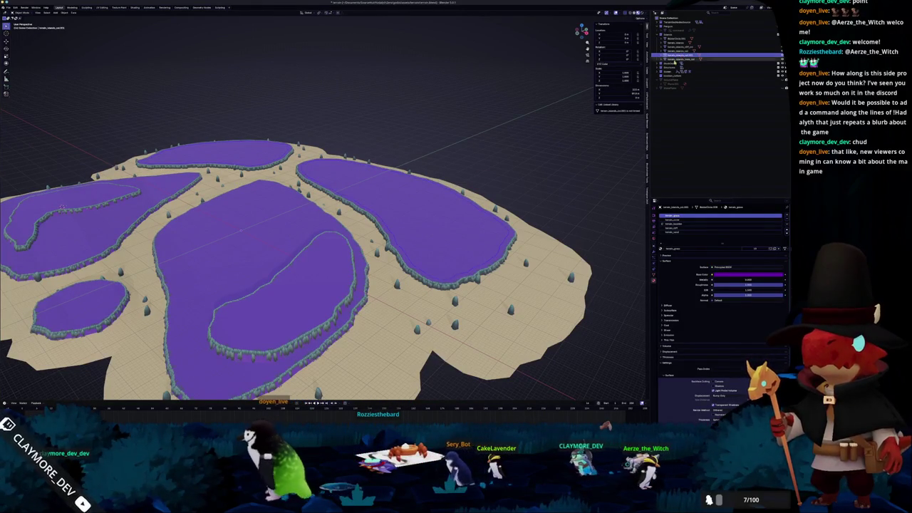
key(KP_Decimal)
click(689, 63)
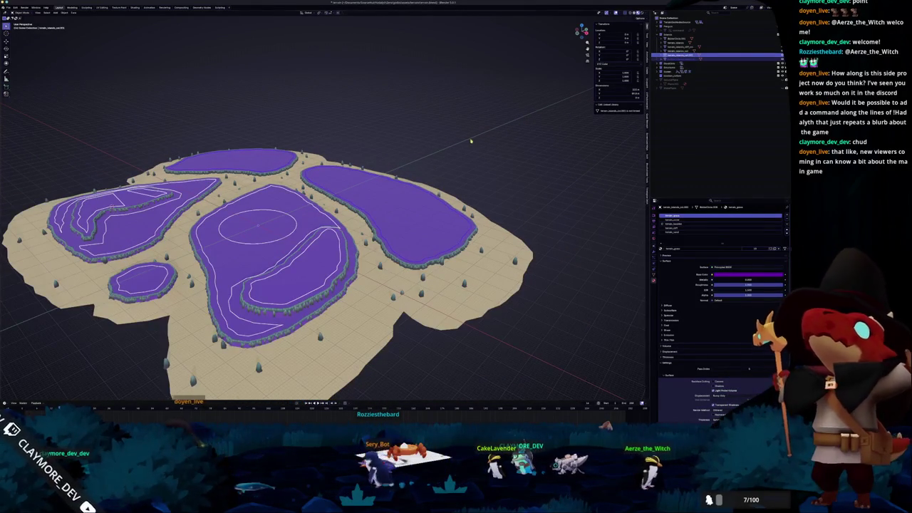
click(471, 140)
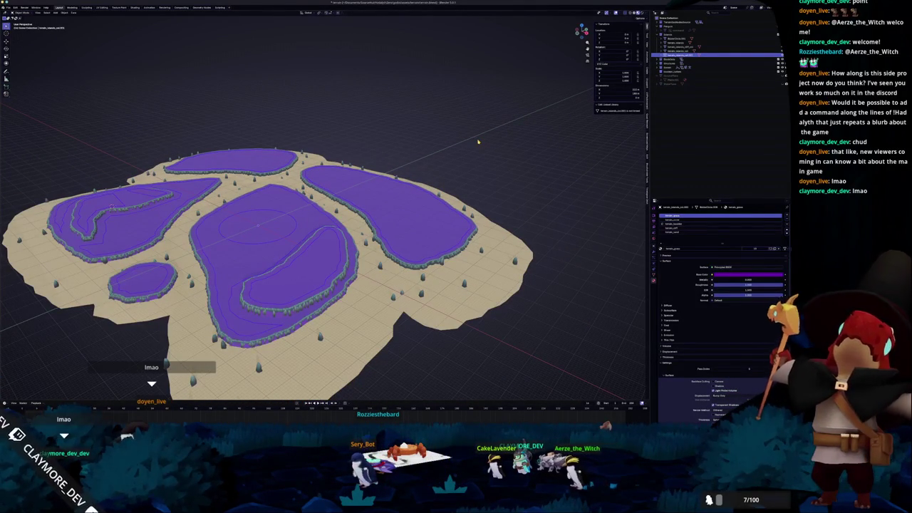
mouse_move(478, 142)
mouse_down()
mouse_move(403, 183)
mouse_move(426, 186)
mouse_move(452, 161)
mouse_move(457, 135)
mouse_up()
key(g)
key(z)
key(Escape)
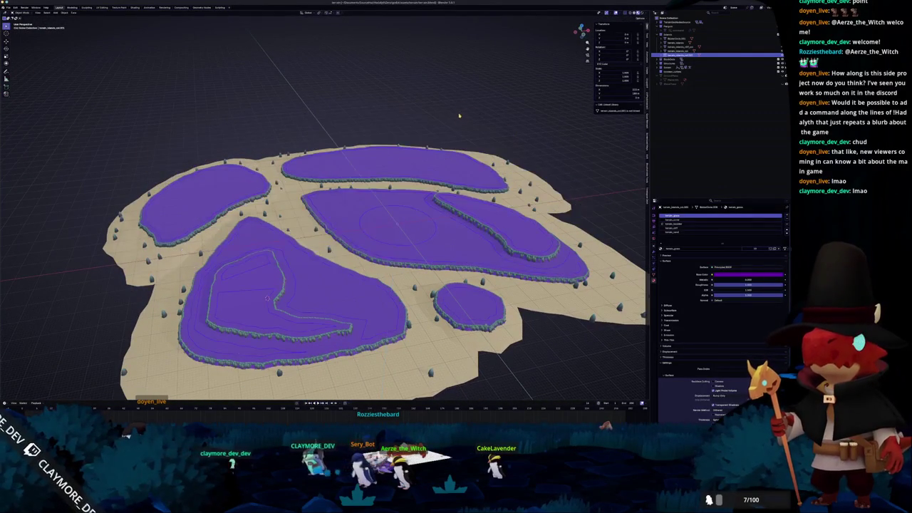
scroll(455, 124, down, 5)
scroll(498, 121, up, 5)
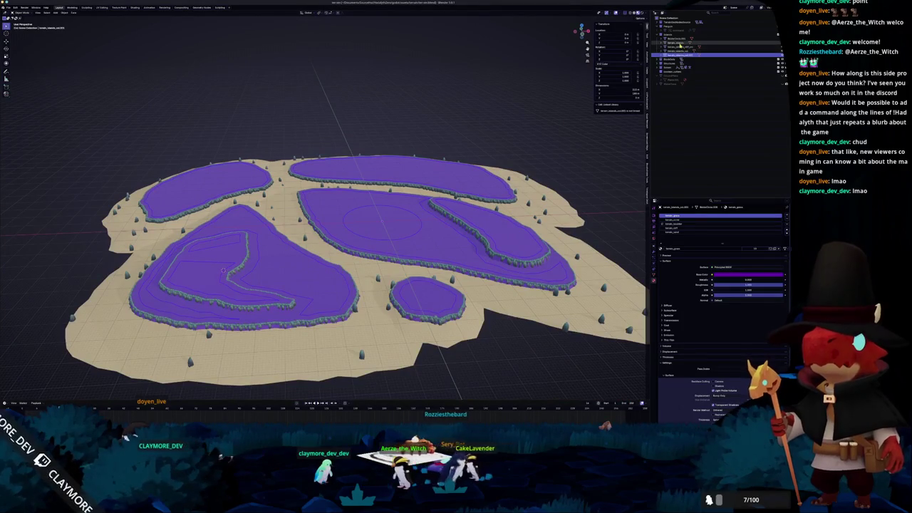
- Select the next terrain object in the Outliner hierarchy
click(678, 39)
key(Down)
key(Down)
key(Down)
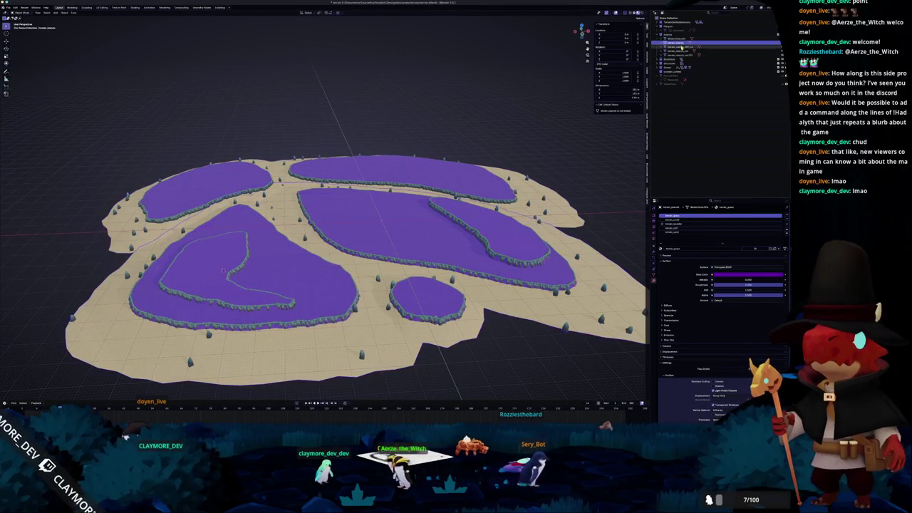
scroll(472, 183, up, 5)
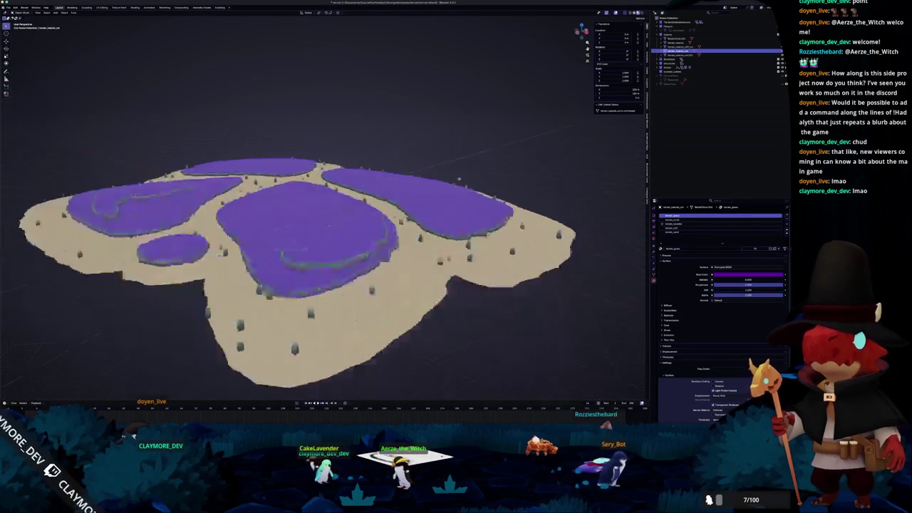
key(Up)
key(Up)
key(Up)
key(Tab)
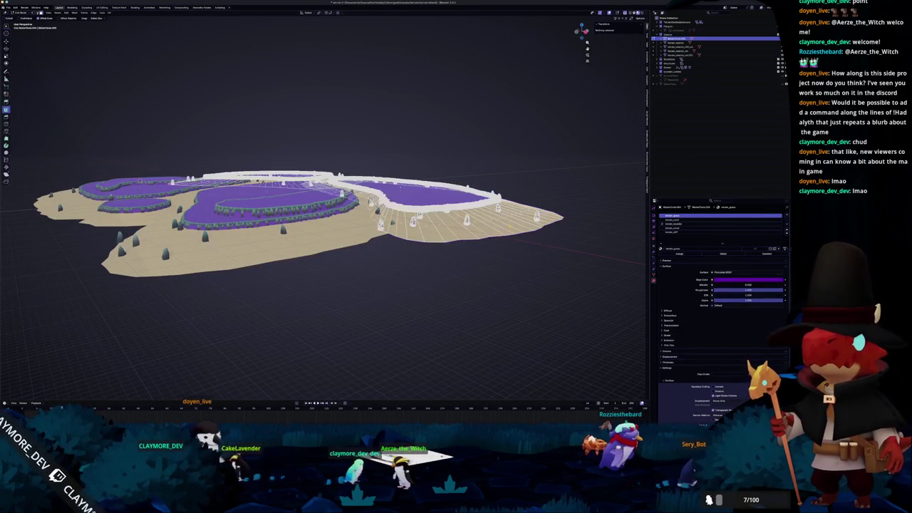
scroll(325, 277, up, 5)
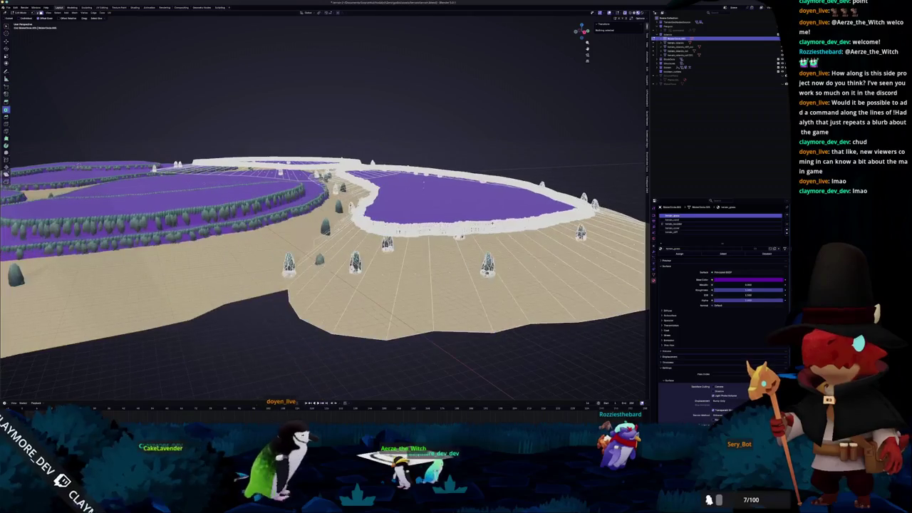
scroll(435, 220, down, 5)
scroll(435, 220, down, 5)
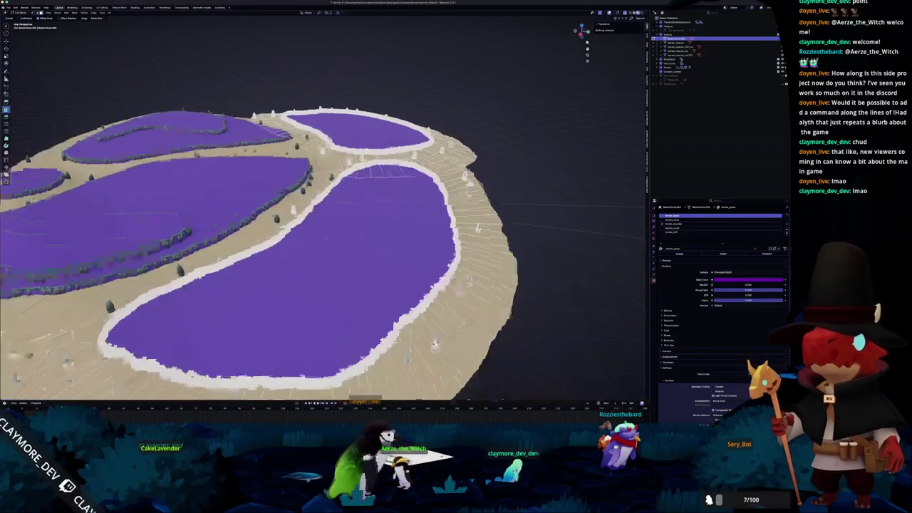
scroll(425, 220, up, 6)
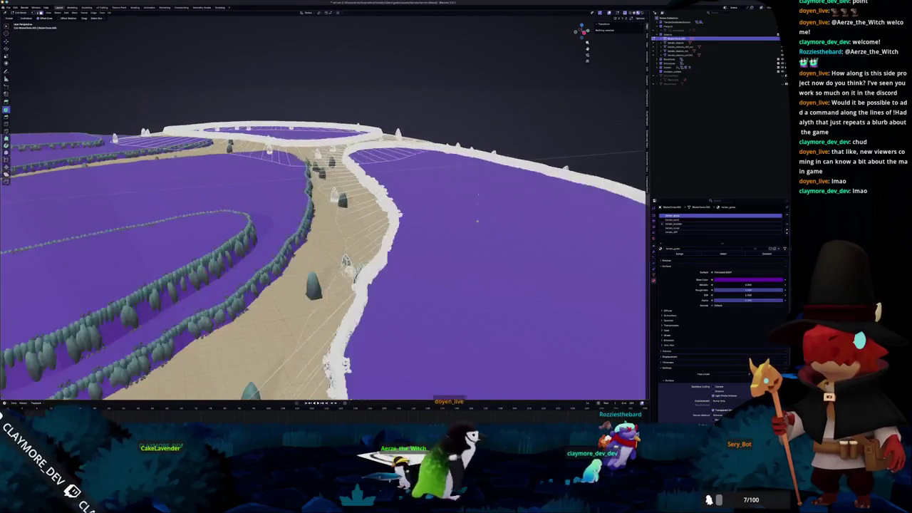
scroll(426, 221, down, 5)
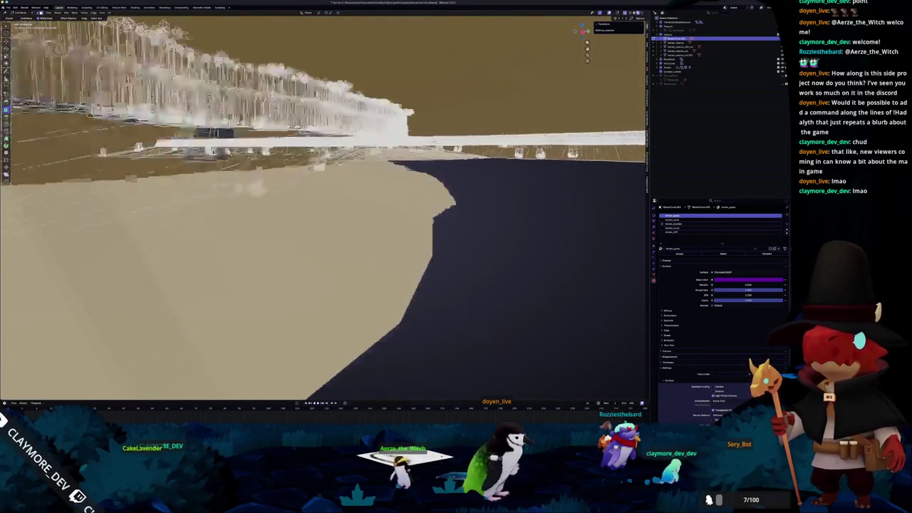
scroll(322, 213, down, 5)
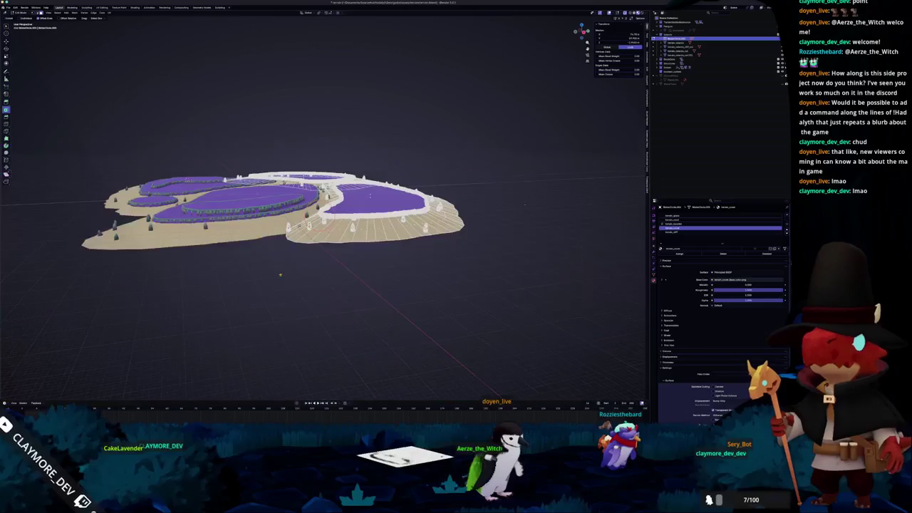
click(719, 219)
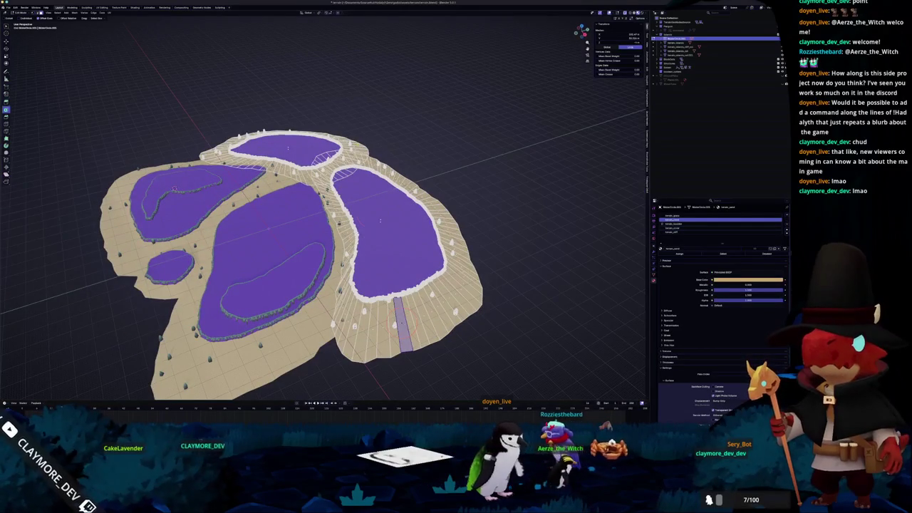
key(ctrl+l)
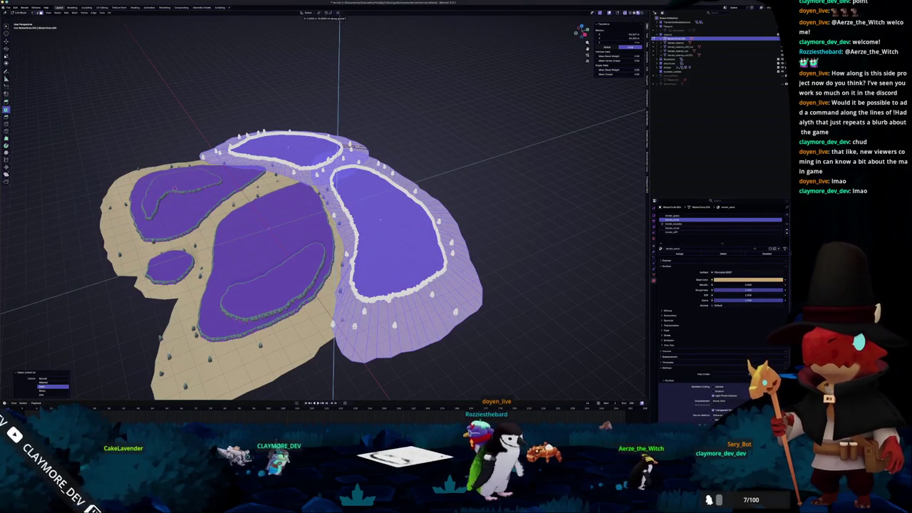
key(ctrl+KP_Add)
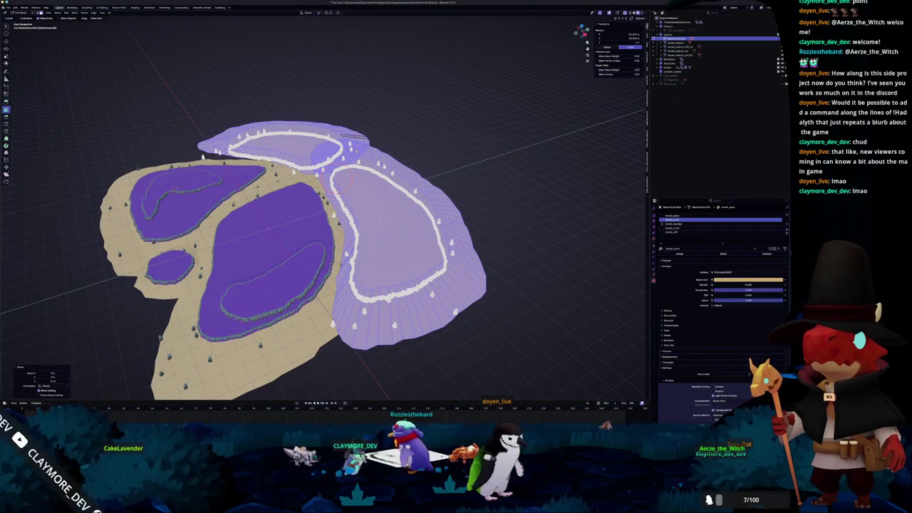
key(KP_7)
key(KP_3)
drag(366, 151, 381, 156)
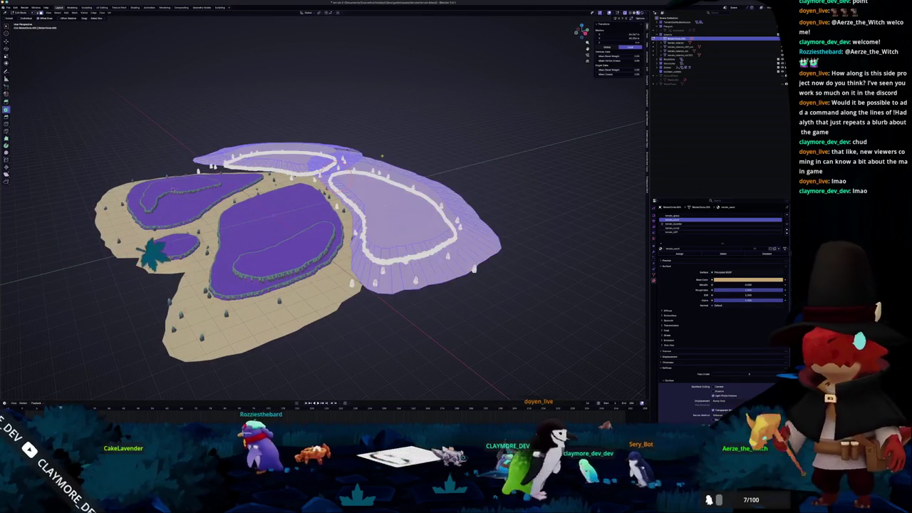
key(Tab)
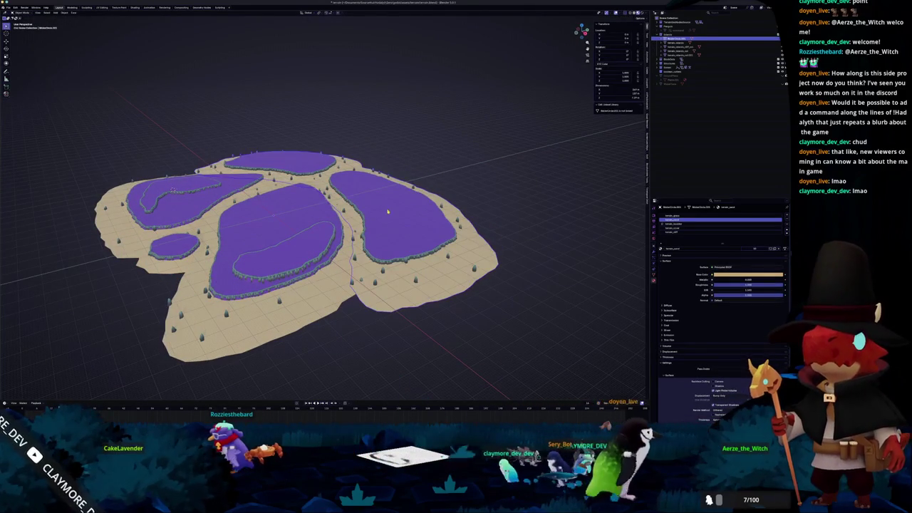
- In the terrain's Edit Mode, select the pool surface faces using circle and side-view box selection
key(Tab)
key(c)
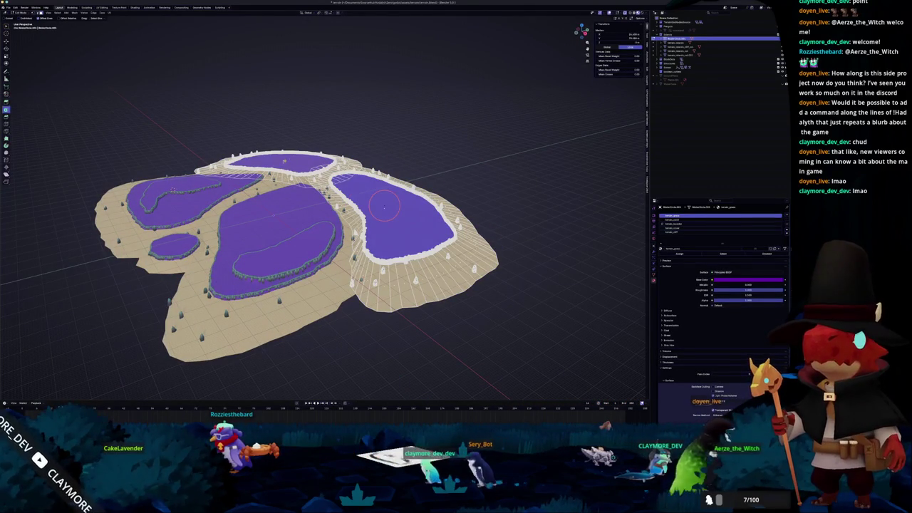
click(384, 206)
right_click(383, 207)
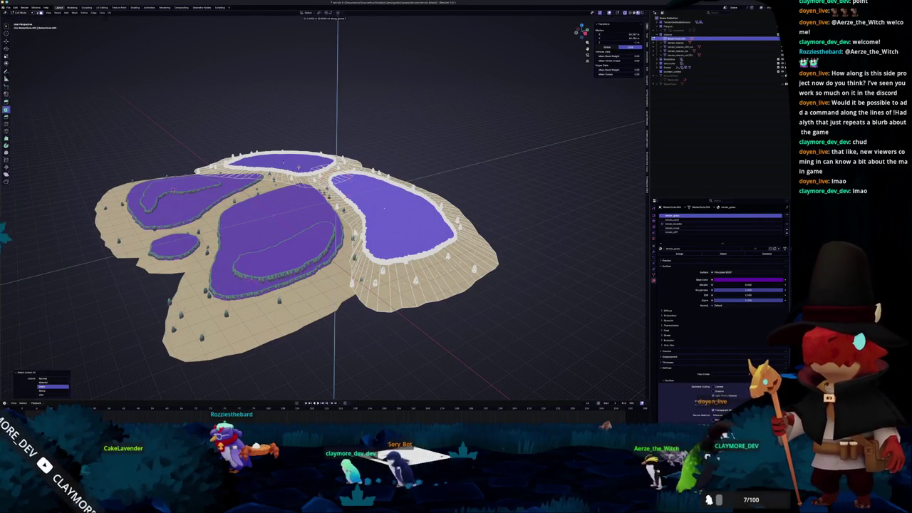
key(KP_1)
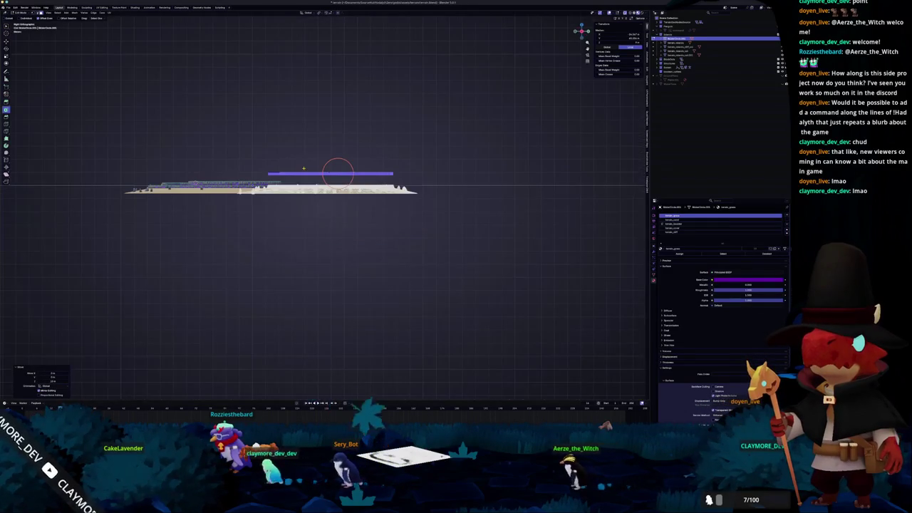
scroll(338, 172, up, 4)
drag(479, 155, 184, 139)
drag(351, 140, 341, 146)
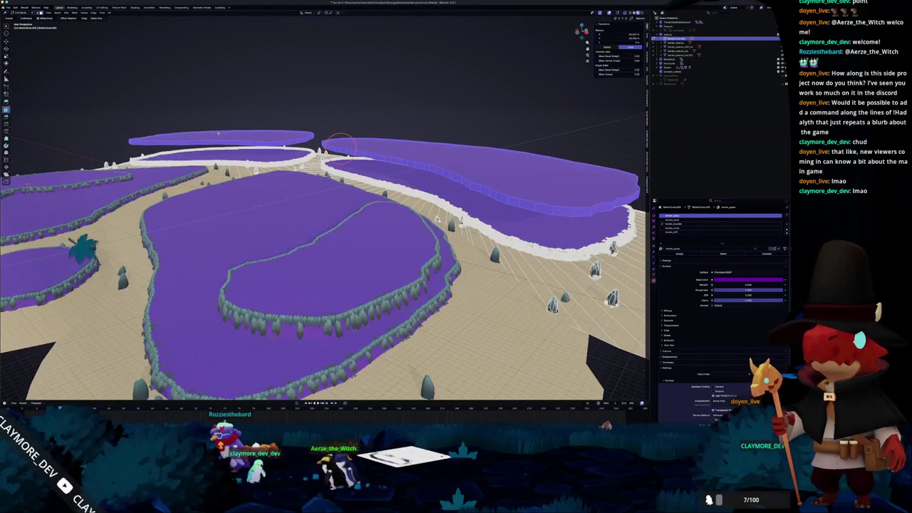
scroll(340, 146, down, 3)
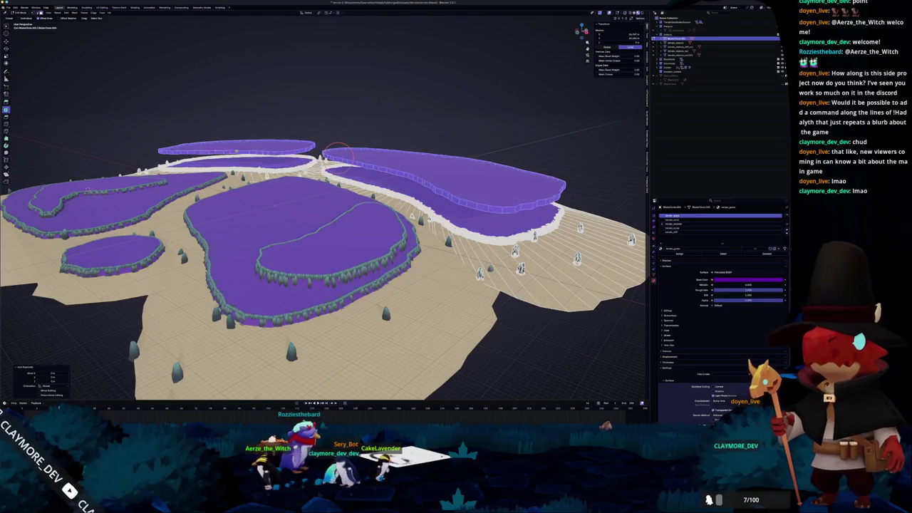
- Separate the selected pool faces into their own water object
right_click(227, 150)
mouse_move(235, 151)
click(269, 156)
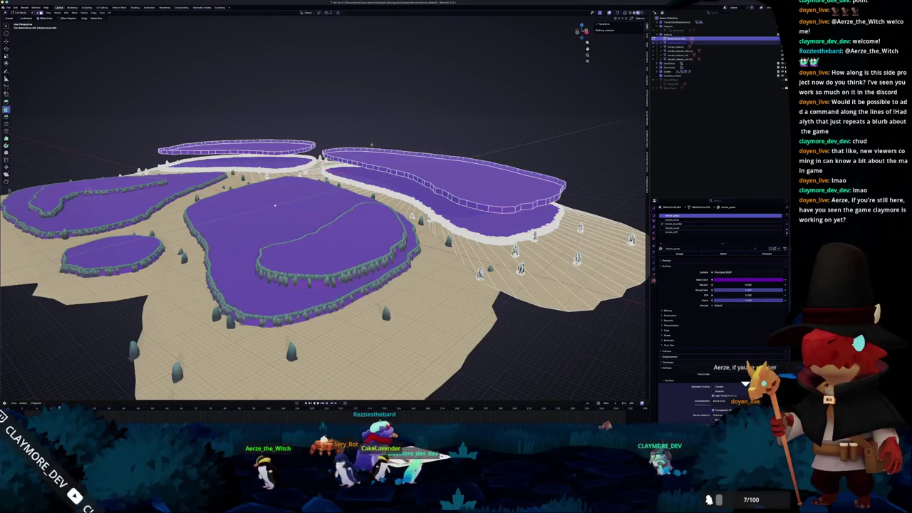
click(442, 171)
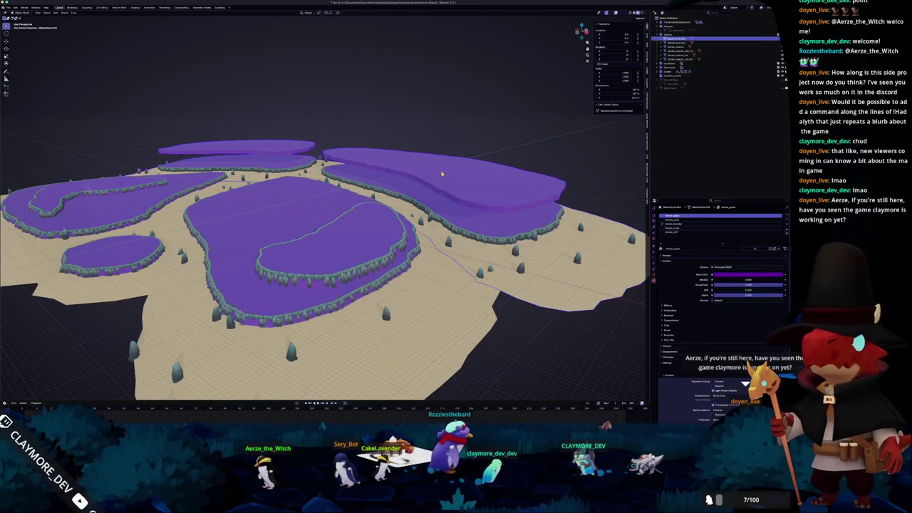
- Select the linked water surfaces and lower them on Z below their rims
key(Tab)
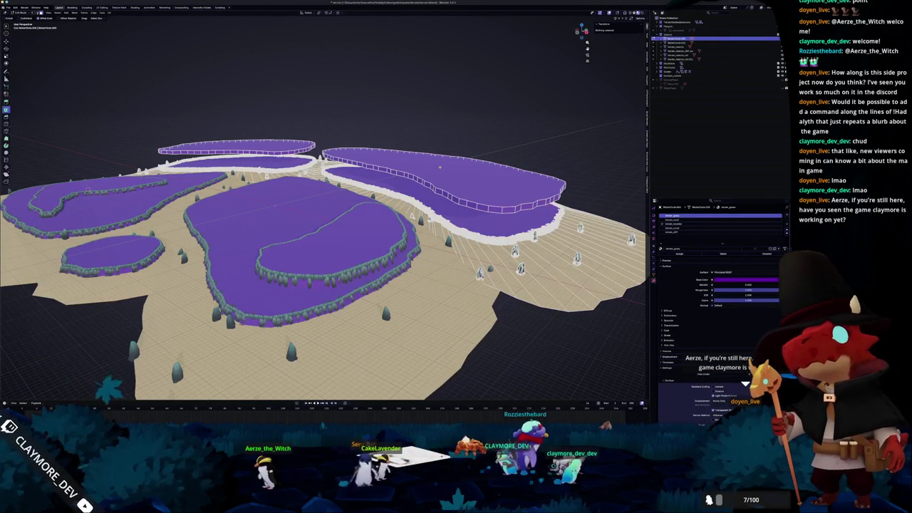
key(ctrl+l)
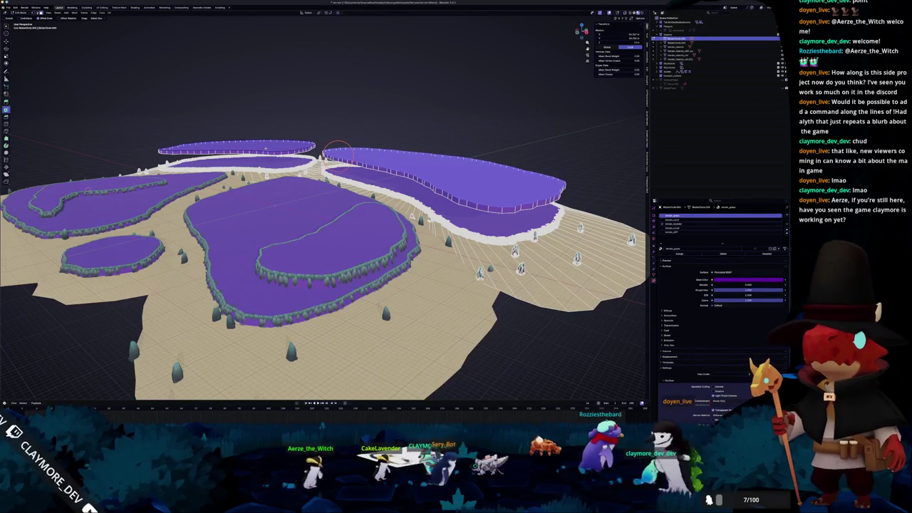
key(g)
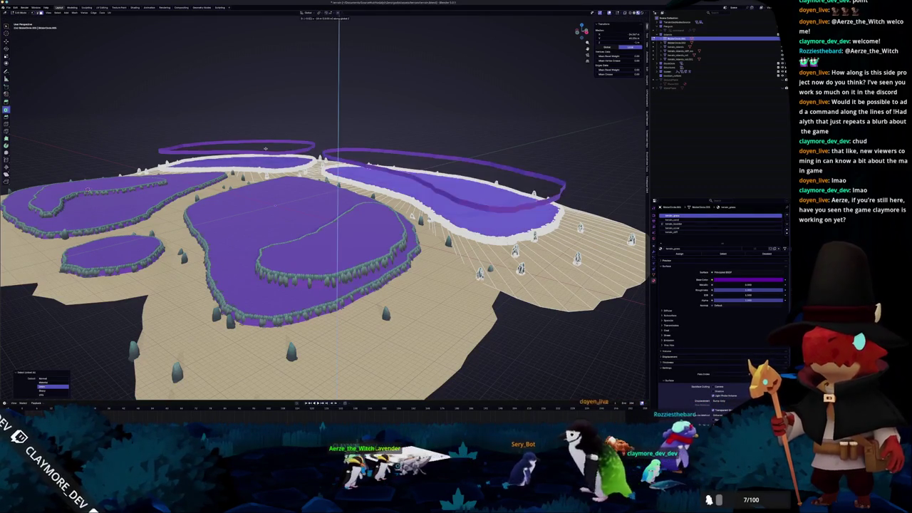
key(Return)
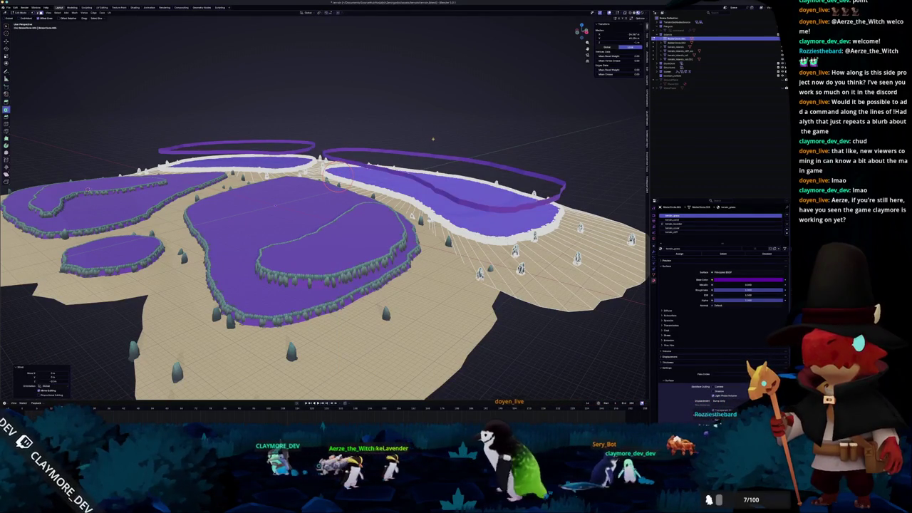
key(Tab)
click(413, 180)
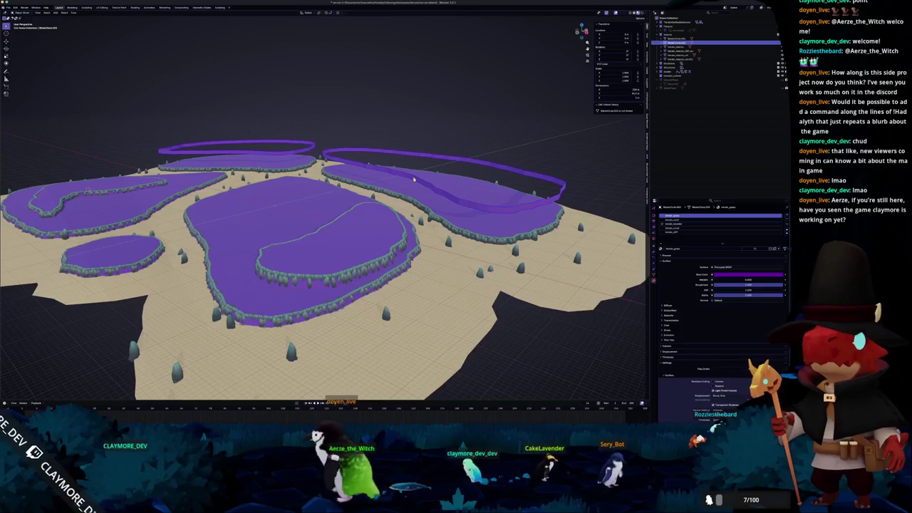
drag(413, 179, 443, 168)
key(Tab)
key(a)
key(g)
key(z)
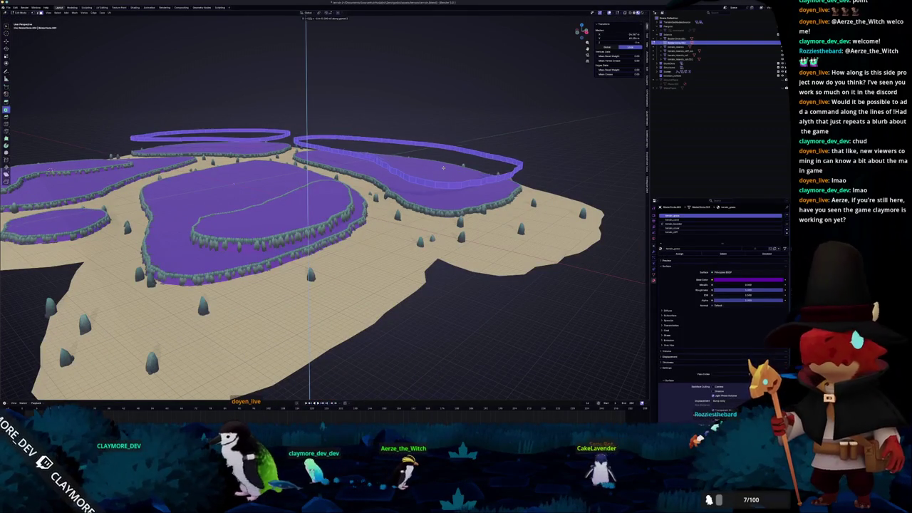
click(299, 154)
scroll(299, 154, up, 8)
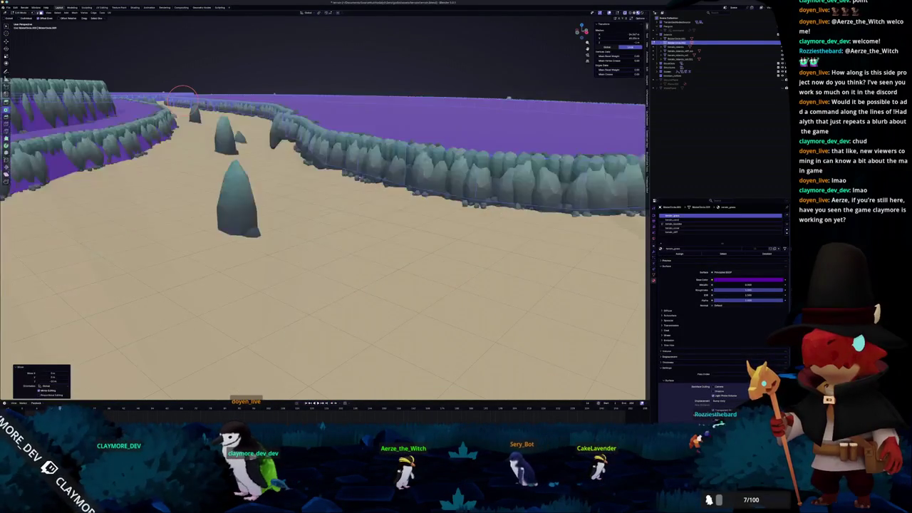
scroll(411, 194, down, 5)
scroll(406, 200, up, 2)
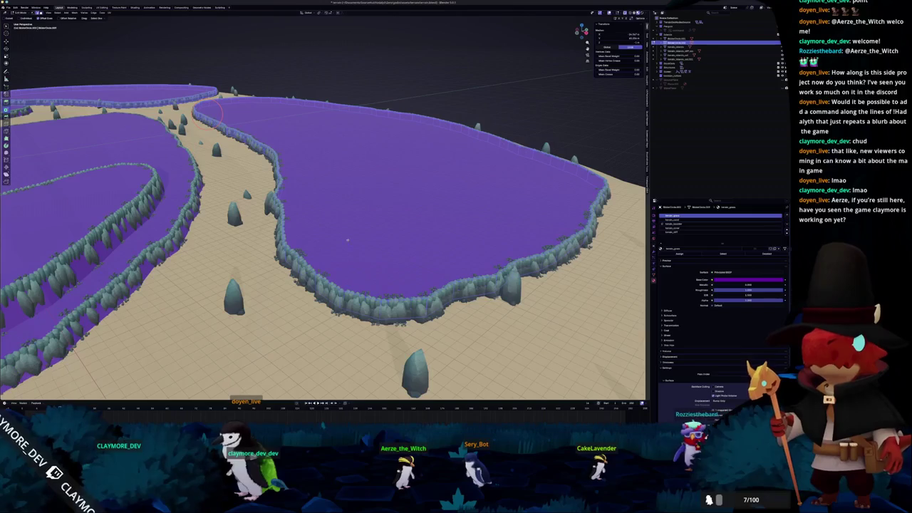
click(333, 134)
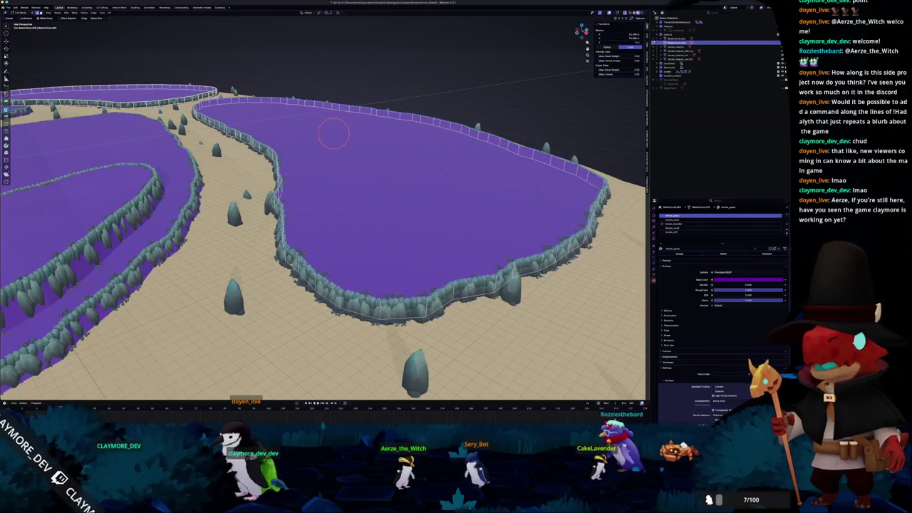
scroll(333, 134, down, 10)
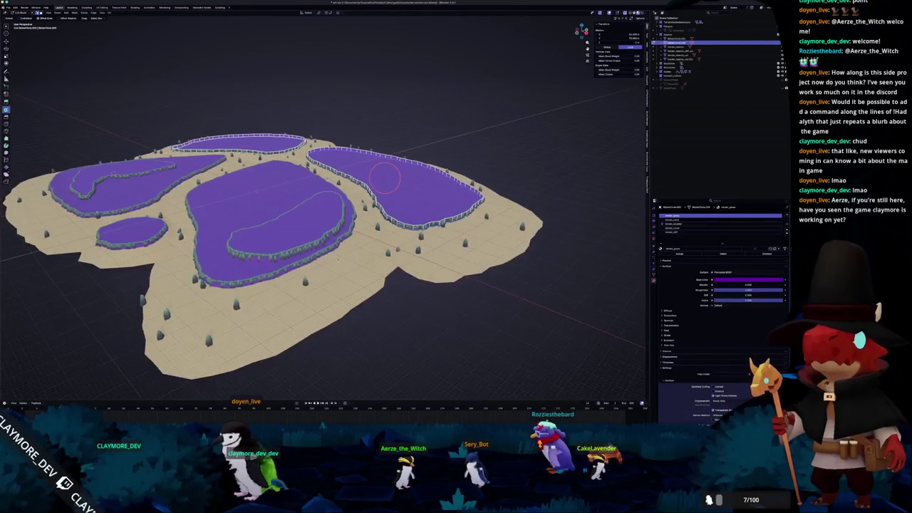
scroll(385, 177, up, 3)
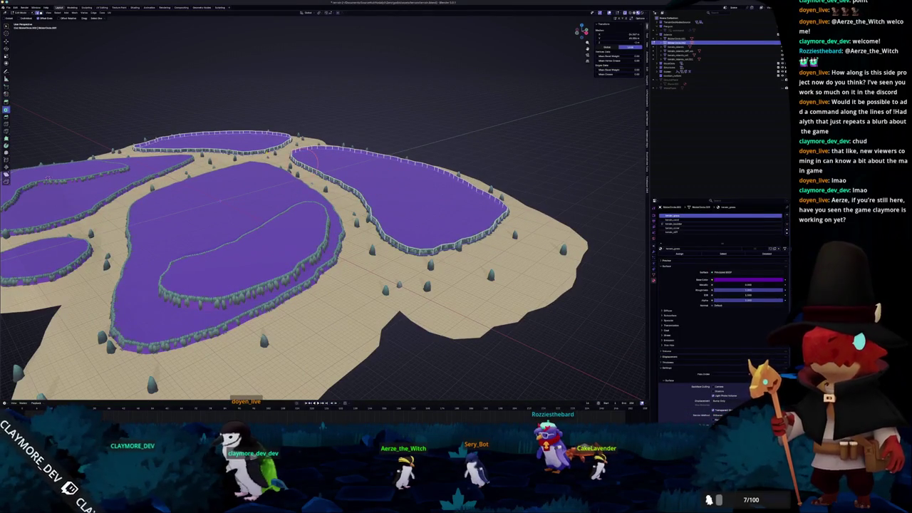
drag(48, 178, 44, 182)
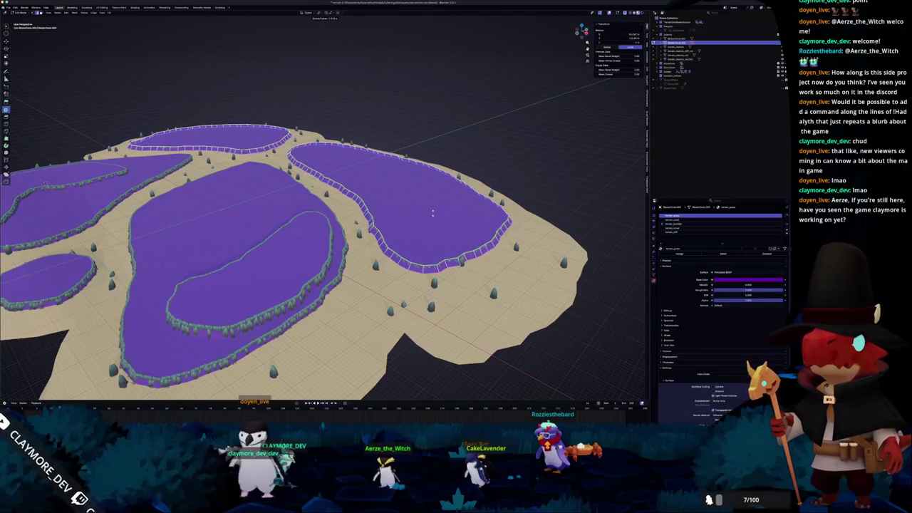
scroll(431, 212, up, 6)
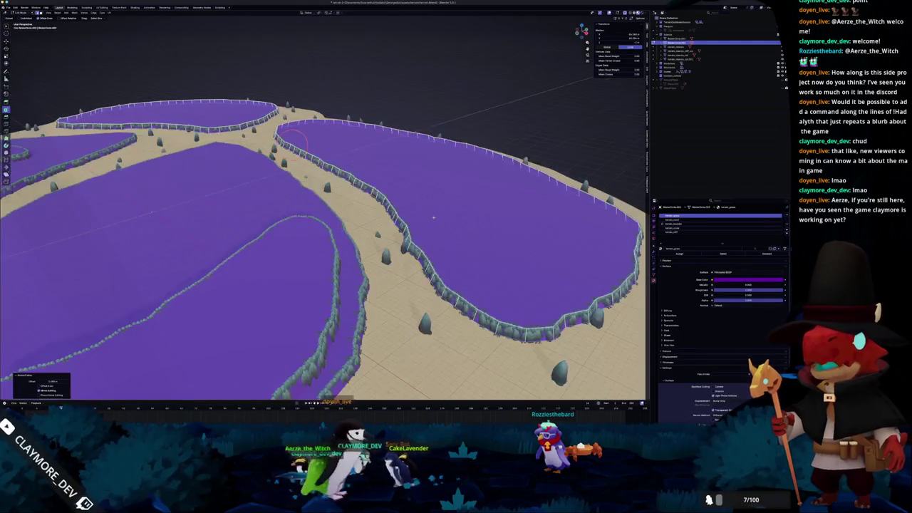
scroll(439, 230, up, 8)
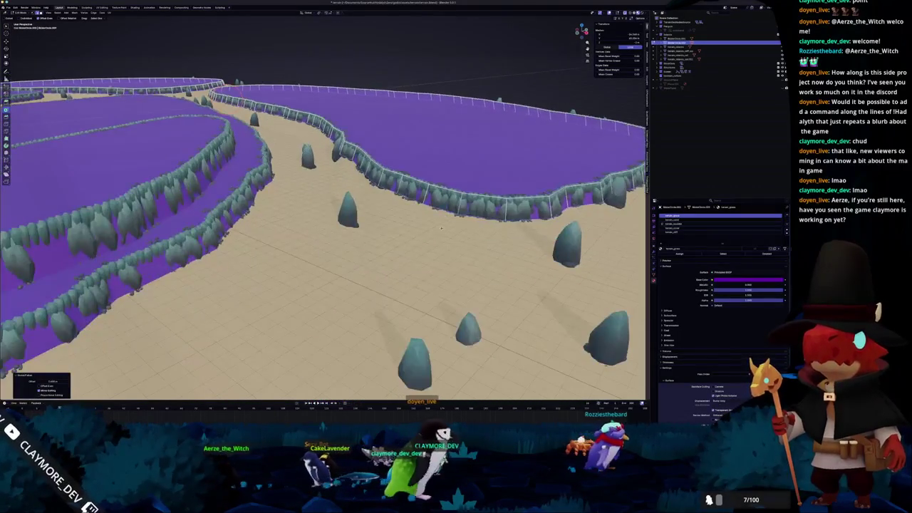
scroll(442, 226, up, 8)
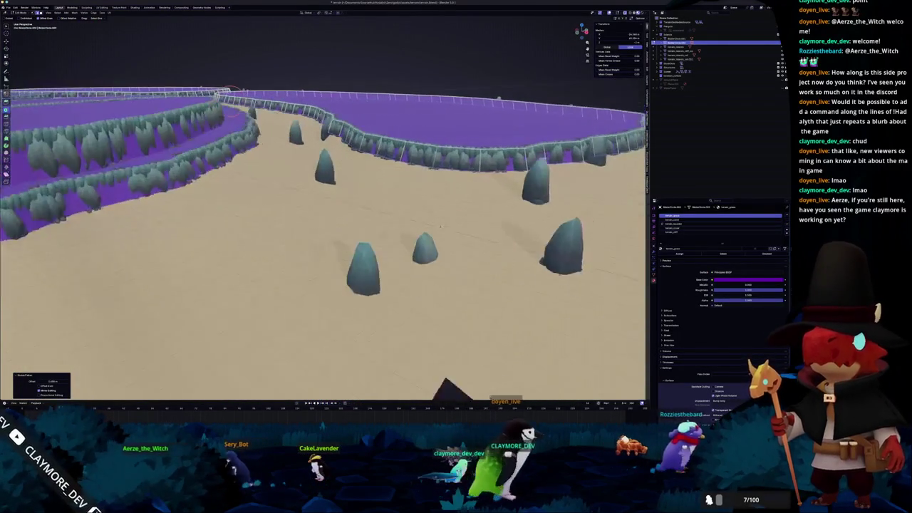
scroll(438, 226, down, 8)
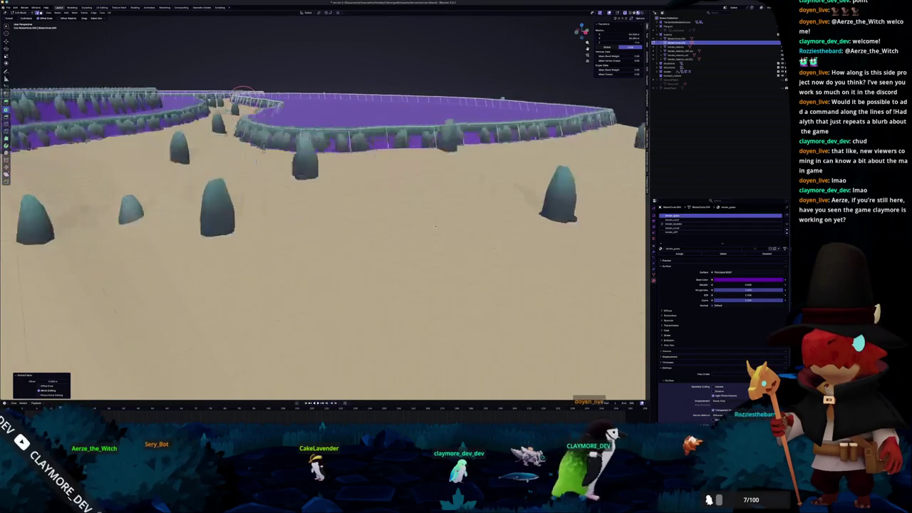
scroll(487, 141, down, 10)
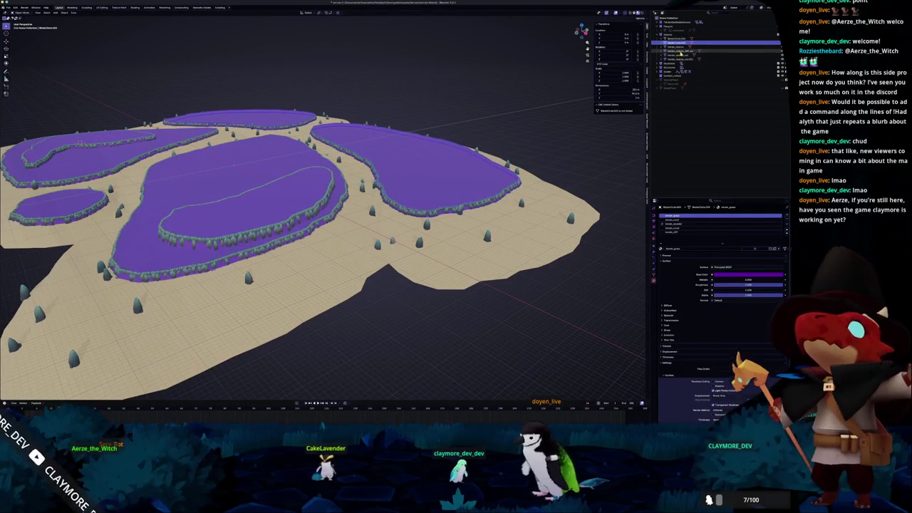
click(677, 49)
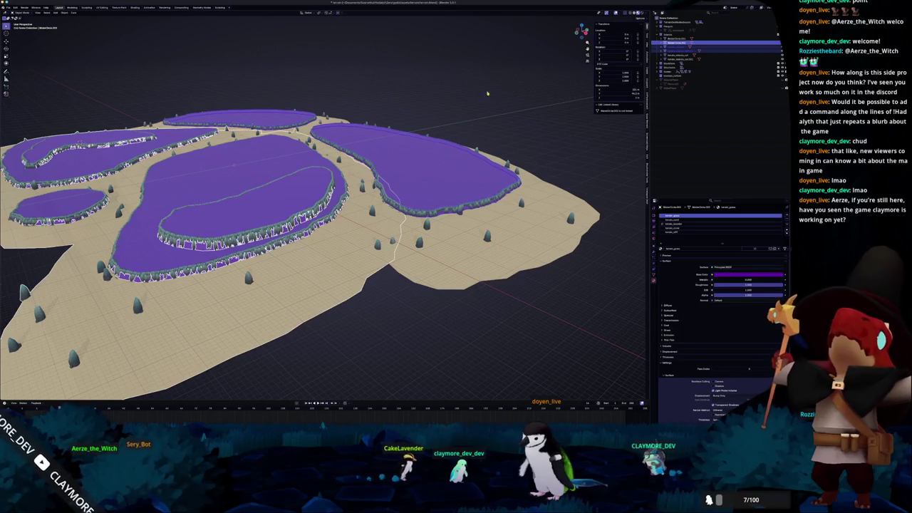
click(677, 47)
click(681, 51)
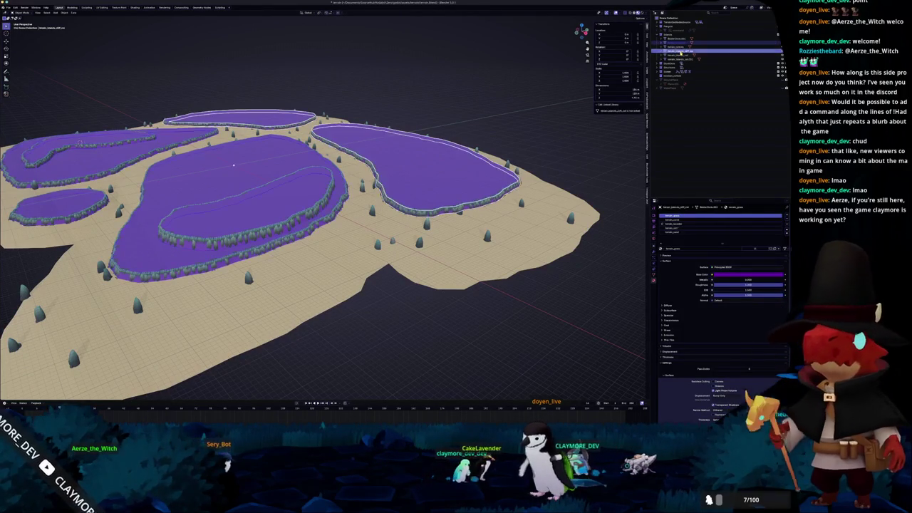
click(677, 47)
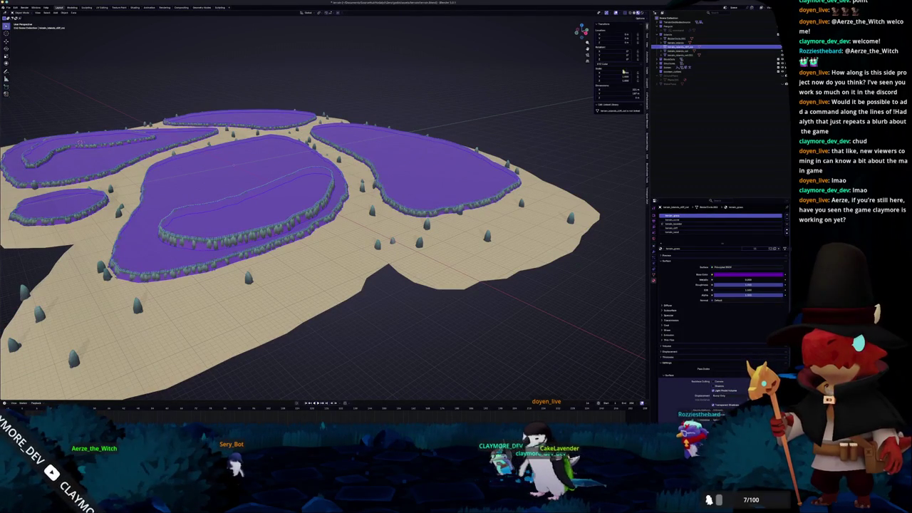
- Rename the chosen pool object in the Outliner, then switch to the Godot project
click(676, 54)
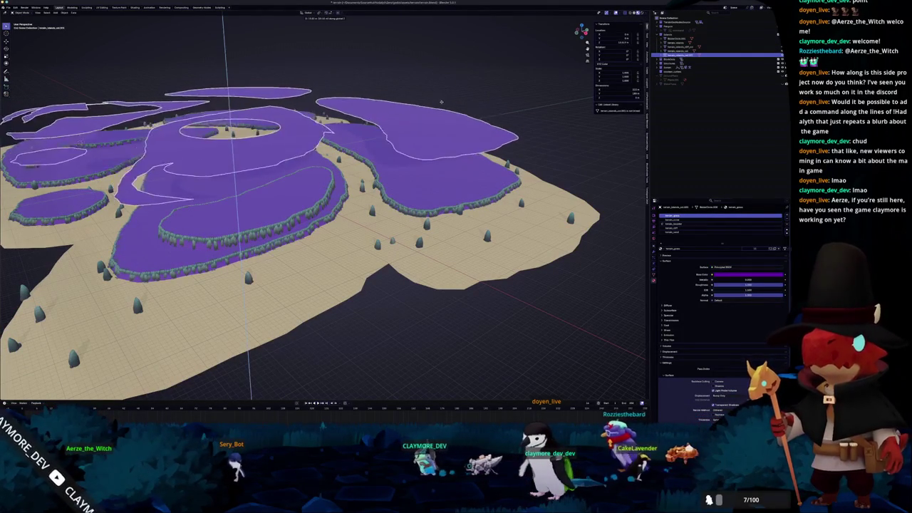
key(F2)
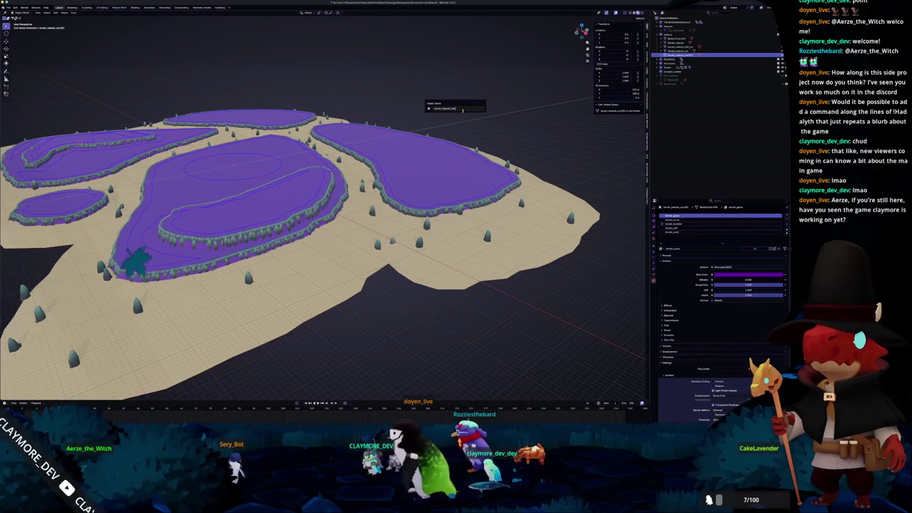
key(Return)
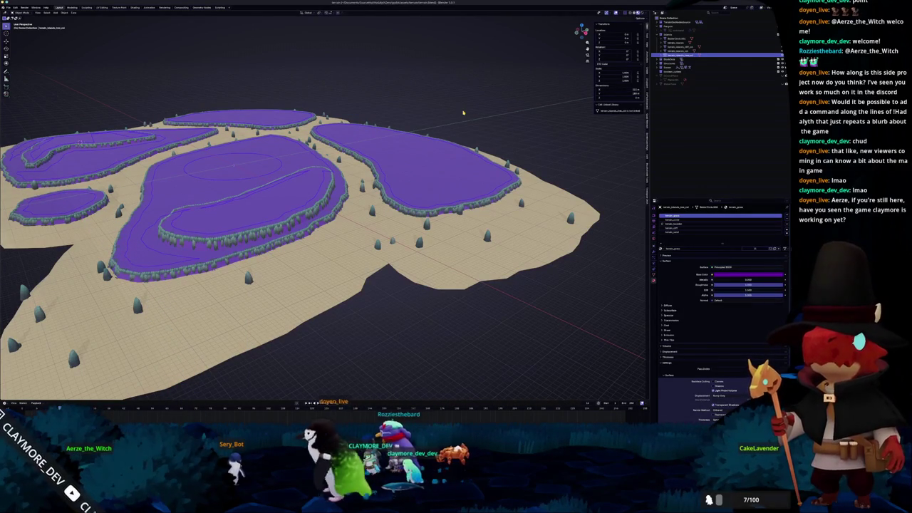
key(alt+Tab)
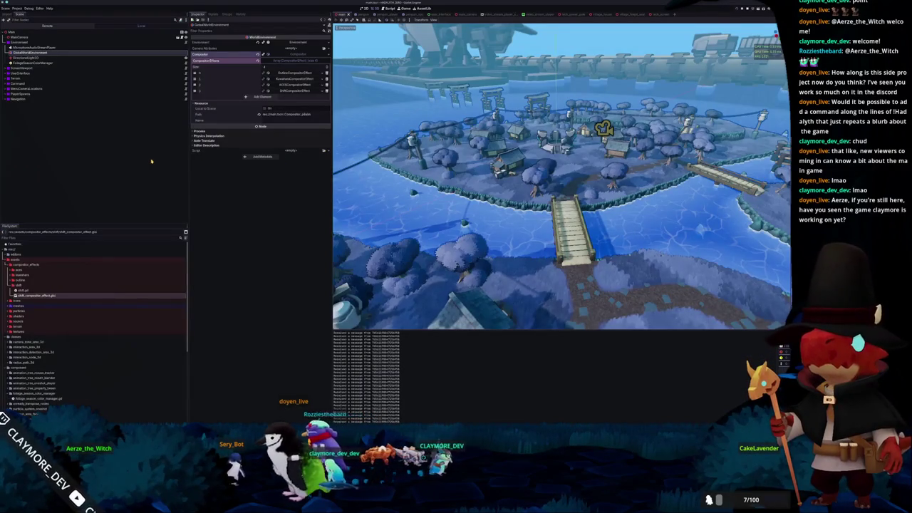
- Expand Terrain in Godot's Scene dock and inspect one of the imported terrain_islands mesh nodes
click(6, 78)
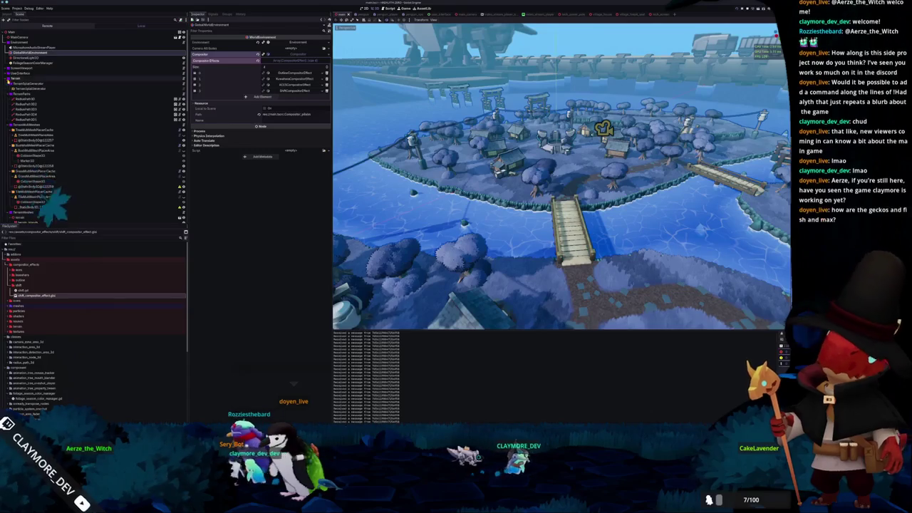
click(9, 99)
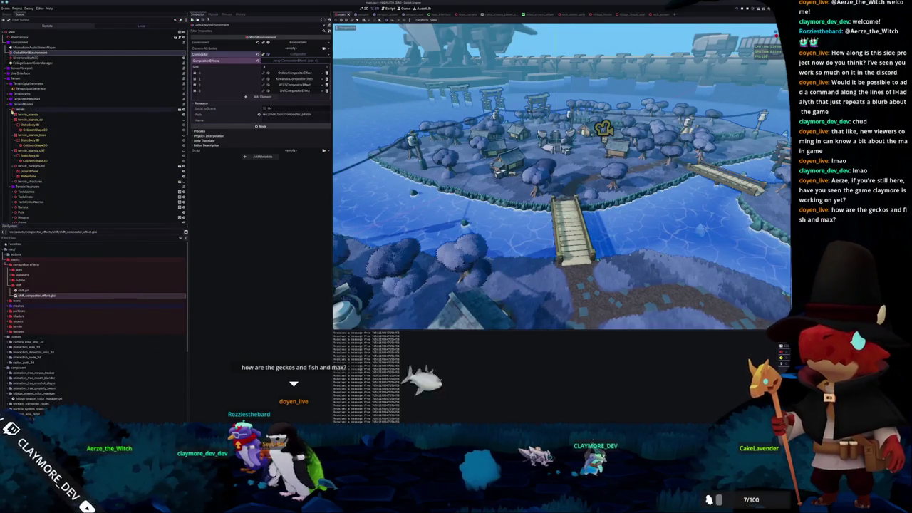
click(28, 136)
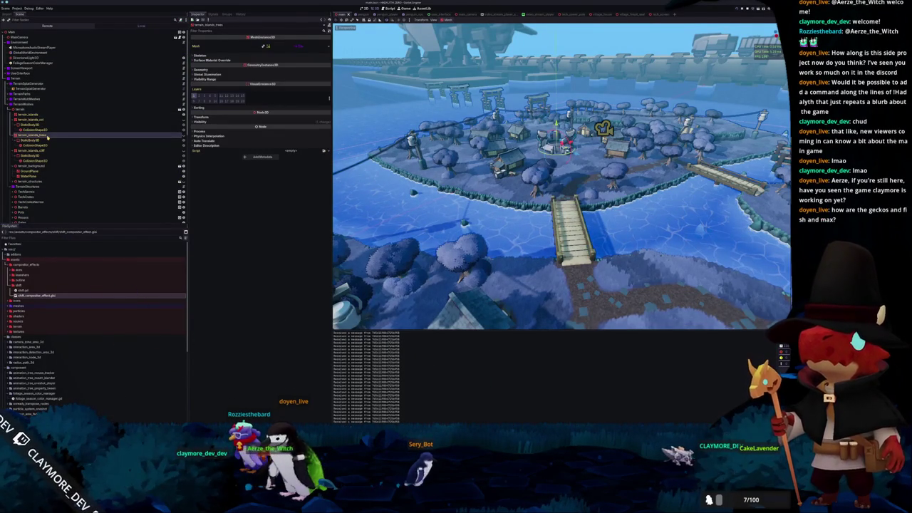
key(alt+Tab)
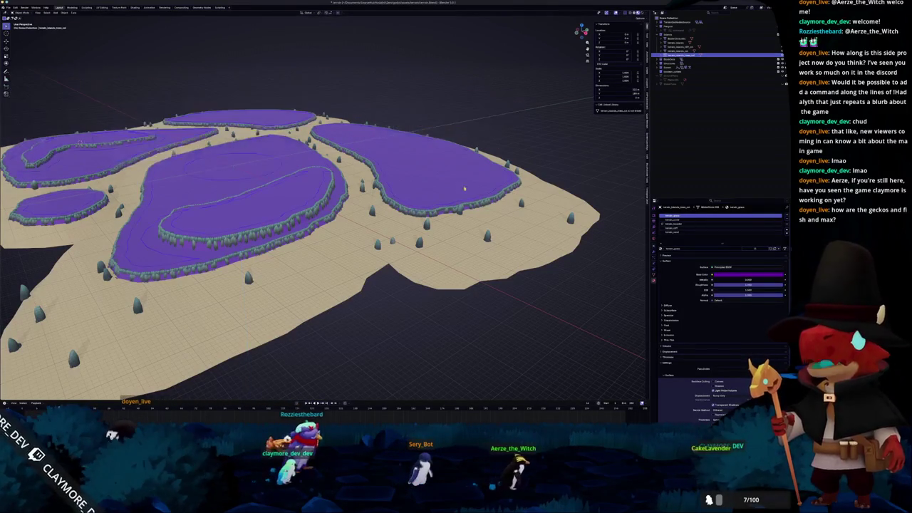
- Try duplicating the purple water planes upward twice, cancel both, and frame the landscape
key(shift+d)
key(z)
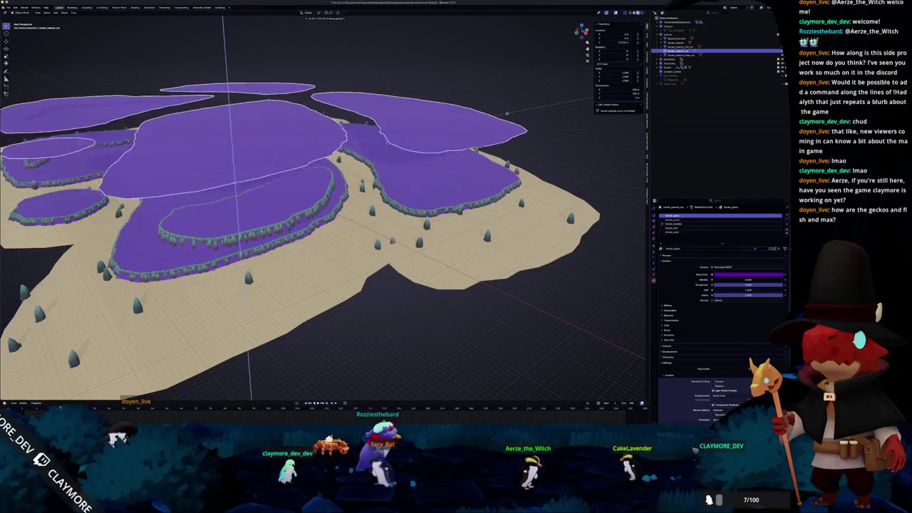
key(Escape)
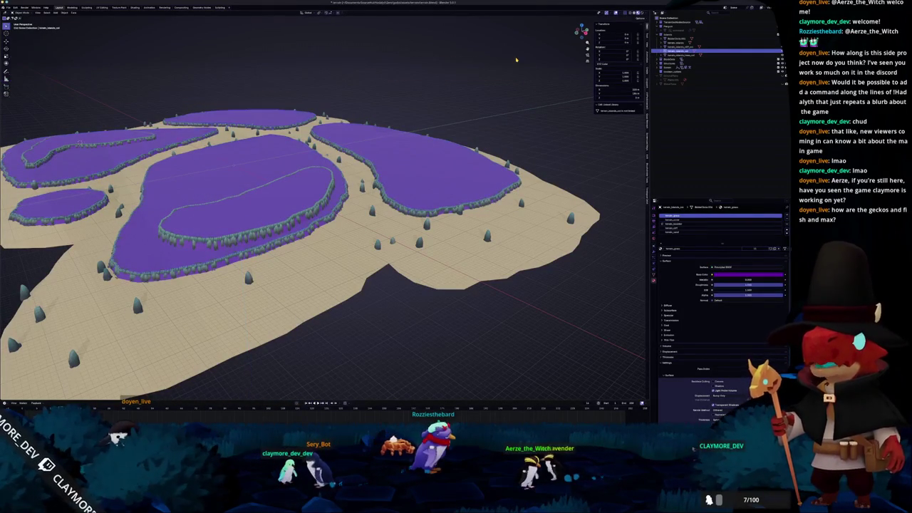
click(684, 47)
key(shift+d)
key(z)
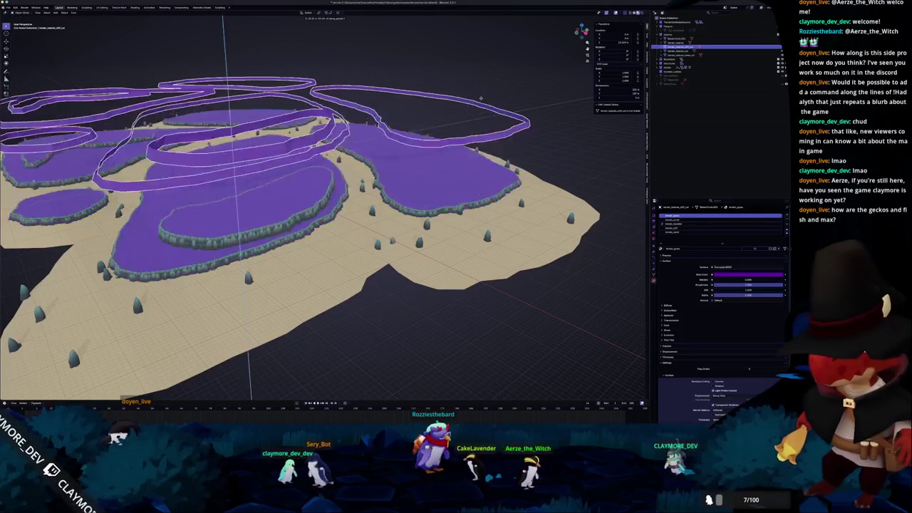
key(Escape)
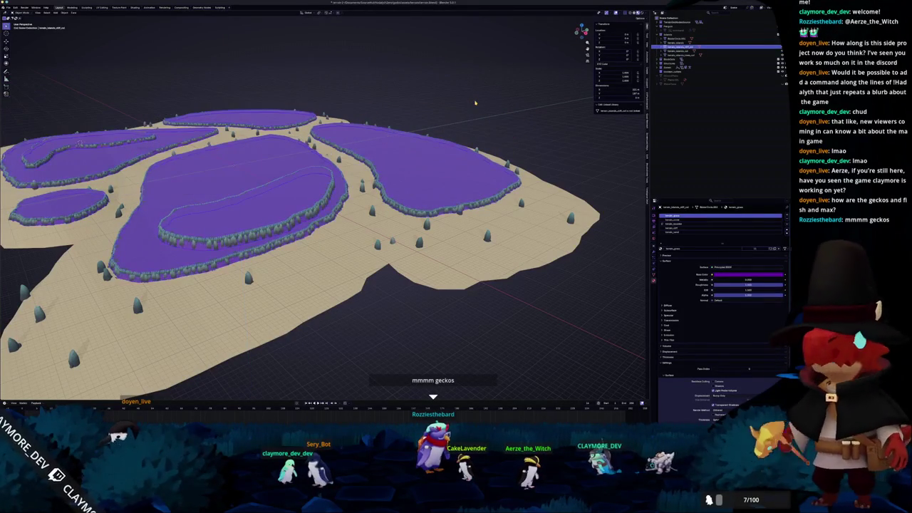
key(KP_Decimal)
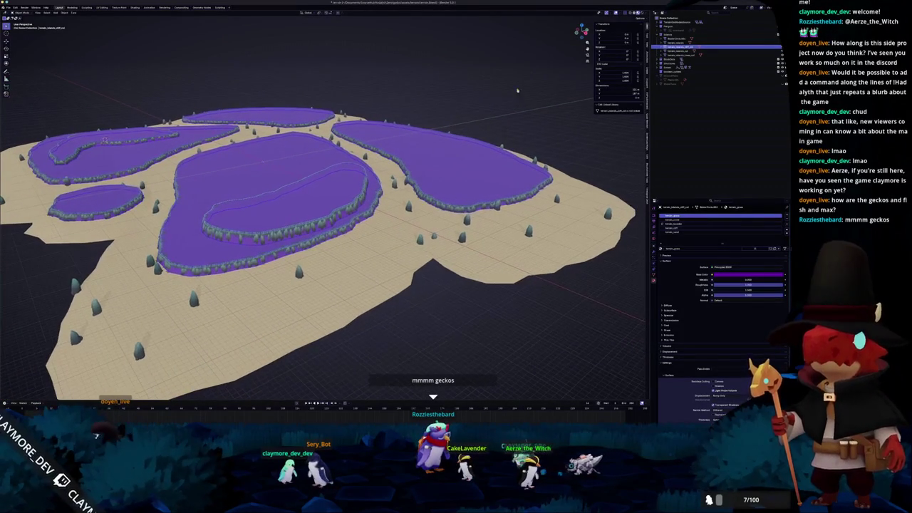
- Select the island terrain plus its water meshes in the Outliner and open the File menu
click(681, 43)
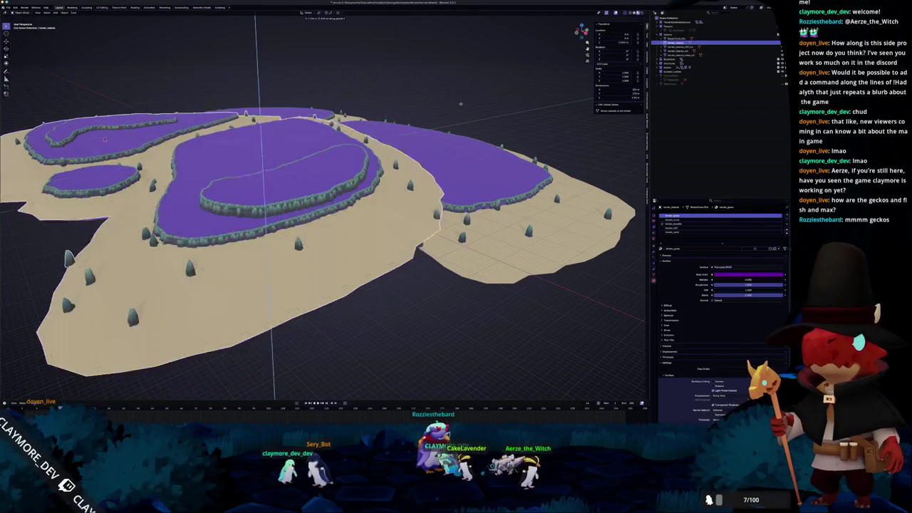
click(377, 266)
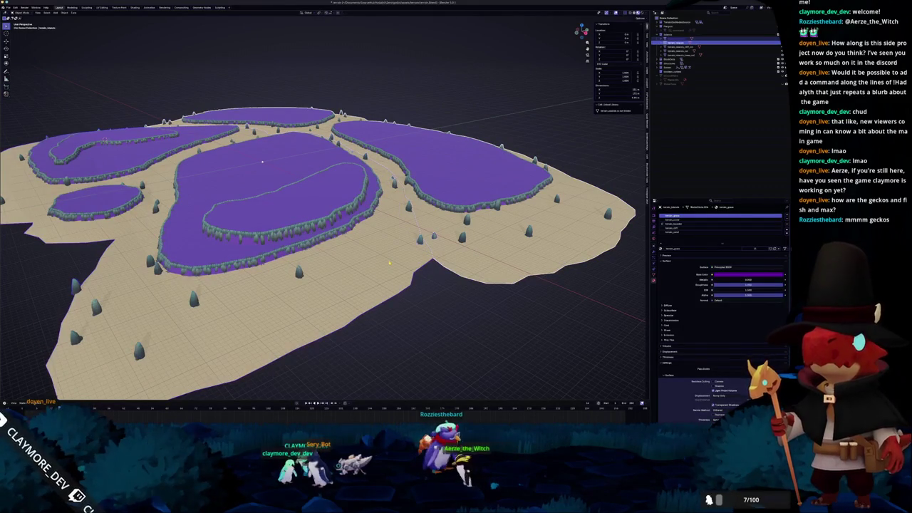
click(677, 38)
scroll(321, 235, down, 2)
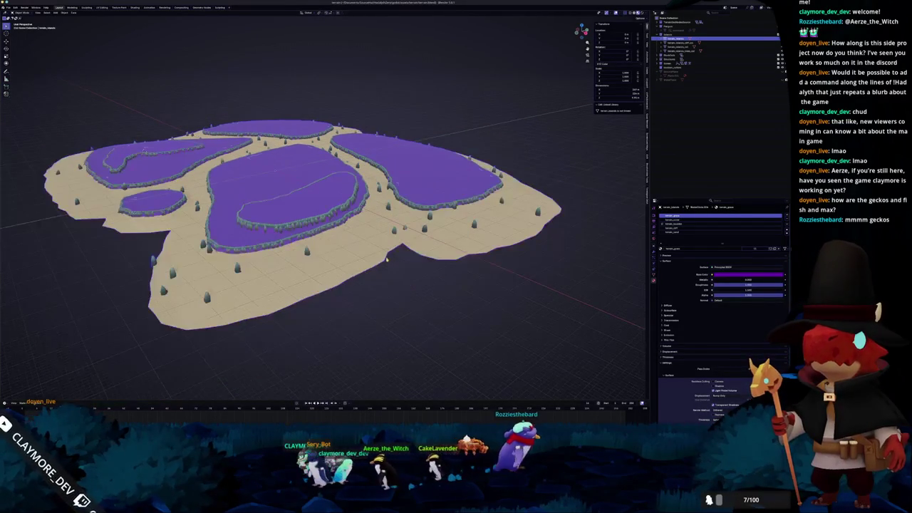
click(274, 171)
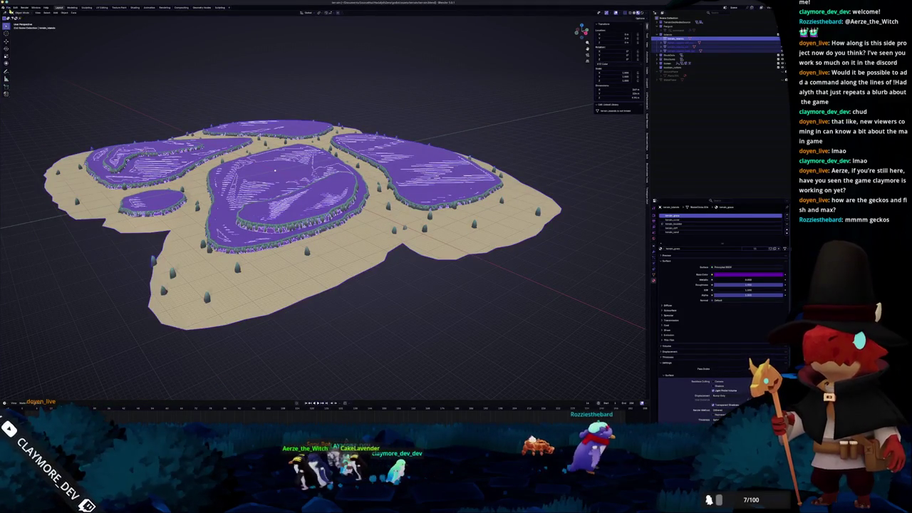
click(7, 7)
- Start a glTF 2.0 export and change the Images option under Include, Data and Material
mouse_move(21, 70)
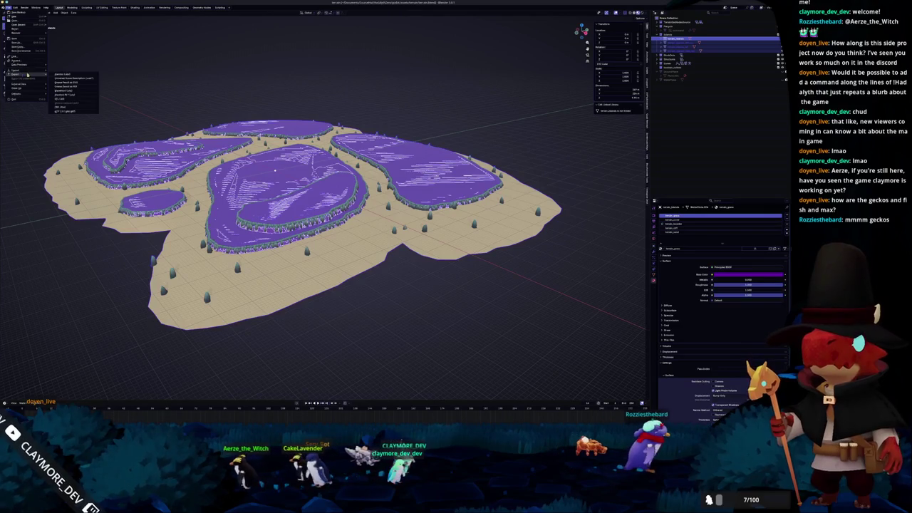
click(68, 113)
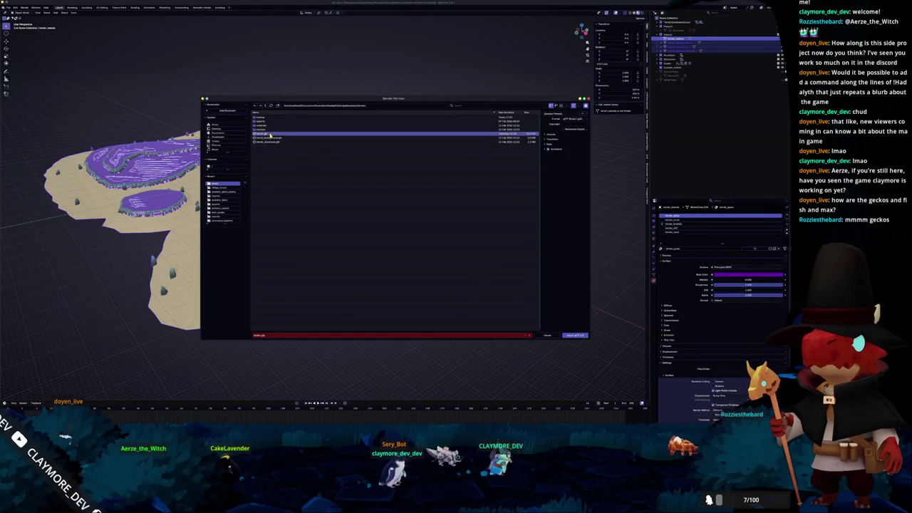
click(553, 136)
click(547, 180)
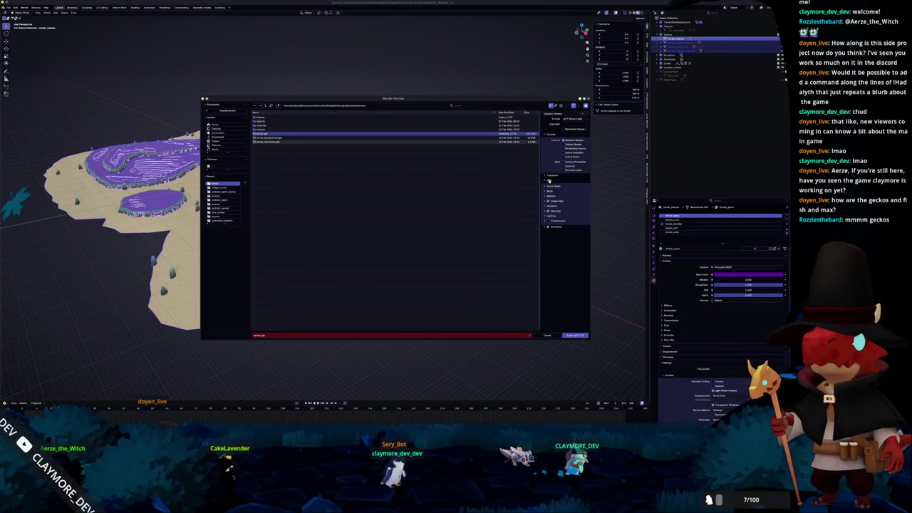
click(548, 196)
click(567, 208)
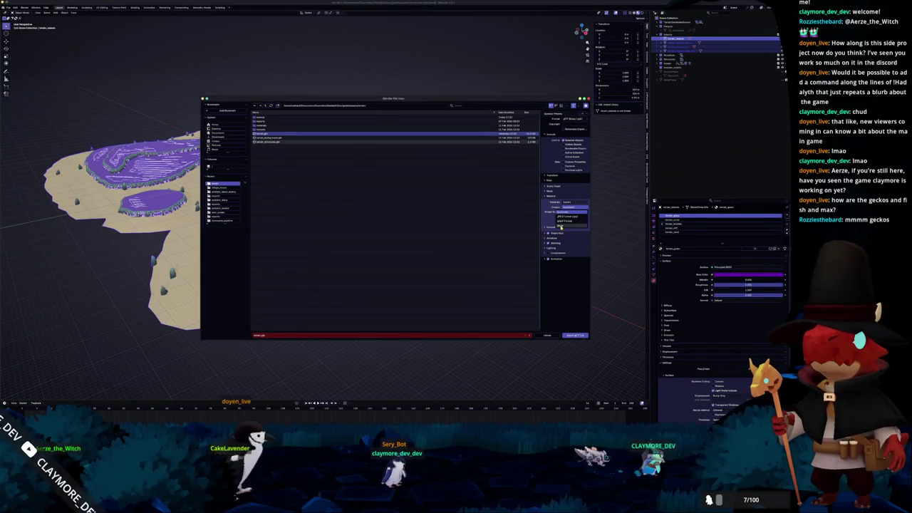
click(567, 227)
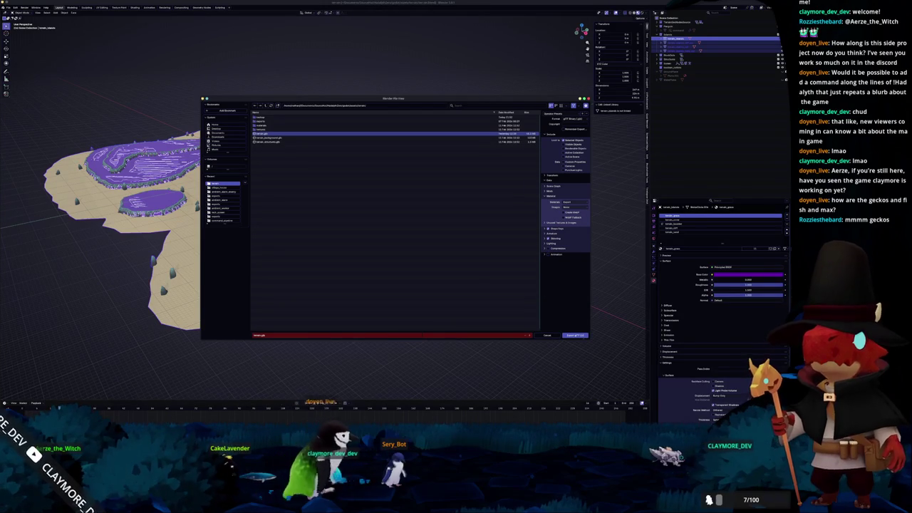
key(alt+Tab)
key(alt+Tab)
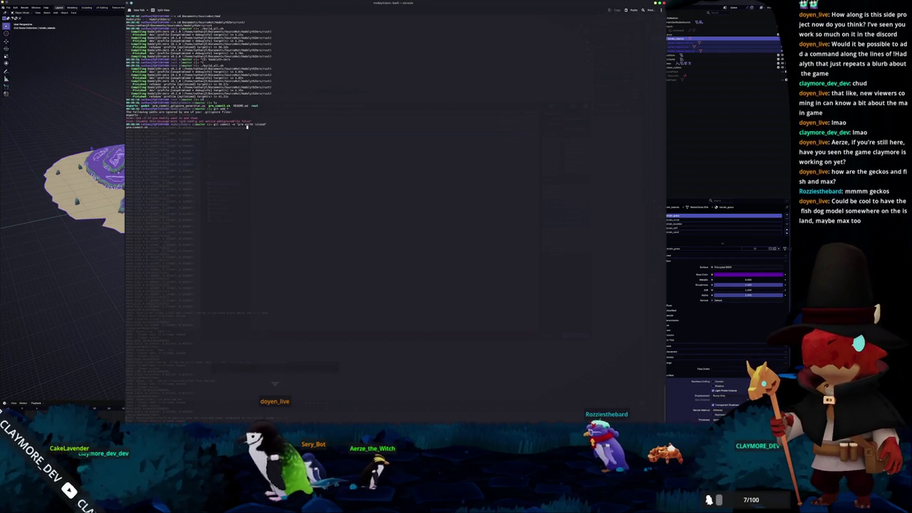
- Commit the island changes with git in Konsole and run git push to the remote
key(Return)
text(git push)
key(Return)
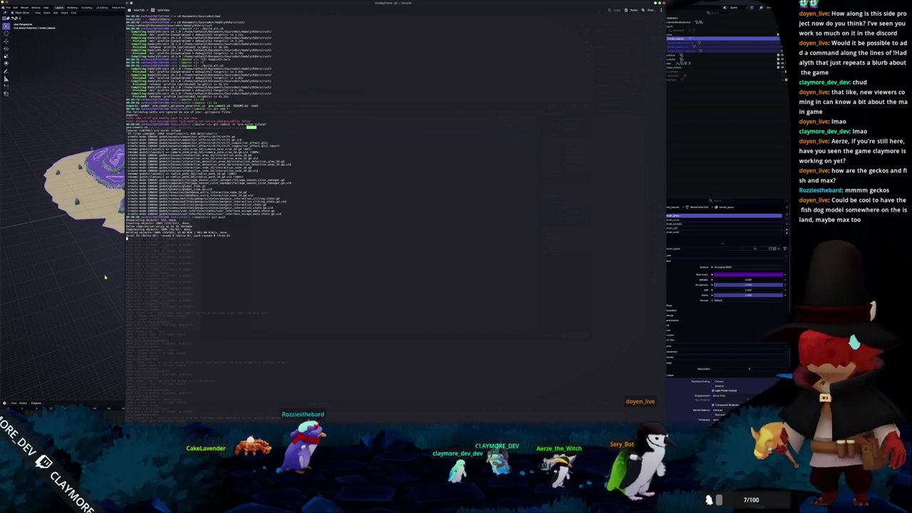
click(105, 277)
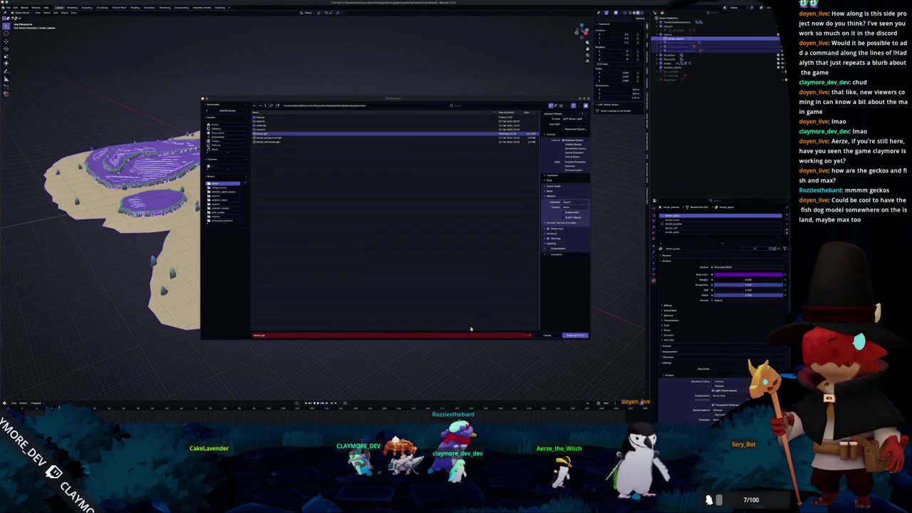
- Move the export dialog aside and export the island as terrain.glb with Export glTF 2.0
mouse_move(518, 102)
mouse_down()
mouse_move(710, 170)
mouse_move(626, 140)
mouse_move(514, 134)
mouse_move(520, 109)
mouse_move(558, 126)
mouse_up()
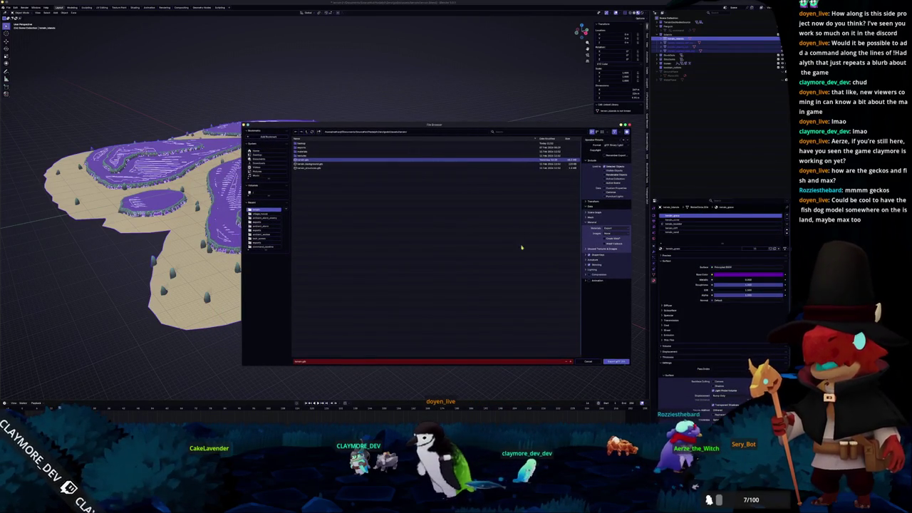
click(614, 361)
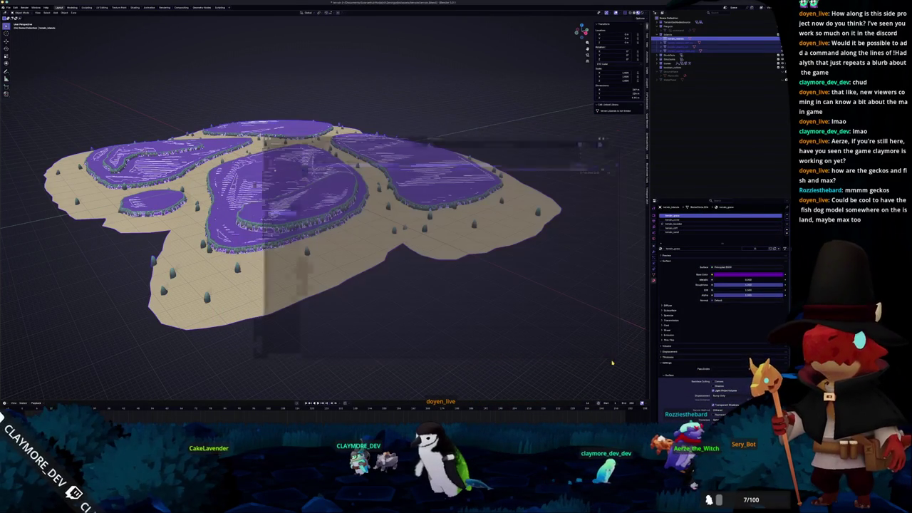
key(alt+Tab)
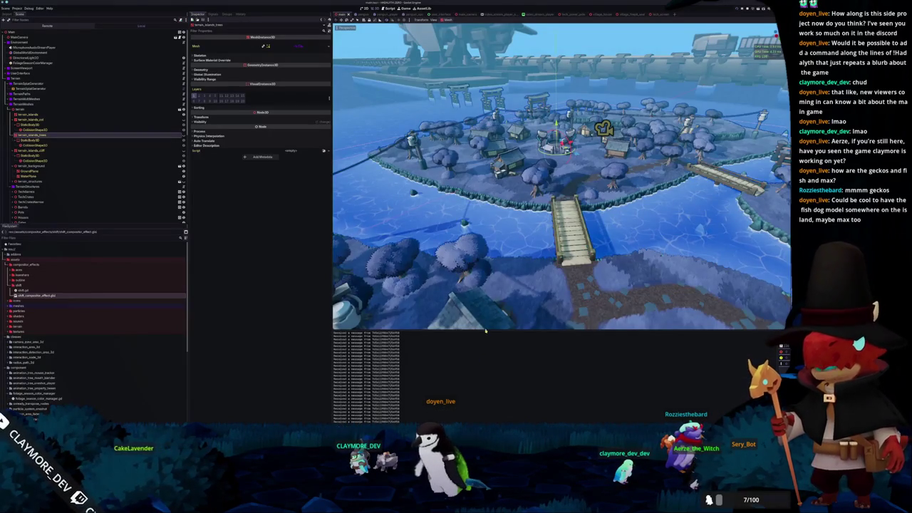
- Test-run the game with the reimported island, stop it, then select and frame VillageYard
key(F5)
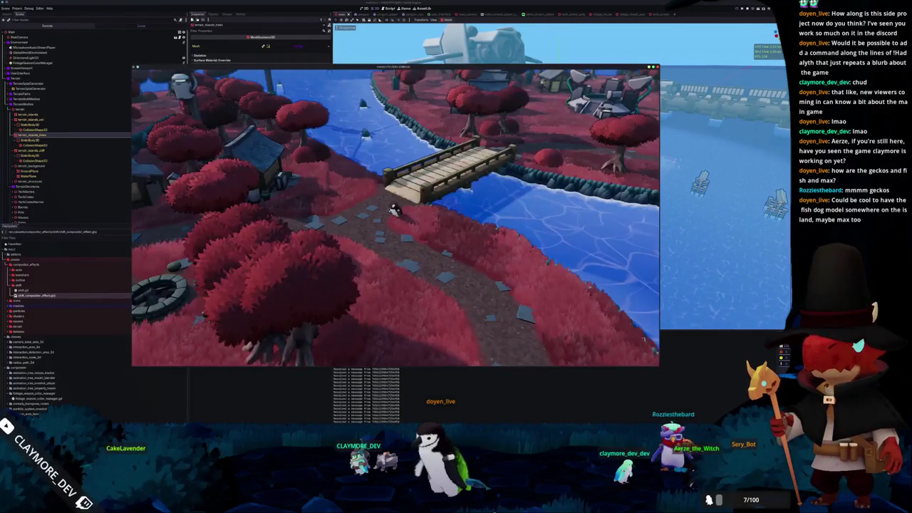
key(F8)
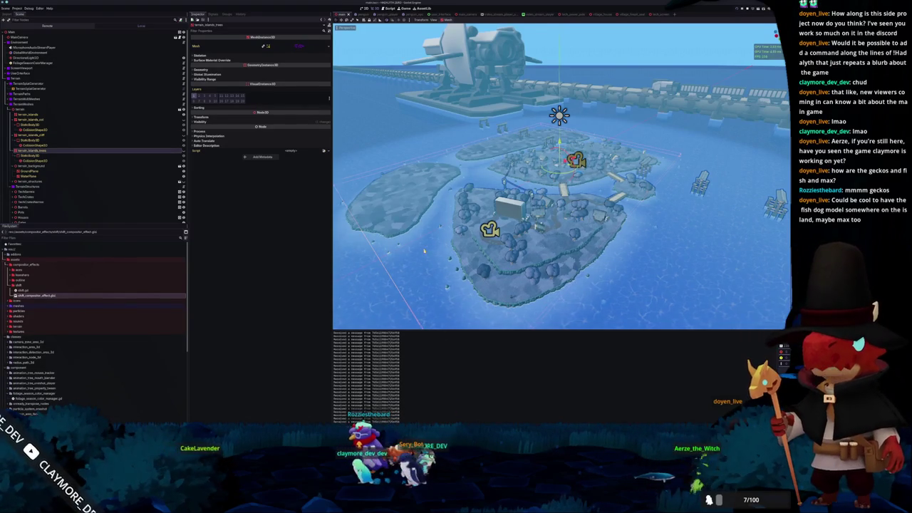
scroll(561, 177, up, 5)
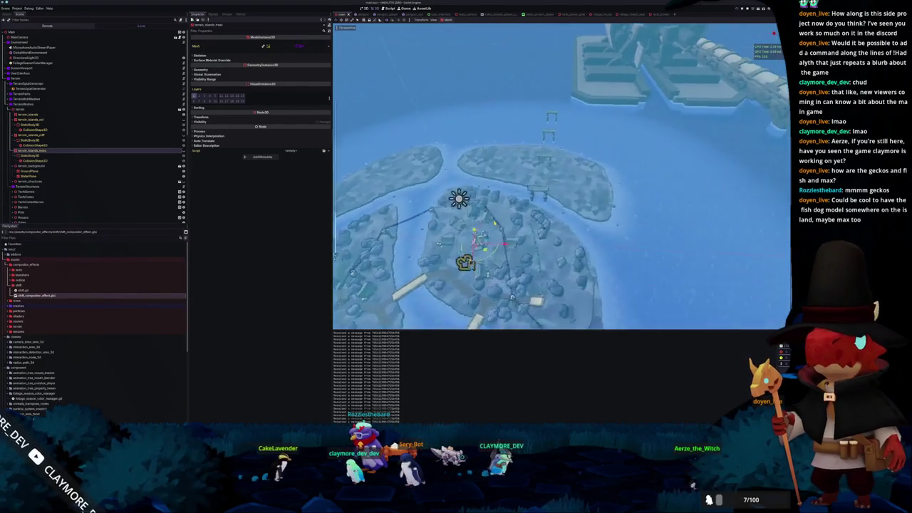
click(29, 219)
key(f)
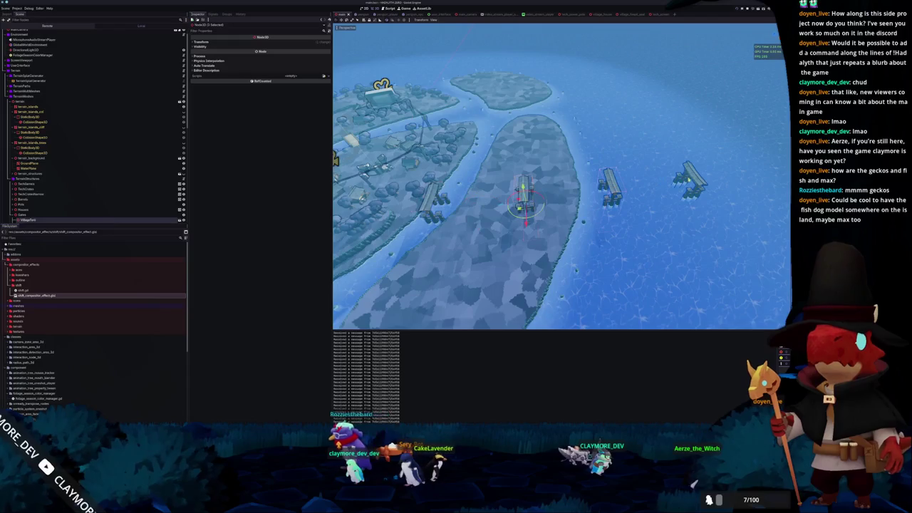
- Drag VillageYard up past the island group in top view, then save the game scene
scroll(562, 185, down, 3)
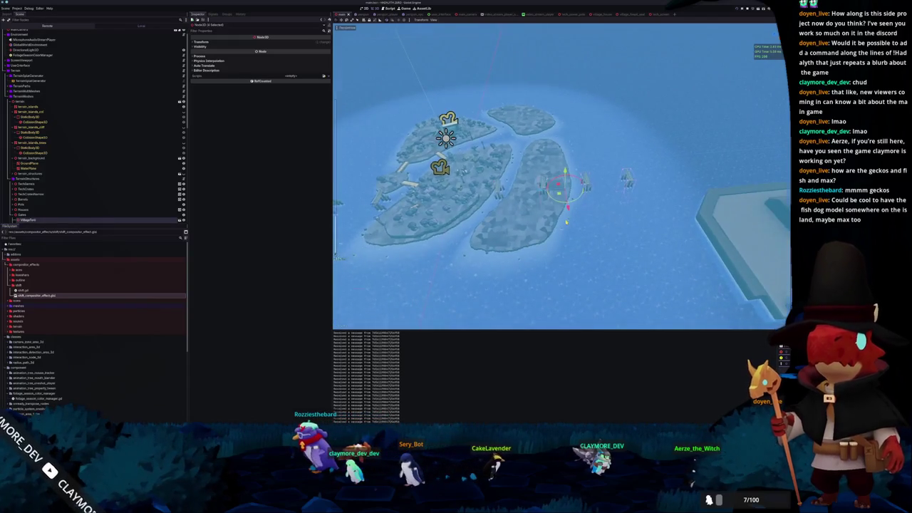
key(KP_7)
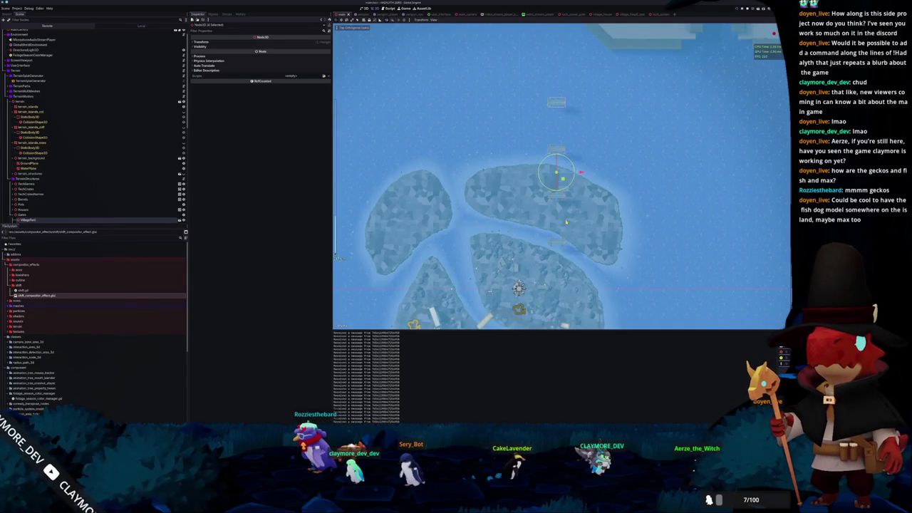
drag(556, 174, 553, 82)
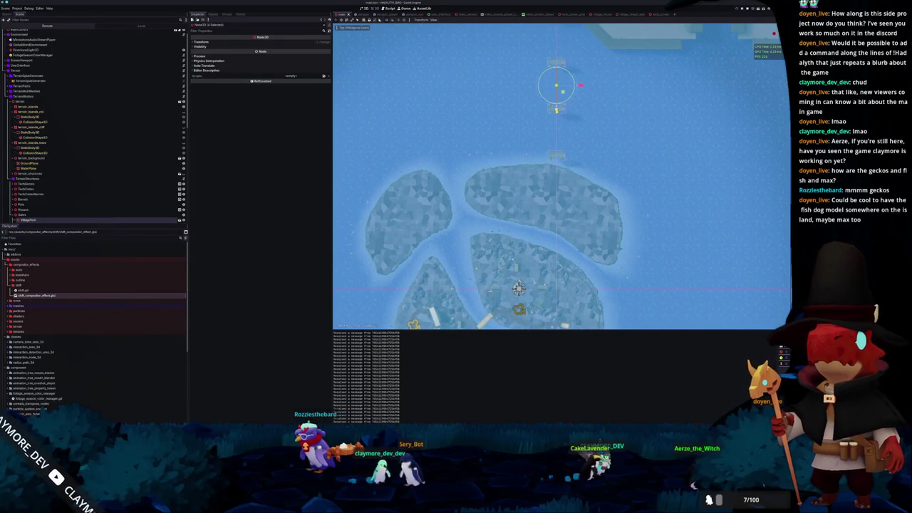
scroll(561, 176, down, 4)
scroll(561, 176, down, 3)
mouse_move(526, 260)
mouse_down()
mouse_move(570, 235)
mouse_move(623, 171)
mouse_up()
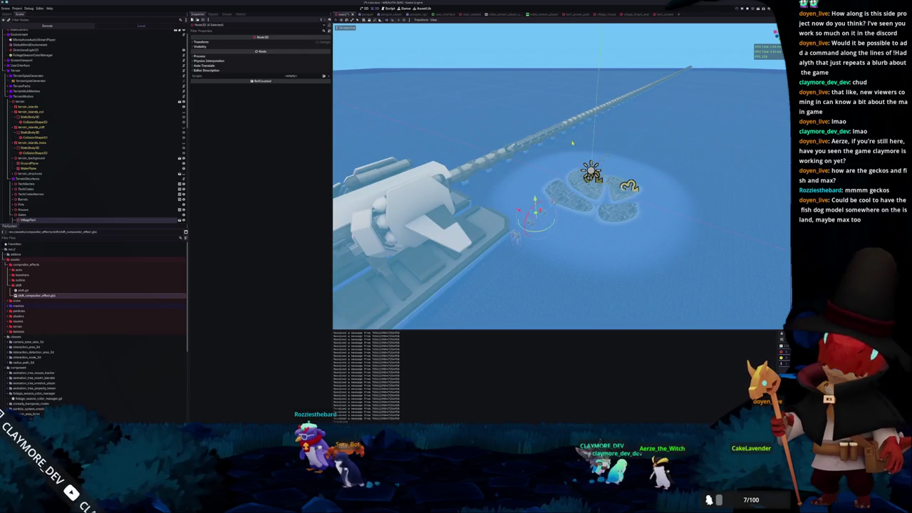
scroll(581, 138, up, 5)
drag(581, 137, 453, 241)
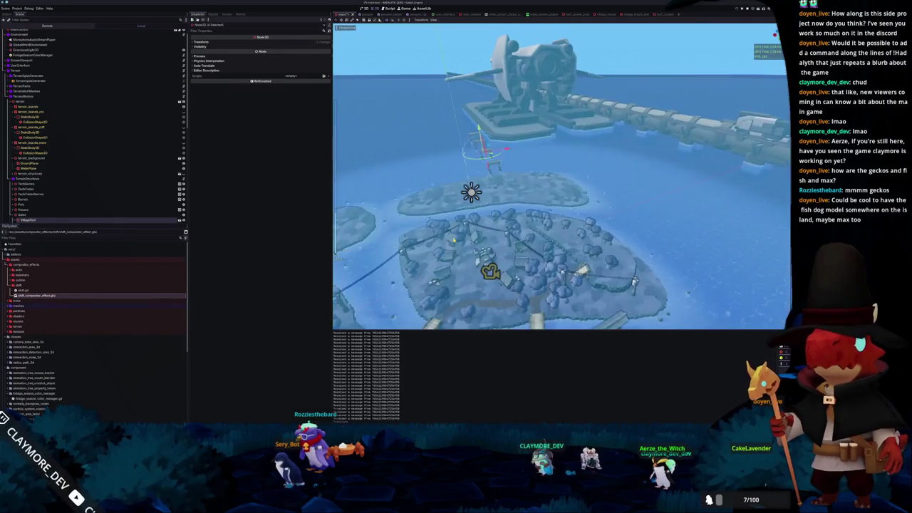
key(ctrl+s)
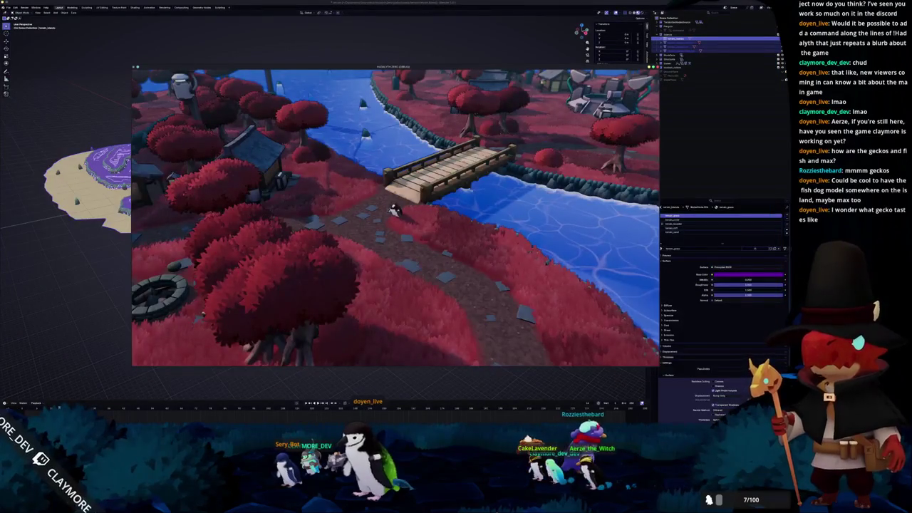
- Launch a new Godot window from the taskbar, open the project, and follow the 4.6.1 update link
right_click(438, 427)
click(448, 397)
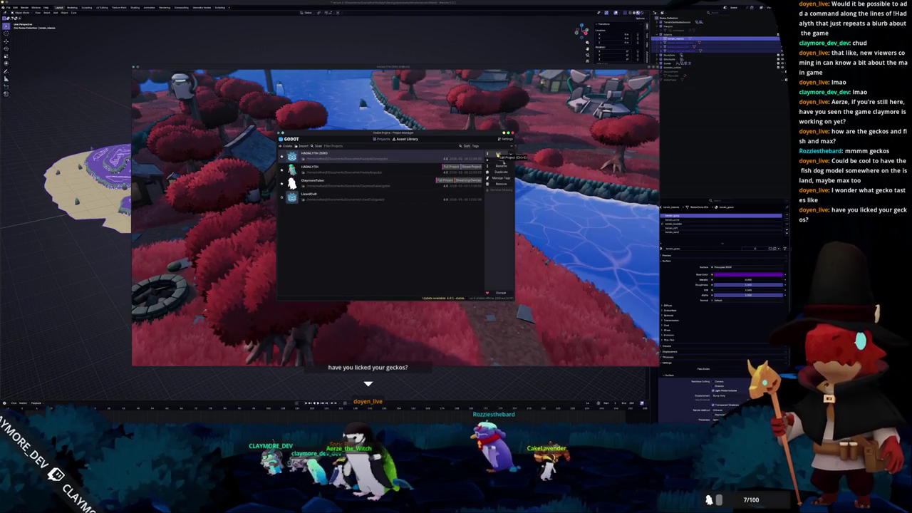
click(497, 155)
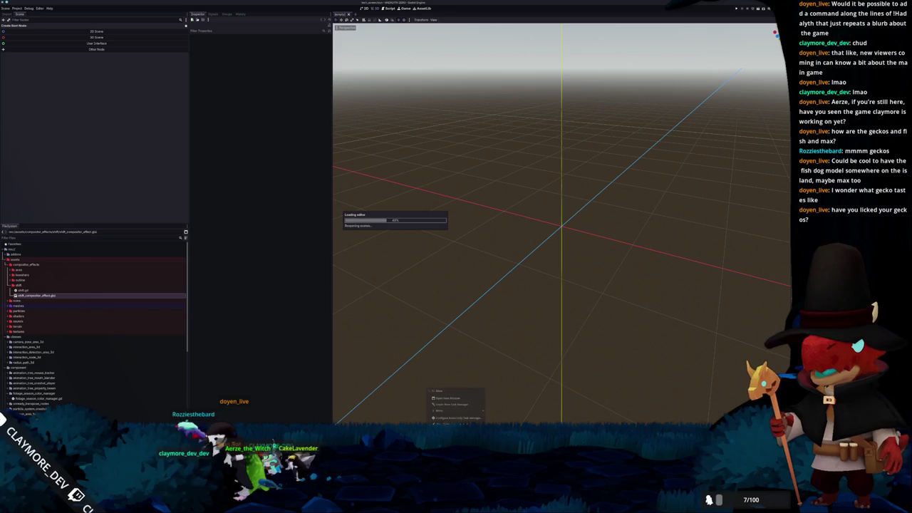
click(447, 403)
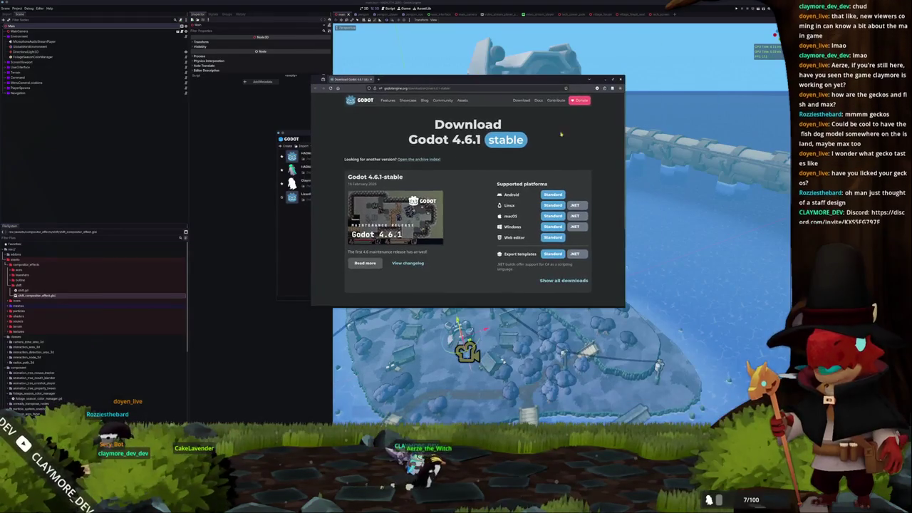
- Enlarge the browser window and open the Godot 4.6.1 changelog from the download page
drag(311, 188, 191, 213)
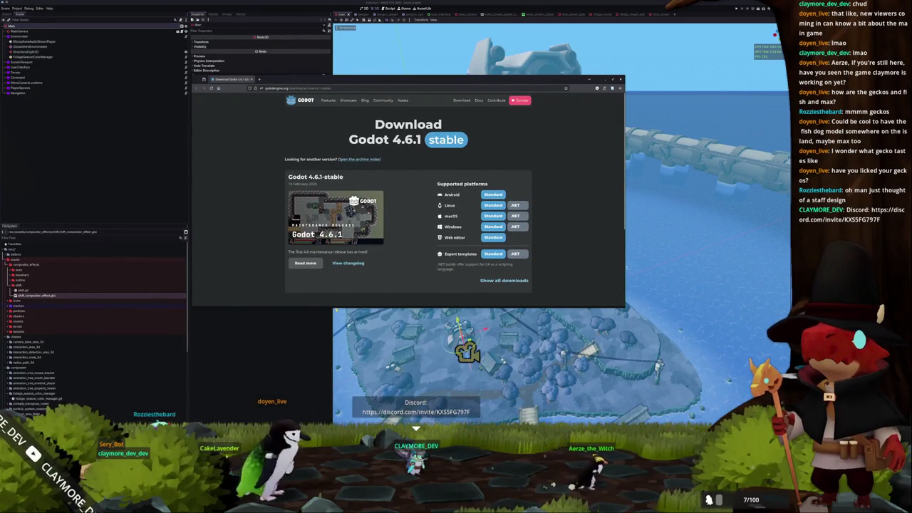
drag(208, 307, 208, 399)
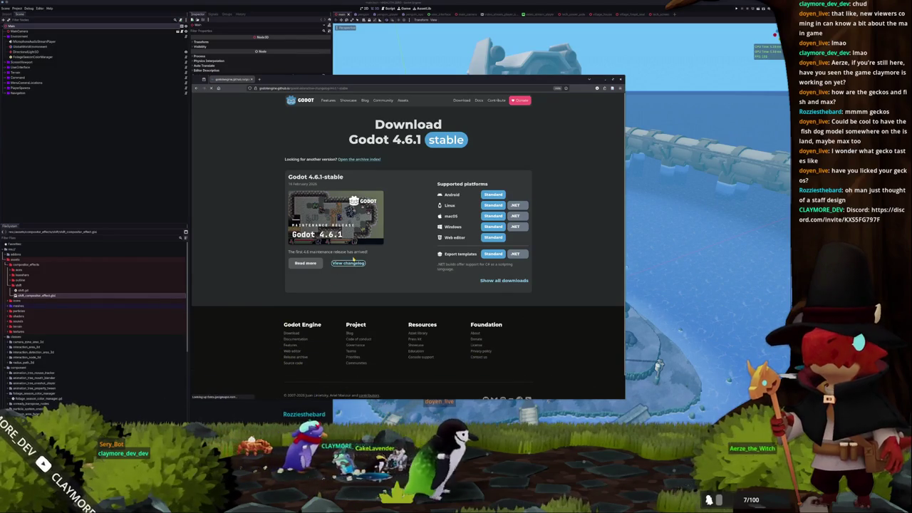
click(349, 262)
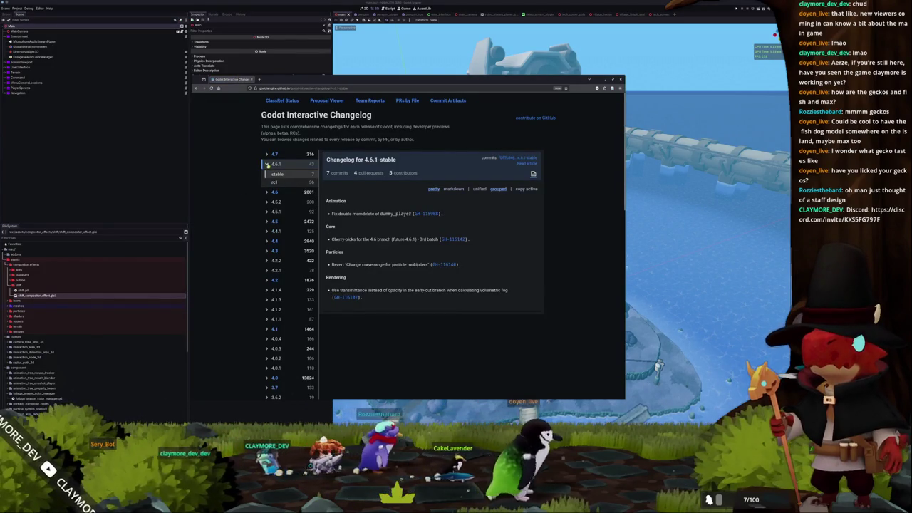
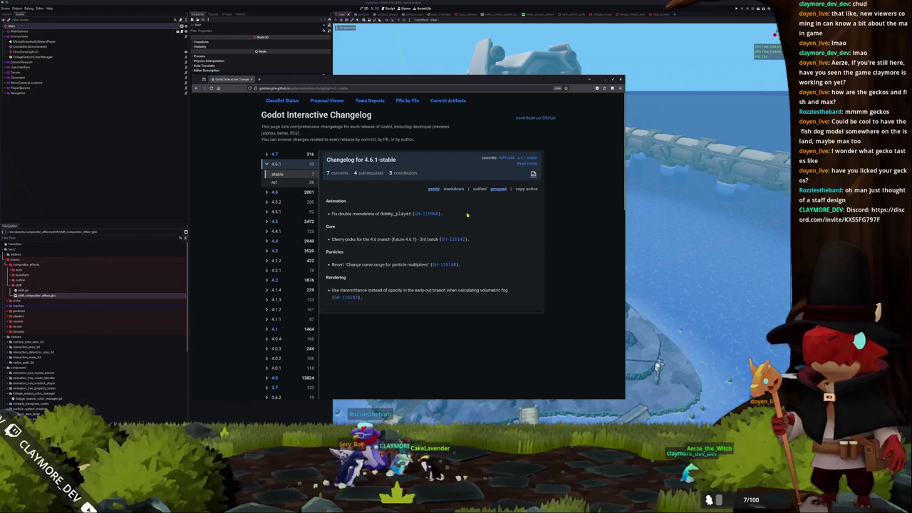
- Browse the seven 4.6.1-stable commits, select some entries, then close the changelog window
click(341, 173)
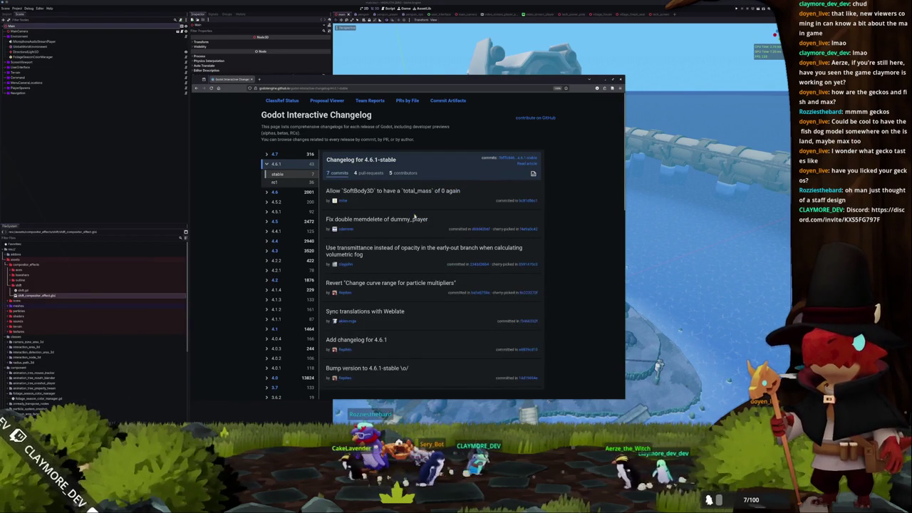
scroll(410, 333, down, 1)
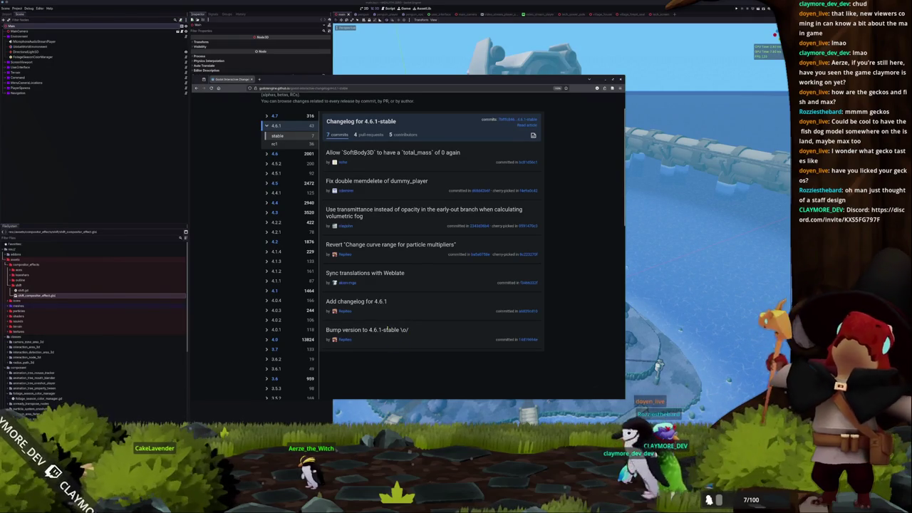
drag(418, 332, 332, 305)
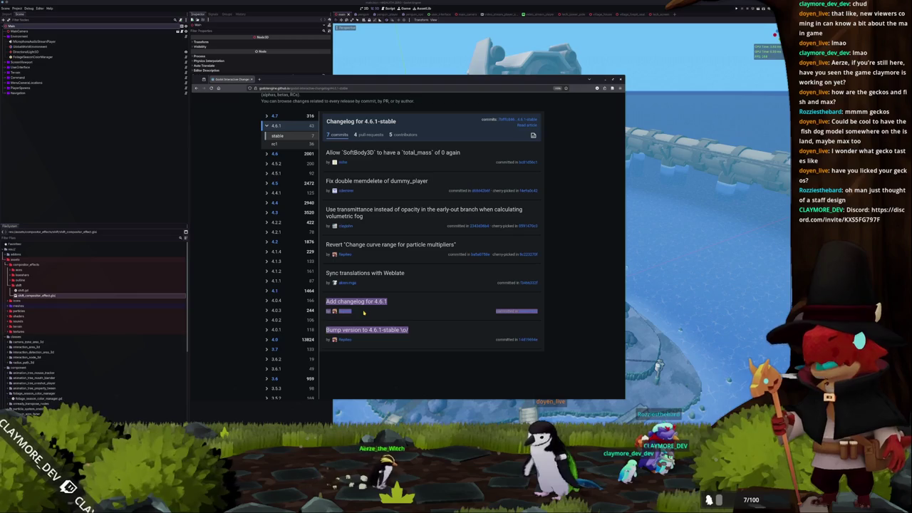
click(394, 281)
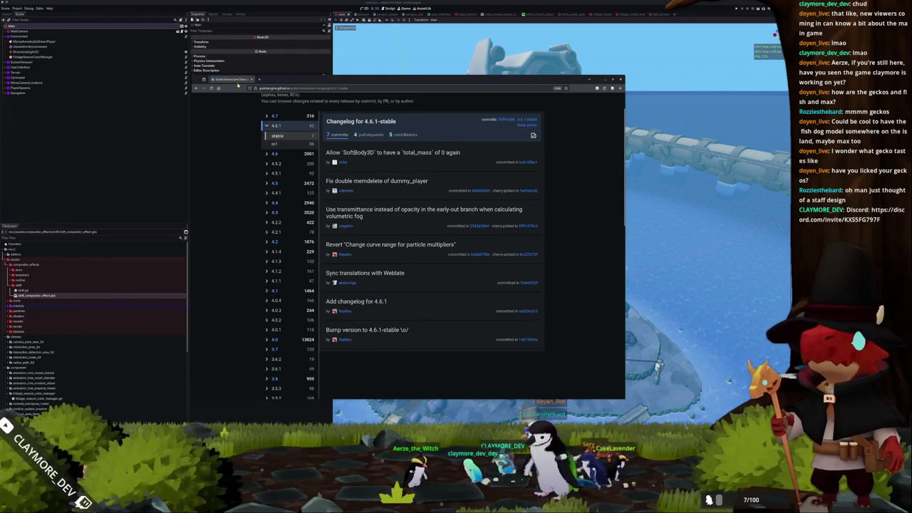
middle_click(206, 80)
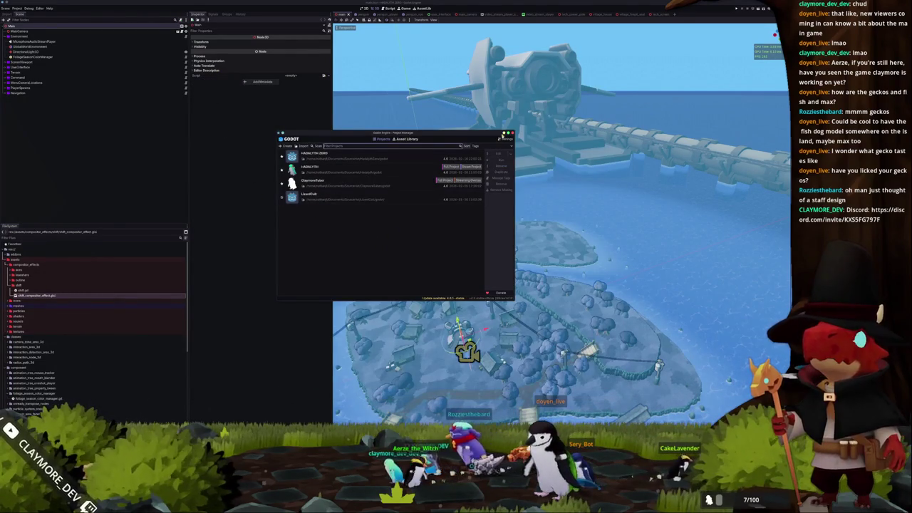
- Return to the editor and select the small structure near the northern island
click(562, 213)
scroll(563, 214, up, 3)
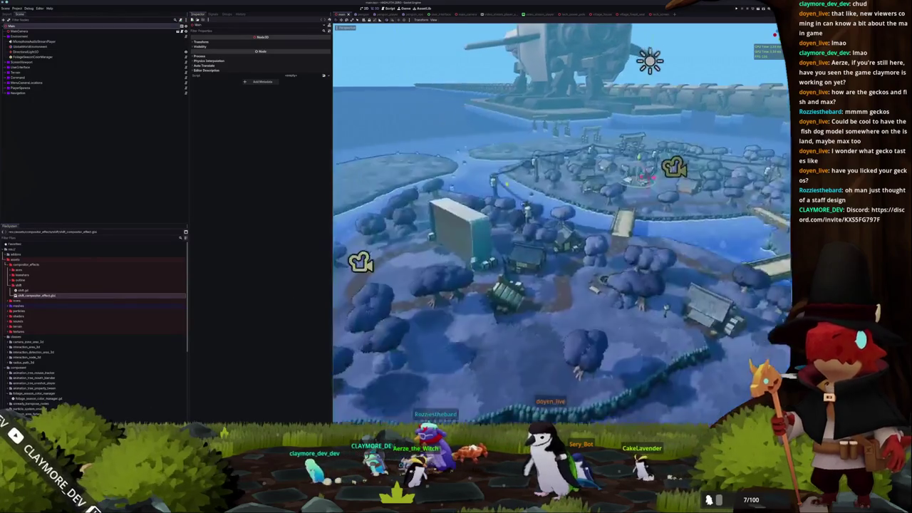
scroll(499, 199, up, 10)
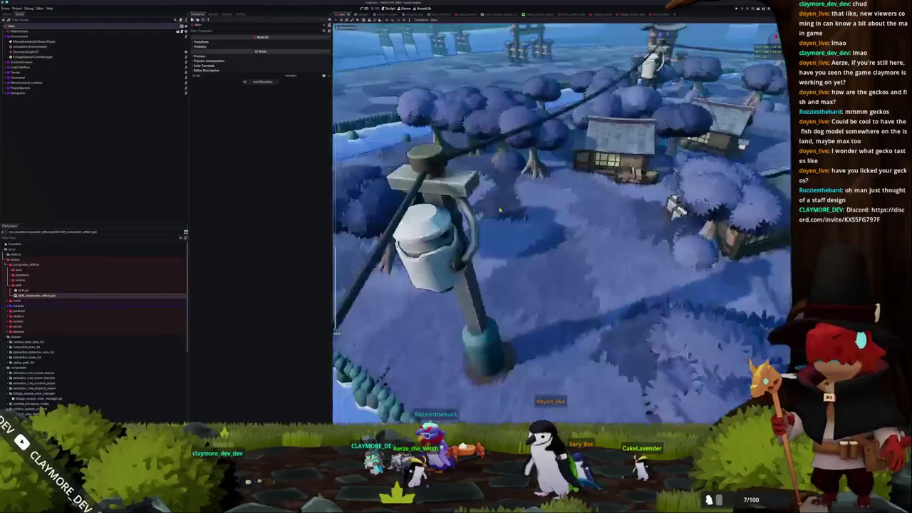
scroll(499, 210, down, 10)
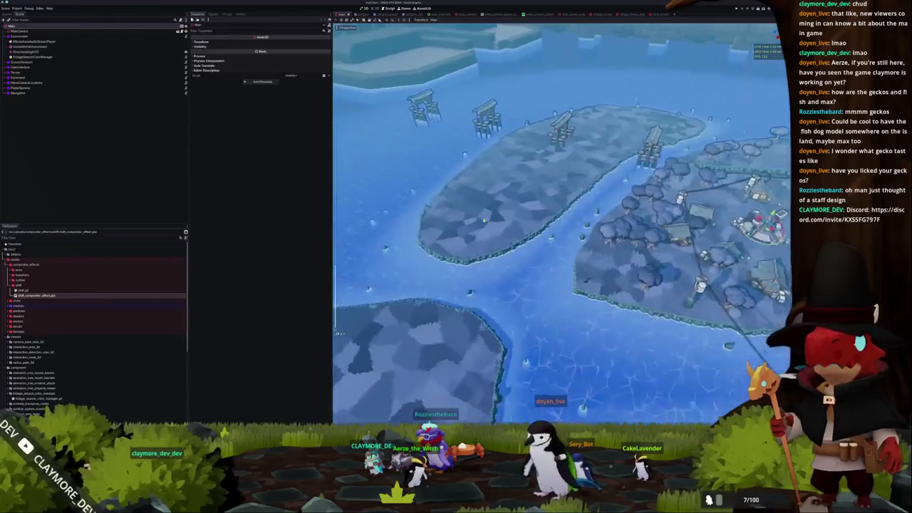
click(634, 198)
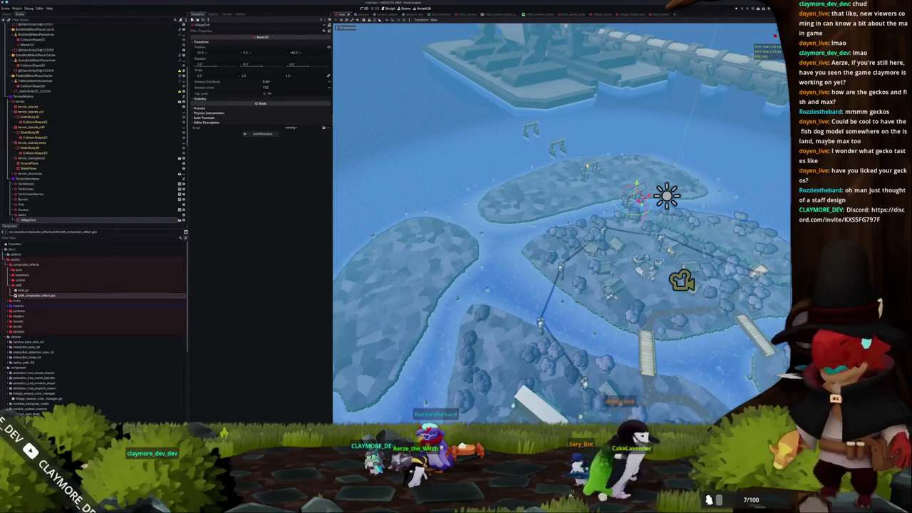
click(585, 168)
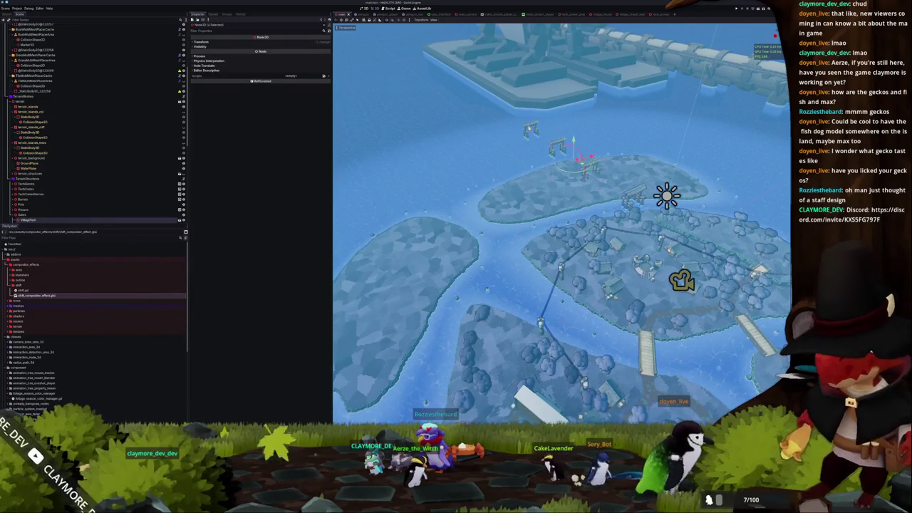
- Drag the structure north-west and view the islands from directly above
drag(581, 163, 532, 135)
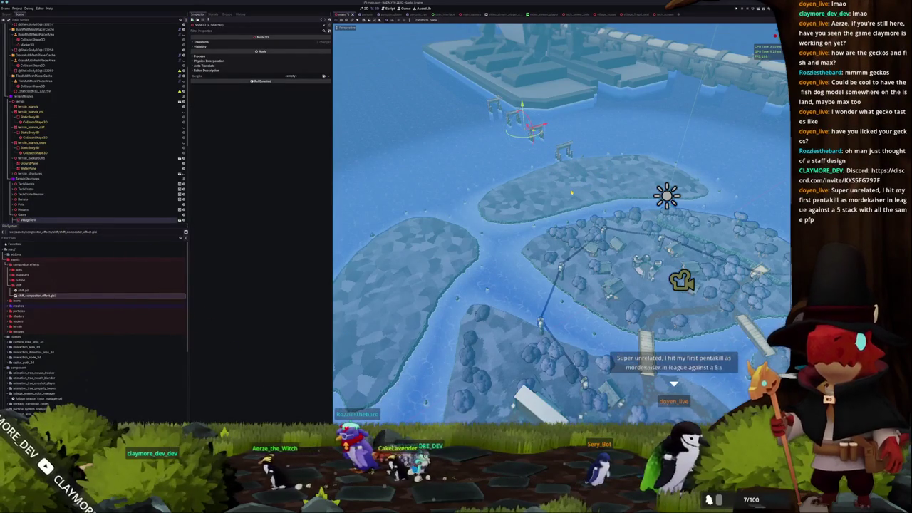
key(KP_7)
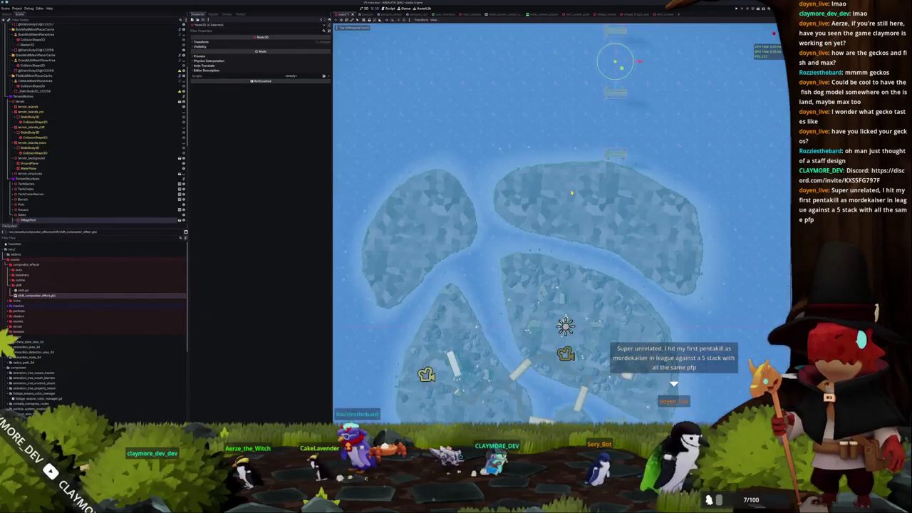
scroll(561, 224, down, 3)
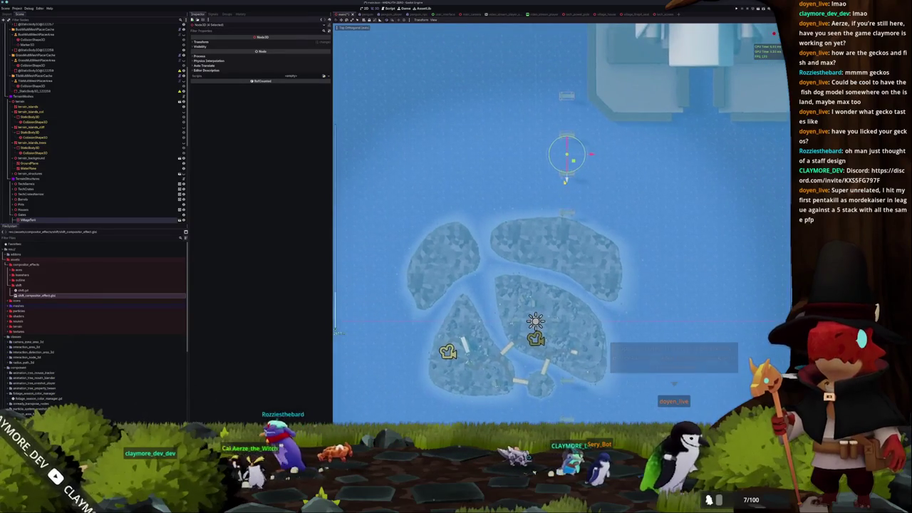
scroll(561, 225, up, 2)
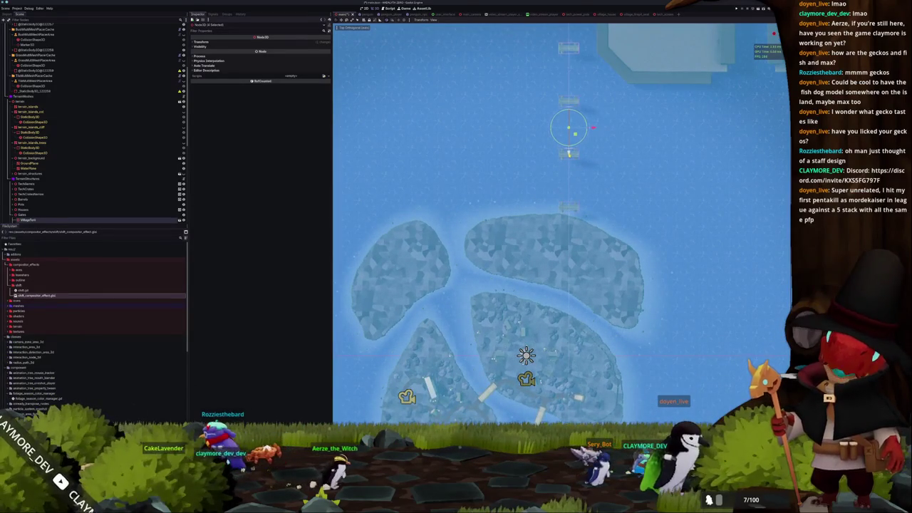
- Edit Position Z for VillageTent1 through VillageTent4 in the Transform section, entering 0 for one
click(270, 43)
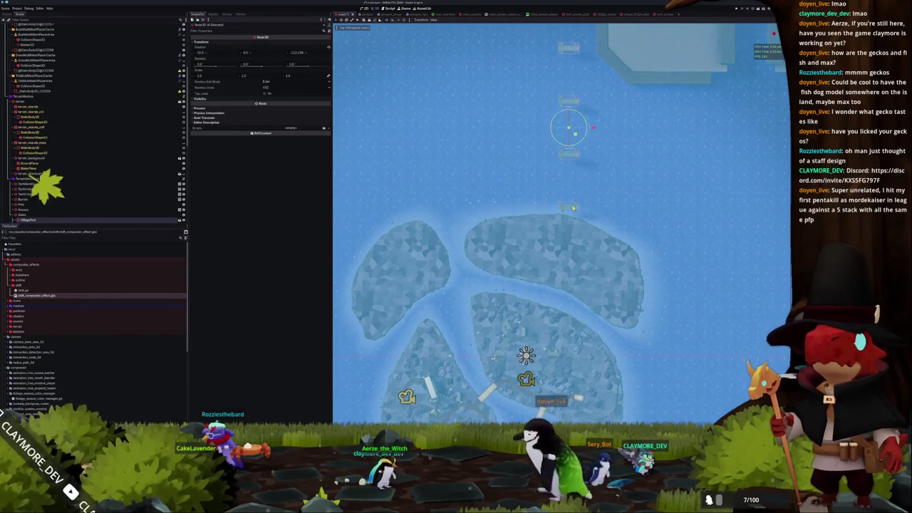
scroll(64, 207, down, 5)
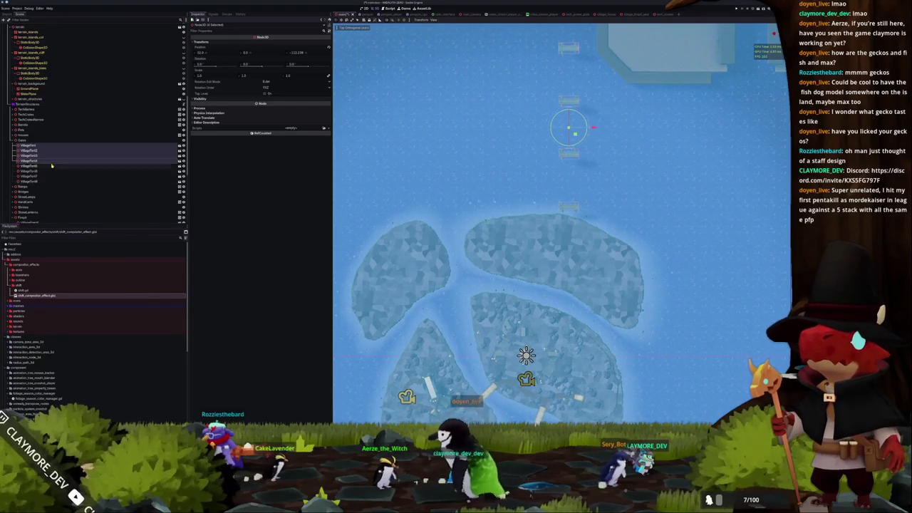
click(43, 146)
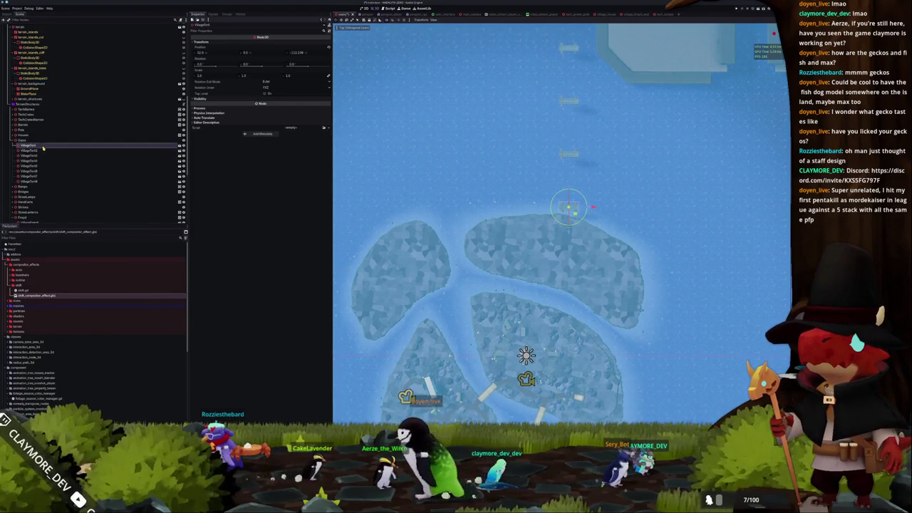
click(298, 53)
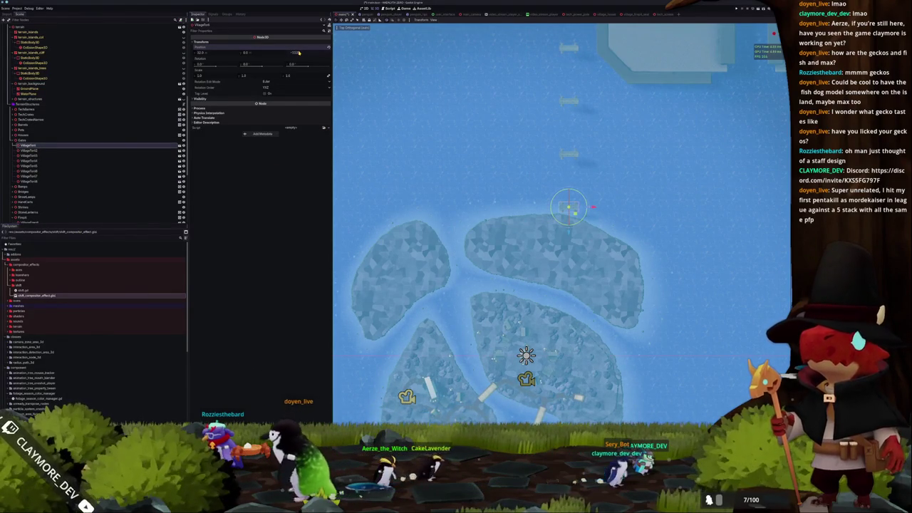
click(32, 150)
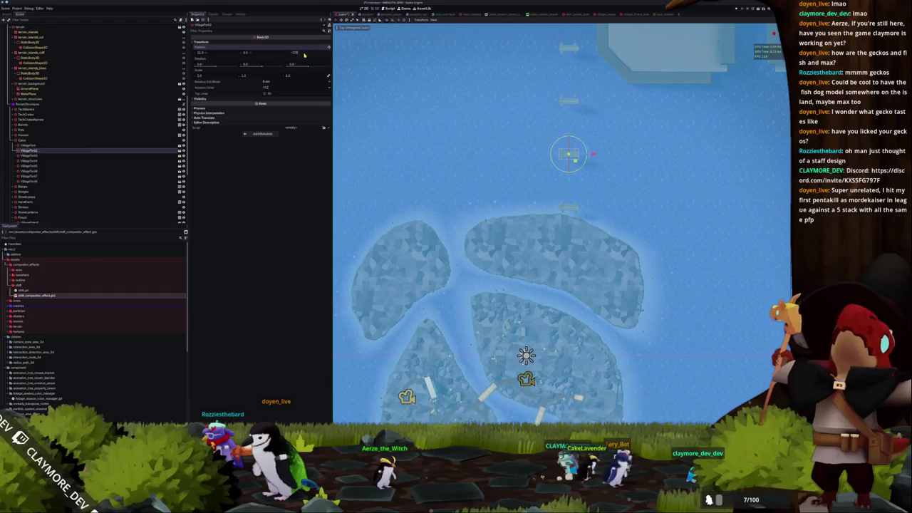
text(0)
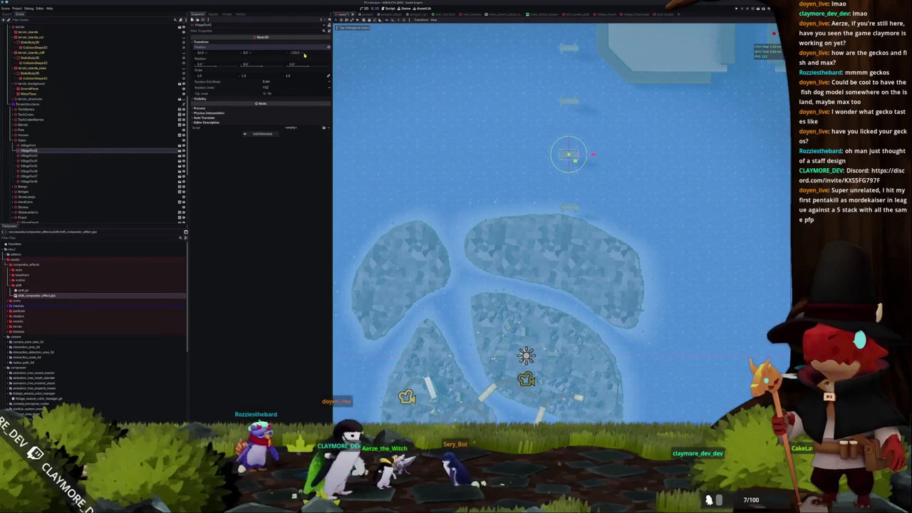
click(28, 155)
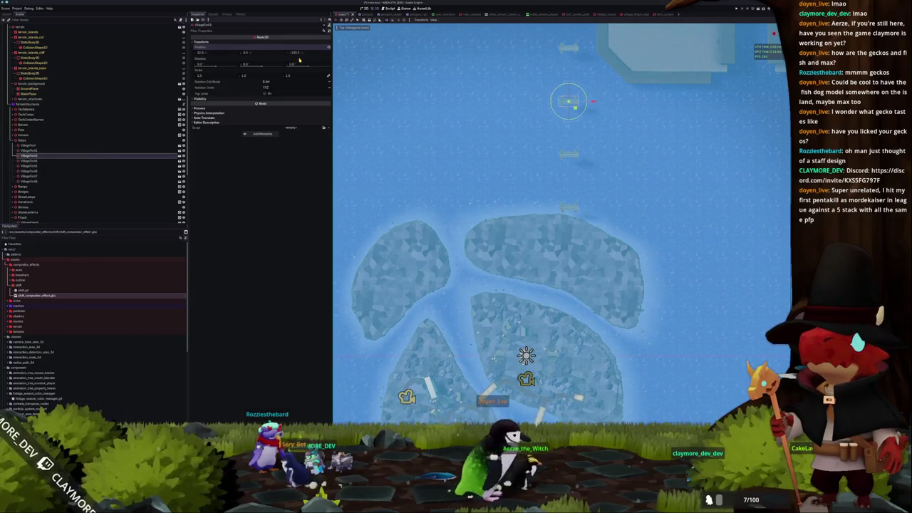
key(Down)
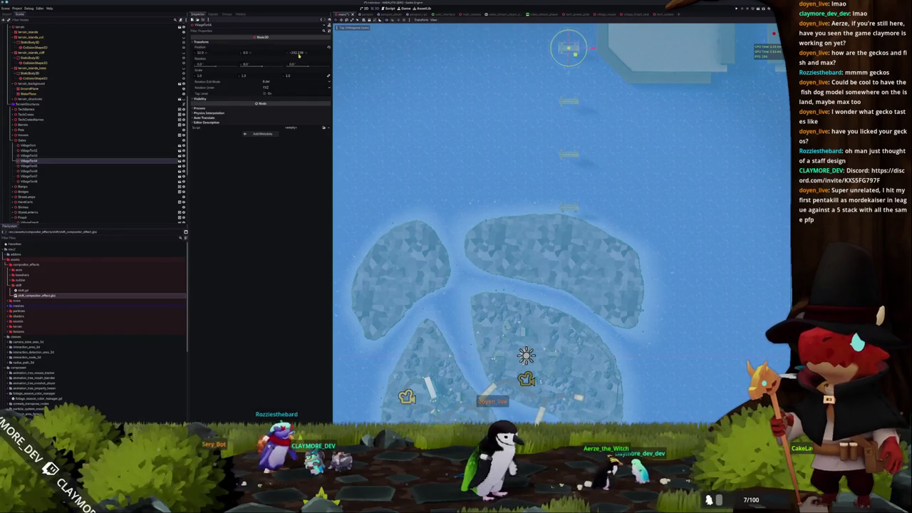
click(298, 54)
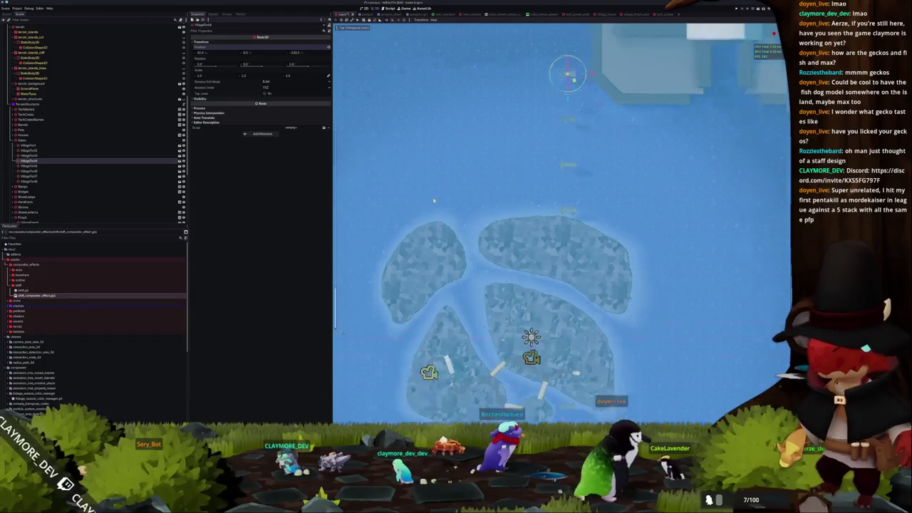
mouse_move(432, 200)
mouse_down()
mouse_move(485, 161)
mouse_move(502, 130)
mouse_move(547, 149)
mouse_move(524, 154)
mouse_move(531, 157)
mouse_up()
- Expand TreeMultiMeshPlacerArea and select its CollisionShape3D in a top-down view
scroll(93, 121, up, 5)
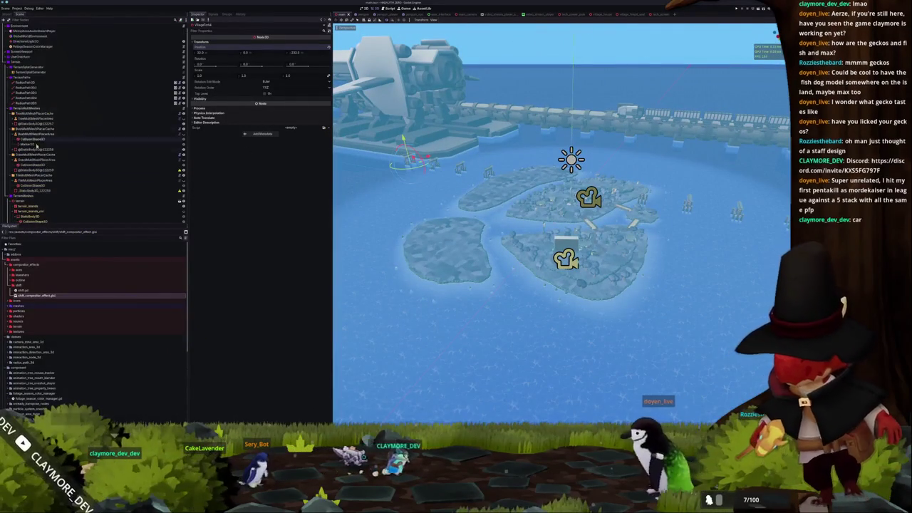
click(12, 118)
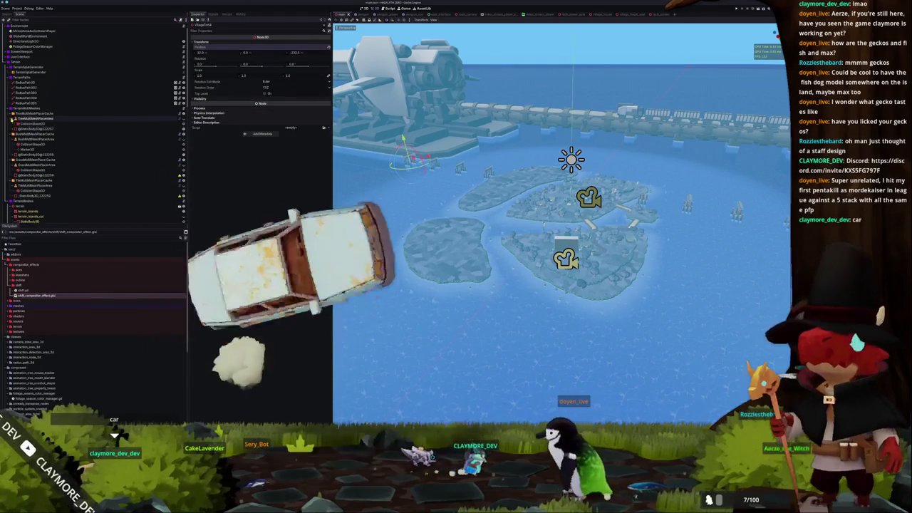
click(32, 123)
key(KP_7)
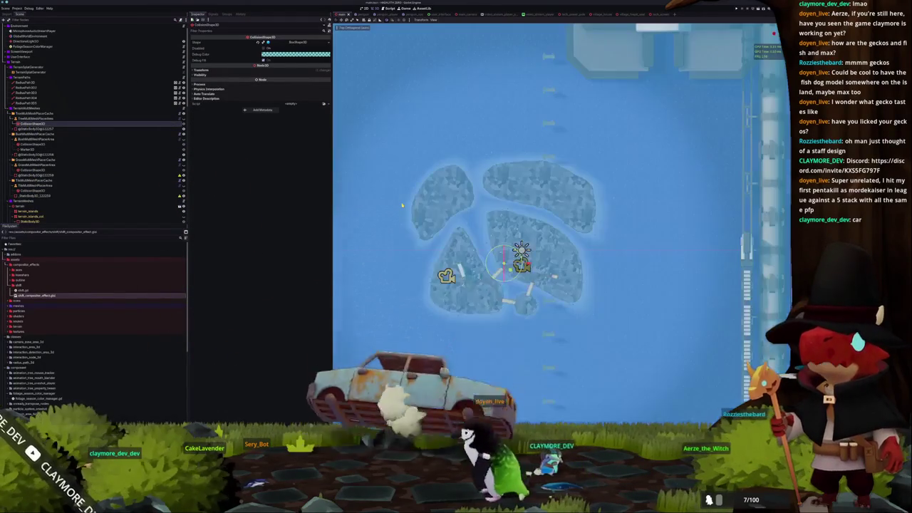
- Check the viewport display options, then centre the top view on the collision shape
scroll(413, 189, up, 10)
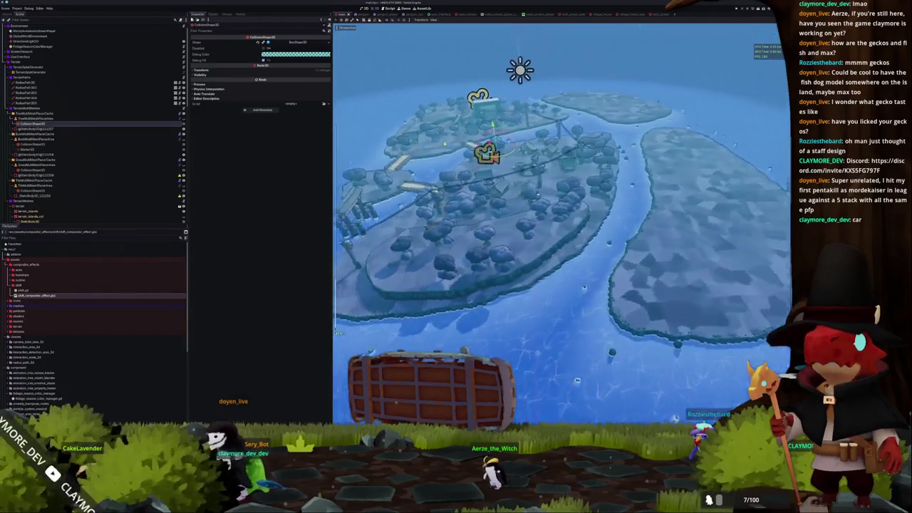
click(434, 19)
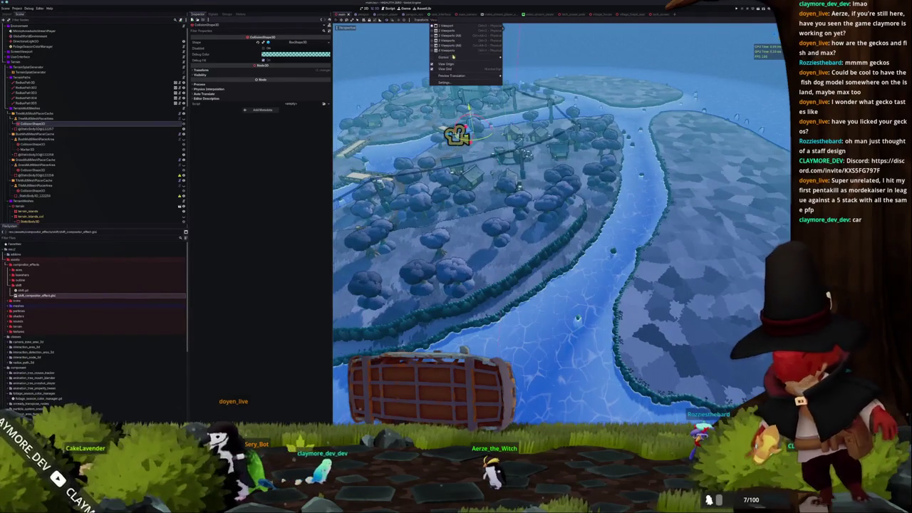
mouse_move(480, 59)
click(238, 110)
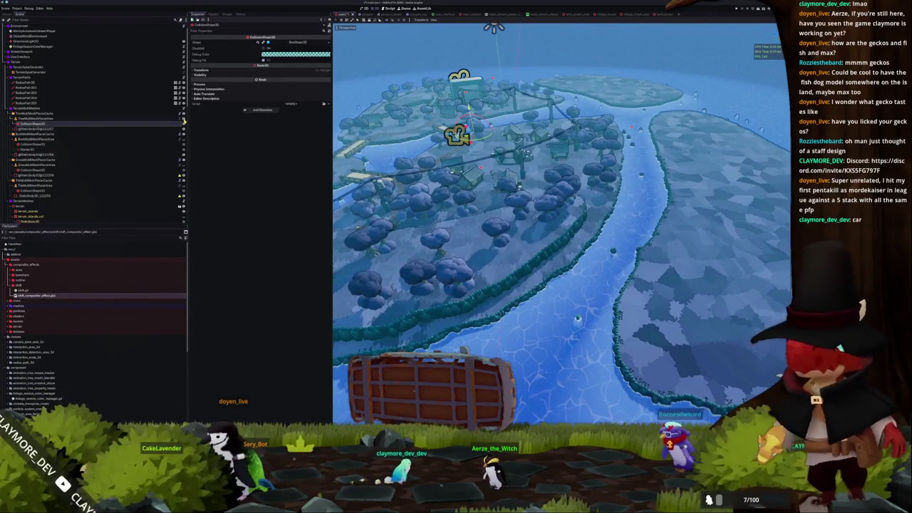
key(KP_7)
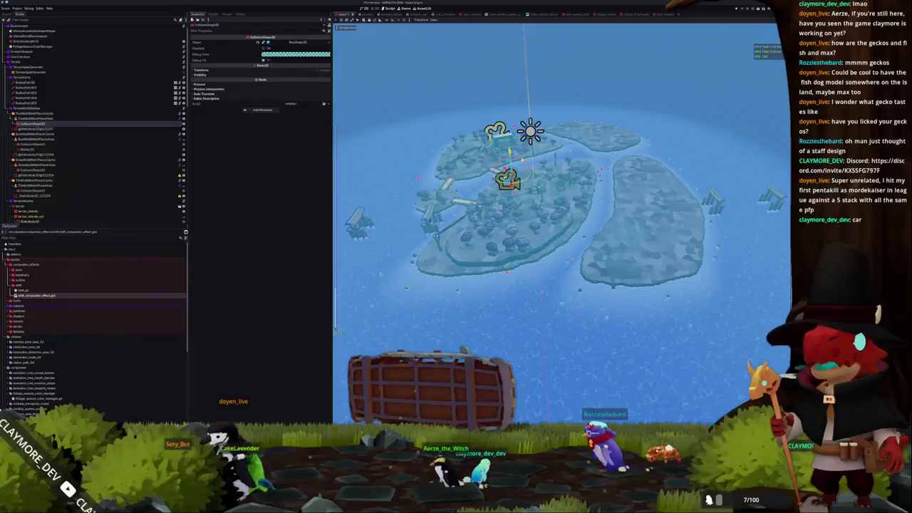
key(f)
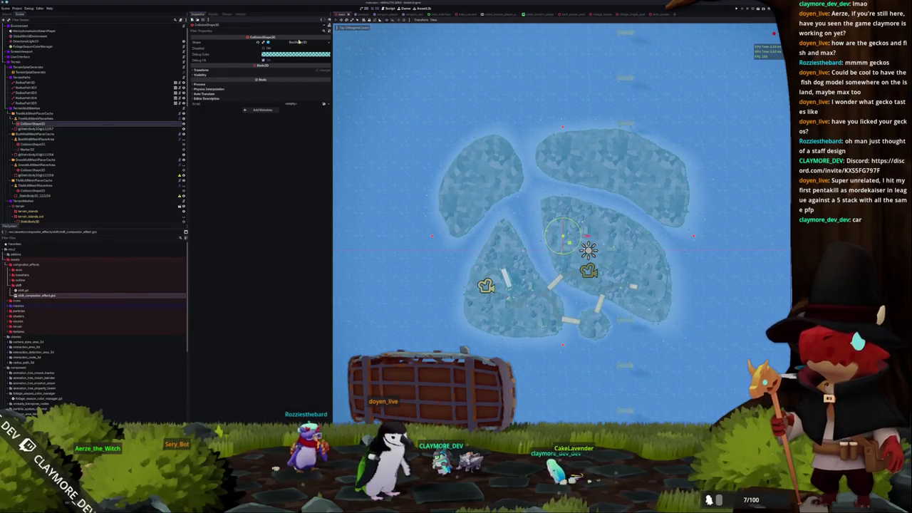
- Paste the copied collision shape into the Shape property of three CollisionShape3D nodes
right_click(242, 44)
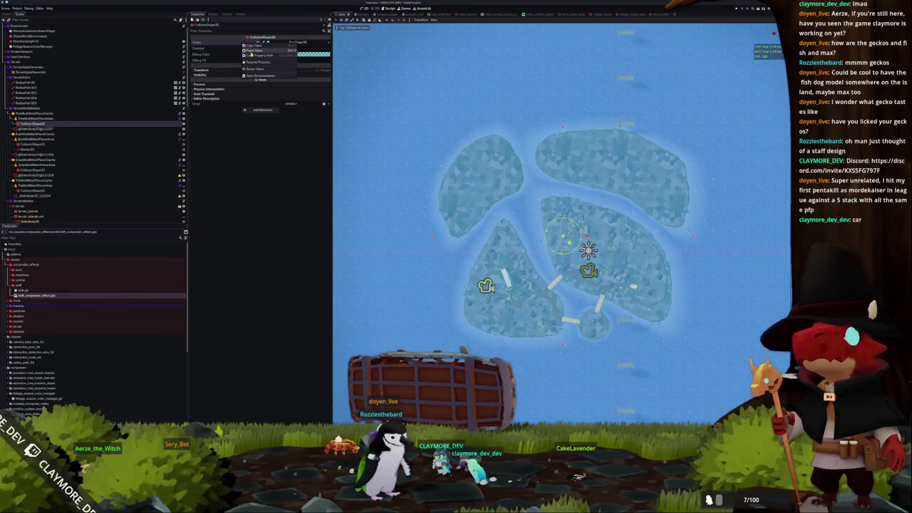
click(253, 49)
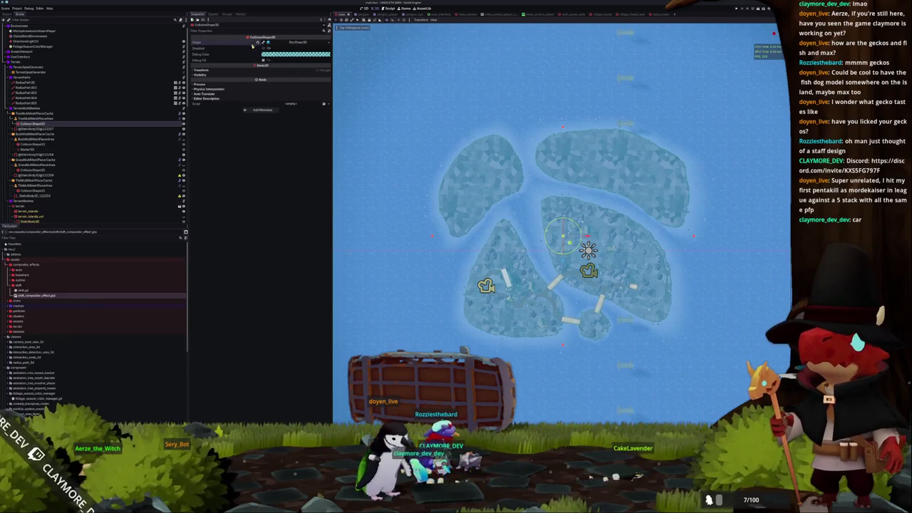
click(40, 145)
right_click(222, 47)
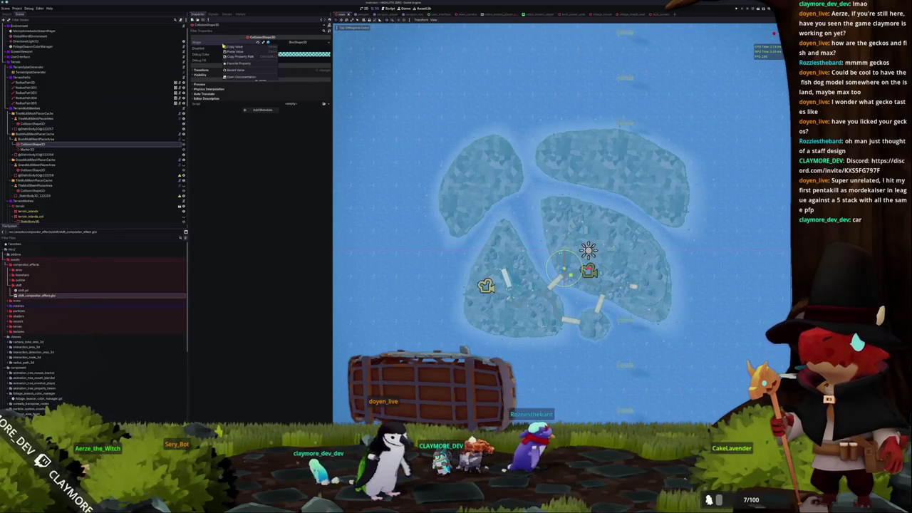
click(236, 53)
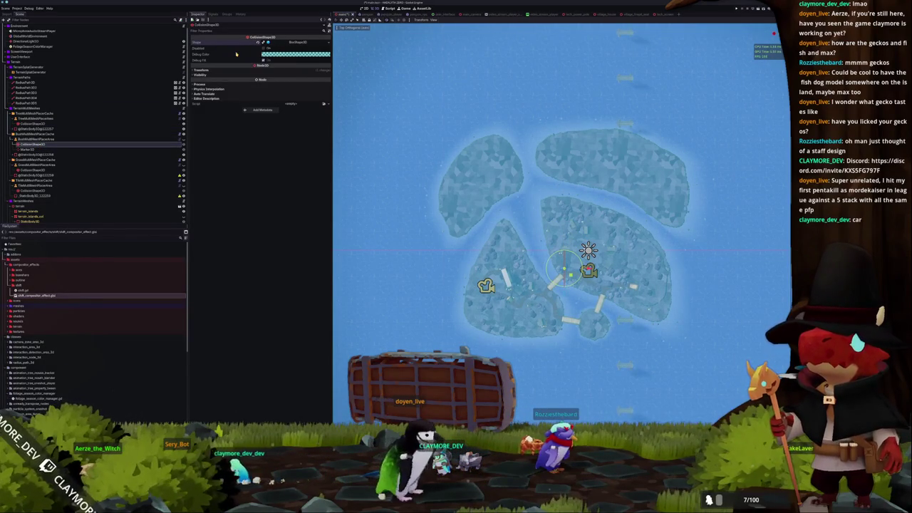
click(30, 171)
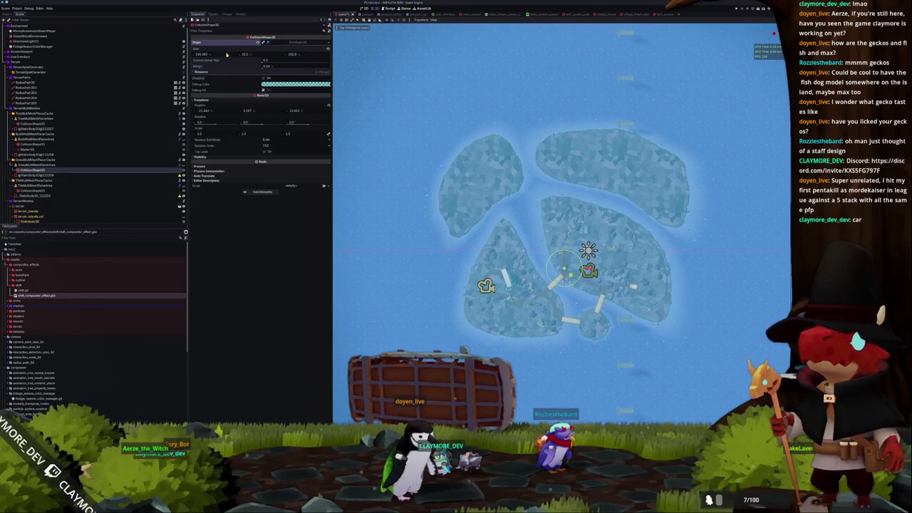
right_click(231, 45)
click(239, 52)
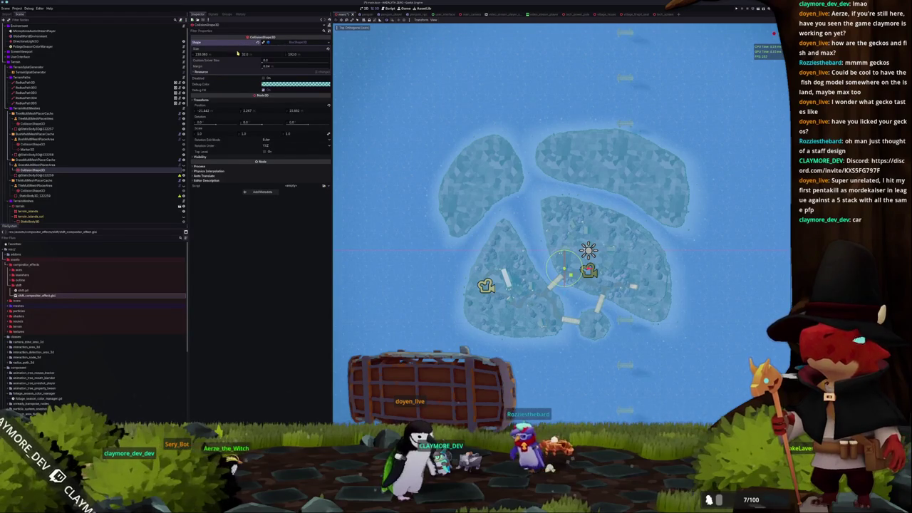
click(32, 191)
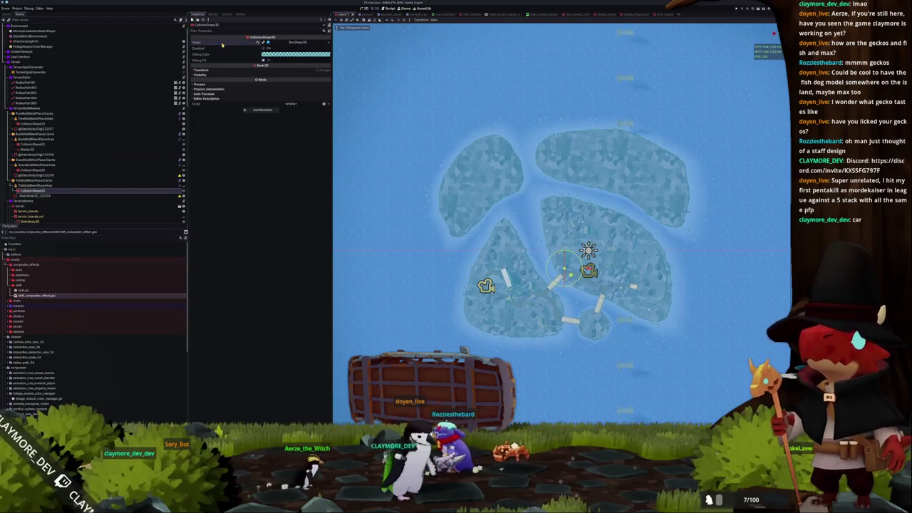
scroll(46, 180, down, 3)
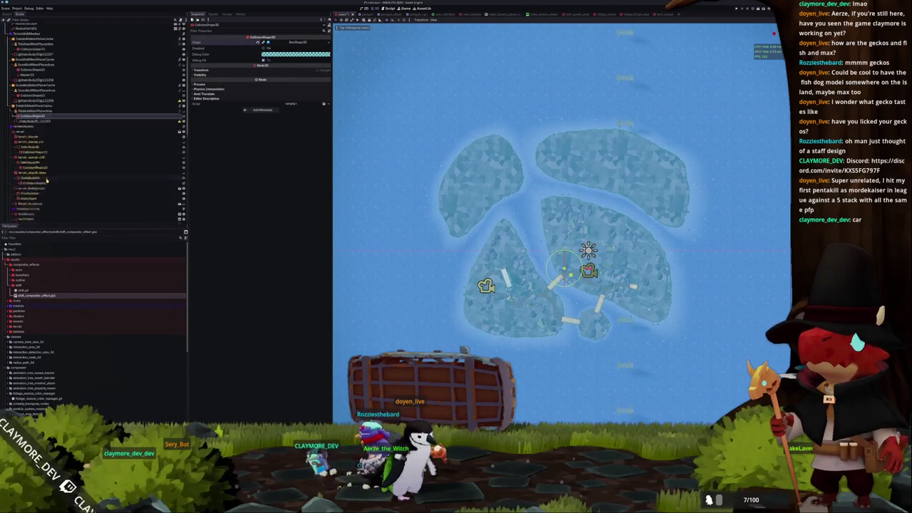
- Regenerate TreeMultiMeshPlacerCache's MultiMesh instances and orbit to a low view of the village trees
scroll(46, 180, up, 3)
click(36, 89)
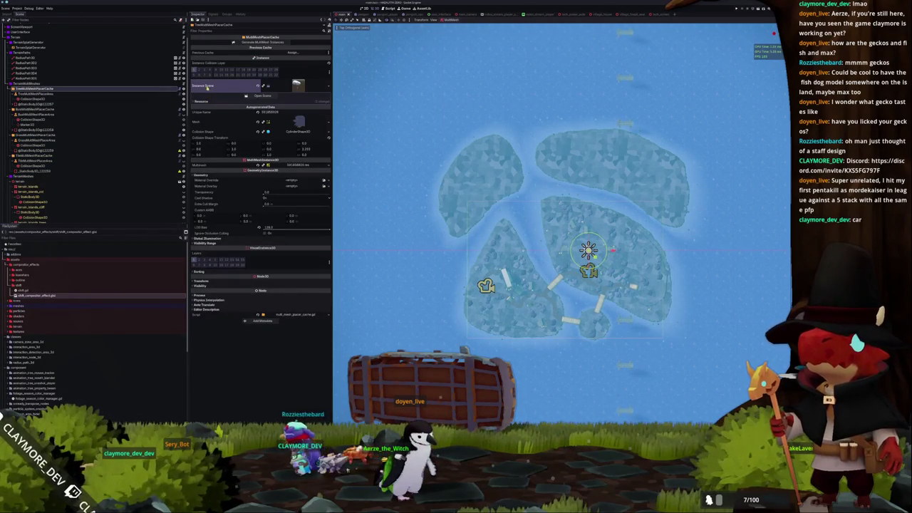
click(258, 43)
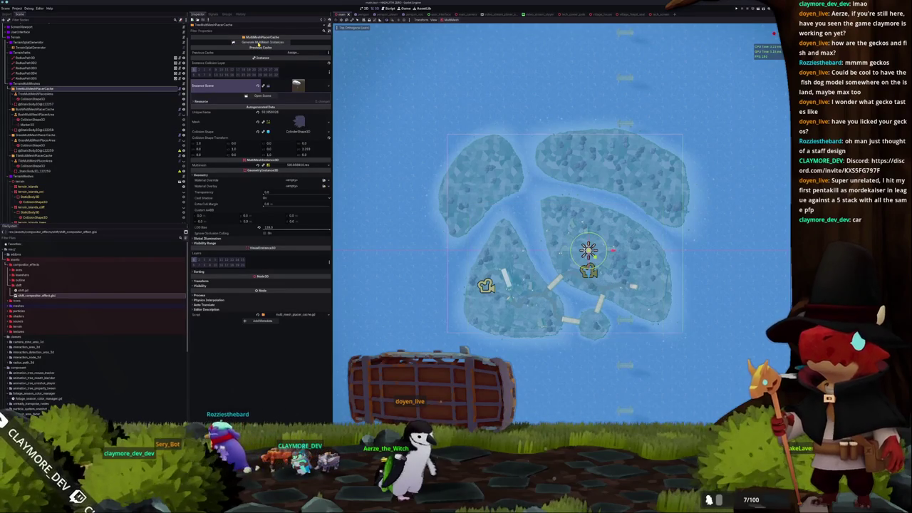
scroll(411, 185, up, 10)
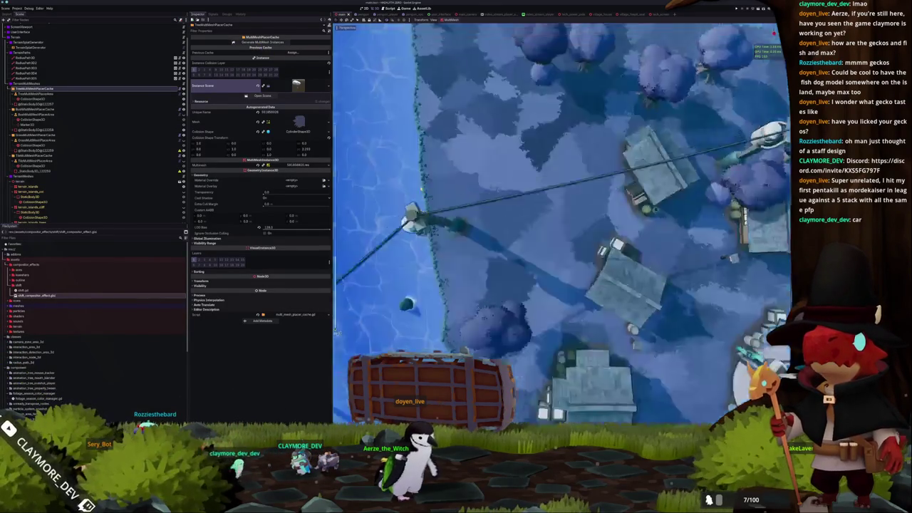
mouse_move(412, 214)
mouse_down()
mouse_move(436, 194)
mouse_move(370, 180)
mouse_move(501, 178)
mouse_up()
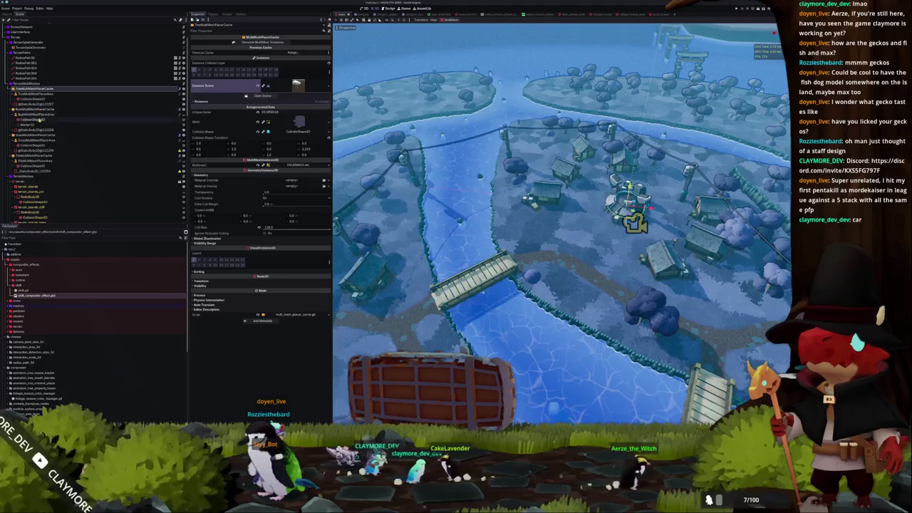
scroll(32, 151, down, 10)
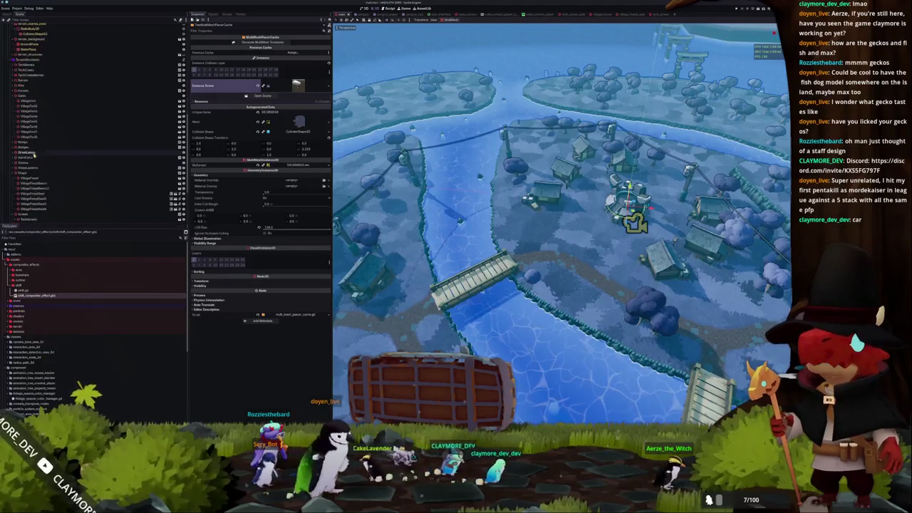
- Frame VillageBridge, then move another bridge node under the Ramps group
click(16, 70)
double_click(32, 76)
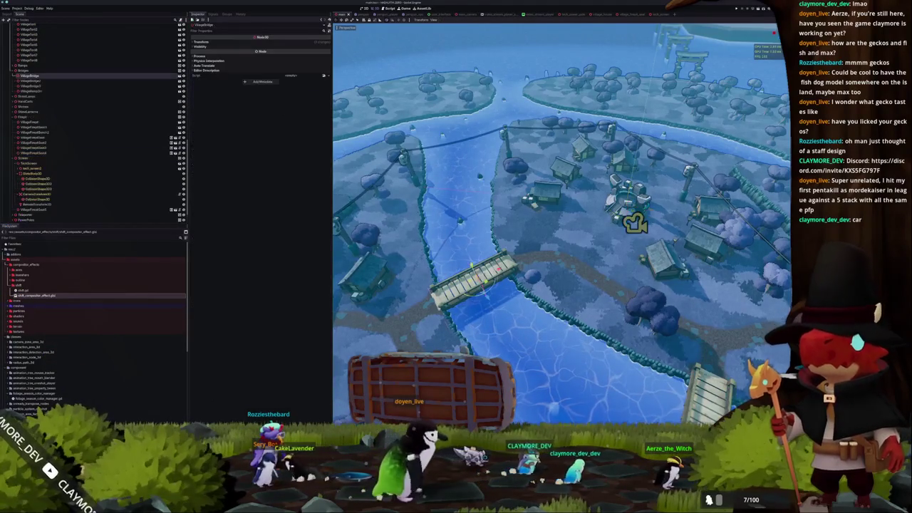
click(35, 91)
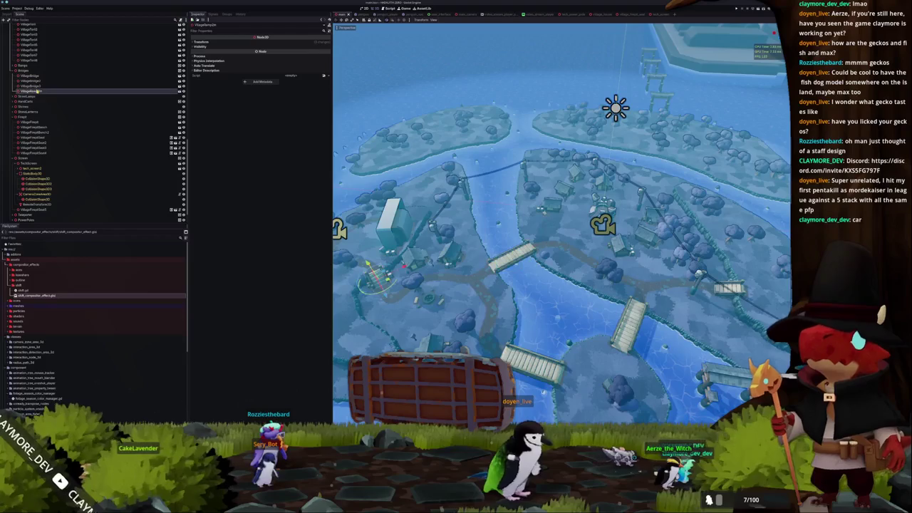
drag(36, 92, 32, 66)
- Duplicate VillageBridge3 as VillageBridge4 in top view and rotate it toward vertical
click(32, 96)
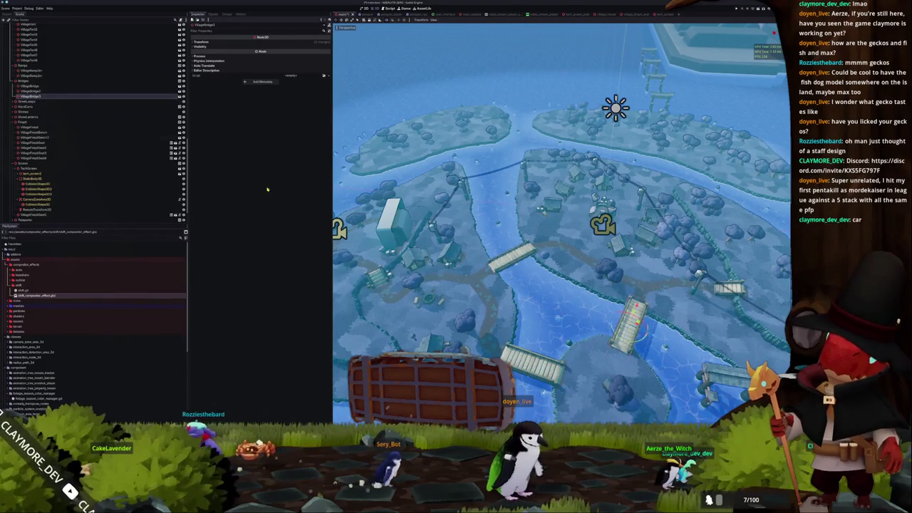
key(KP_7)
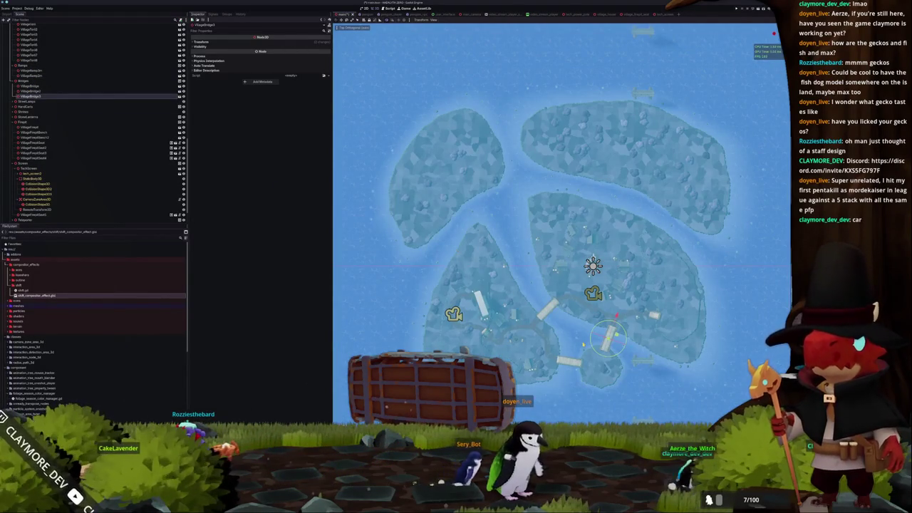
key(ctrl+d)
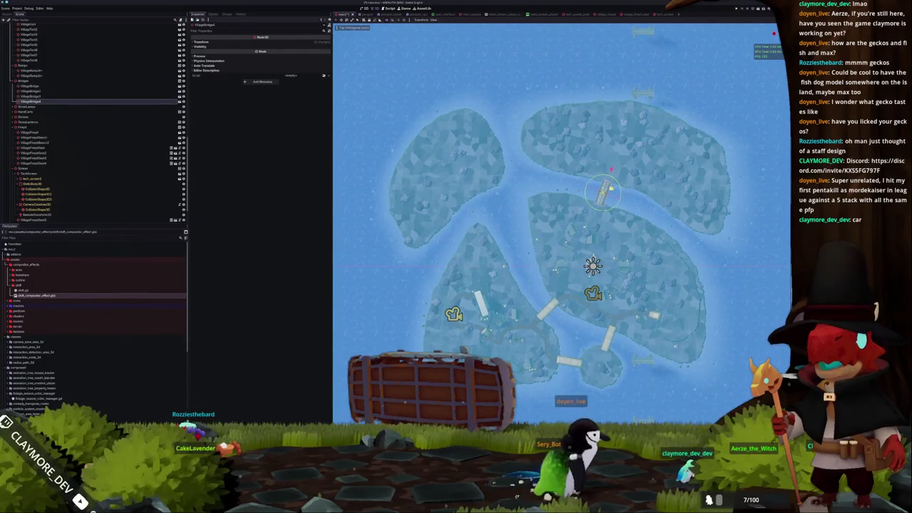
scroll(610, 187, up, 6)
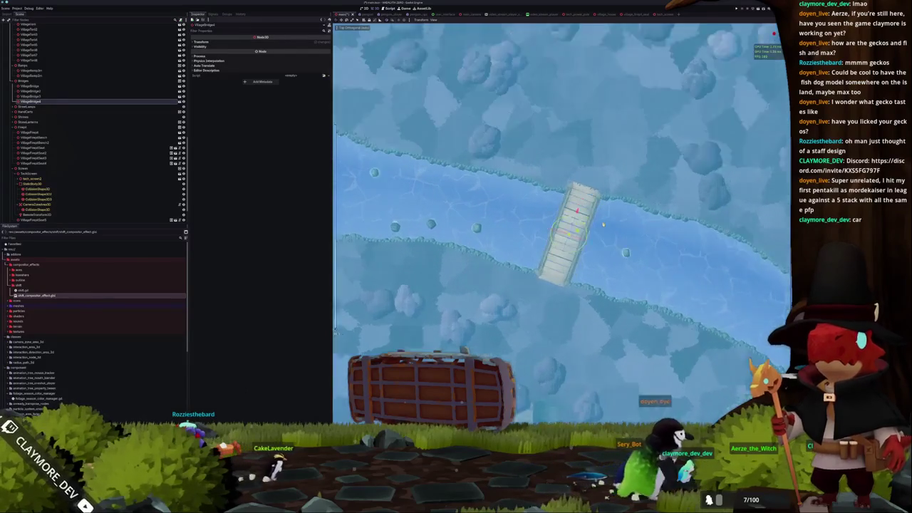
drag(588, 232, 584, 223)
scroll(570, 231, down, 6)
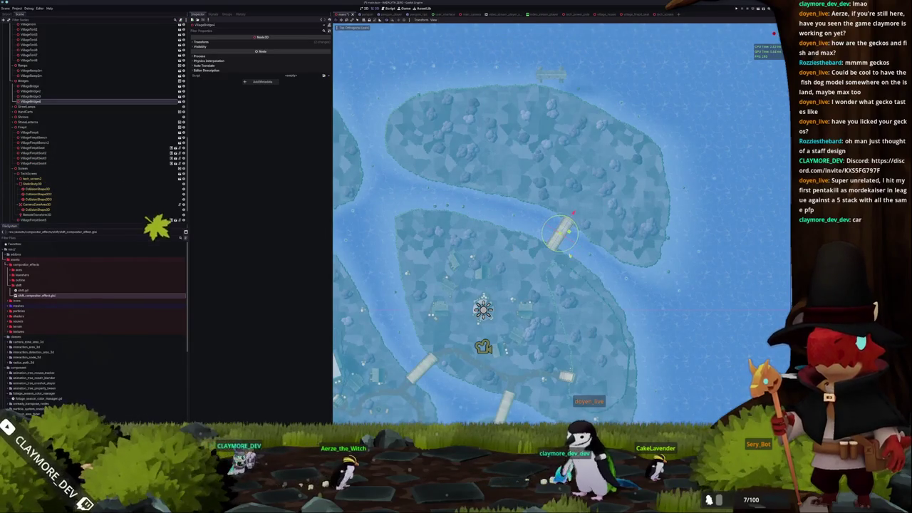
mouse_move(498, 285)
mouse_down()
mouse_move(523, 300)
mouse_move(615, 302)
mouse_move(636, 329)
mouse_up()
- Duplicate into VillageBridge5, move it to the upper-left channel and rotate it horizontally
key(ctrl+d)
drag(704, 274, 507, 186)
scroll(508, 184, up, 3)
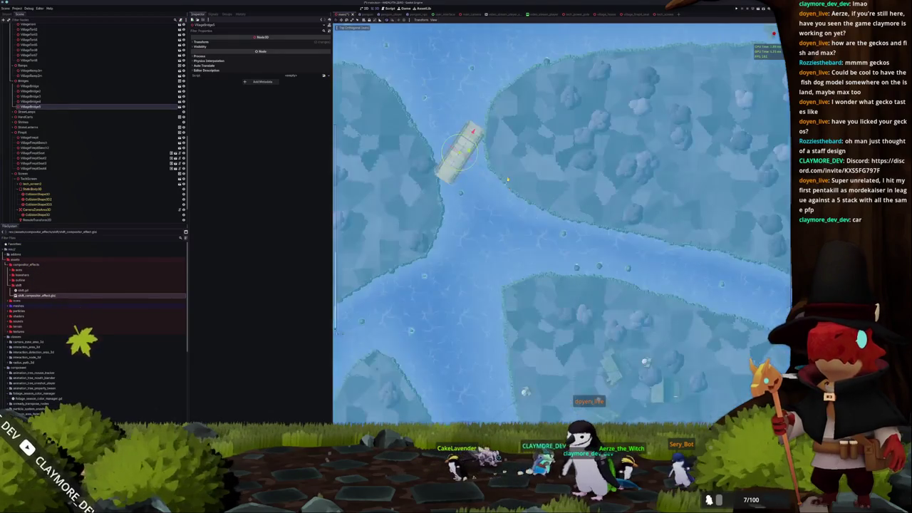
scroll(559, 230, up, 2)
mouse_move(534, 221)
mouse_down()
mouse_move(552, 239)
mouse_move(535, 256)
mouse_up()
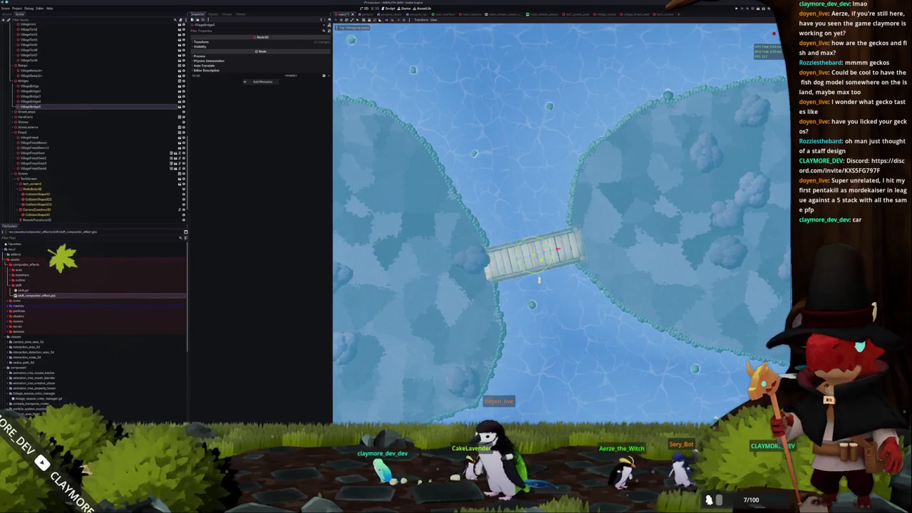
scroll(561, 223, down, 4)
- Add another bridge copy and position it across the lower channel
key(ctrl+d)
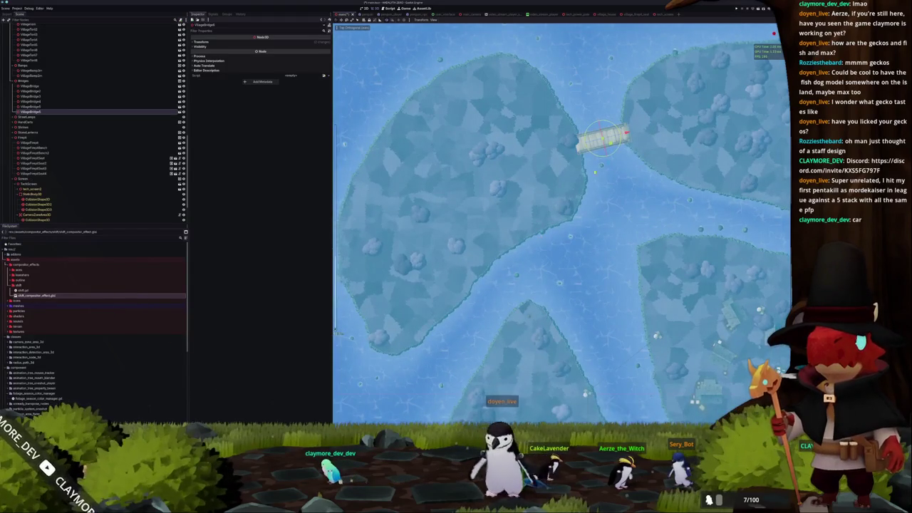
mouse_move(601, 139)
mouse_down()
mouse_move(499, 284)
mouse_move(515, 303)
mouse_up()
scroll(527, 235, up, 2)
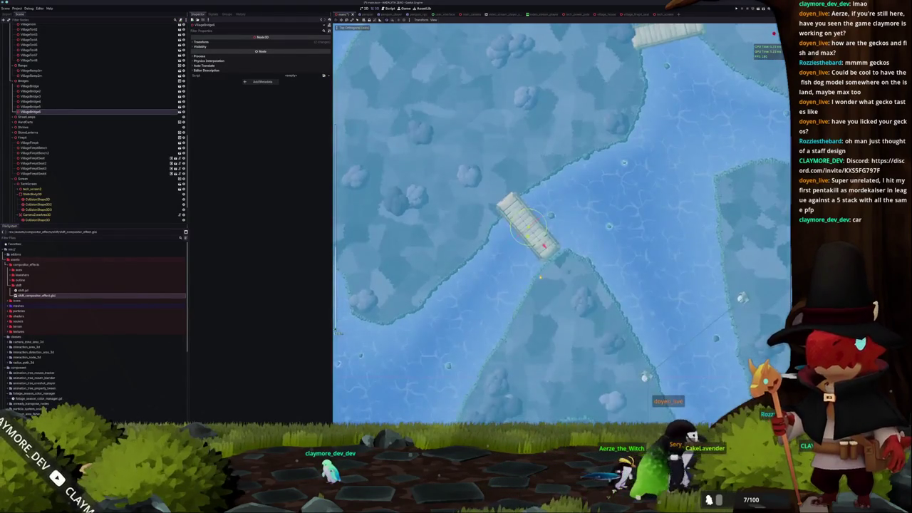
drag(544, 246, 550, 252)
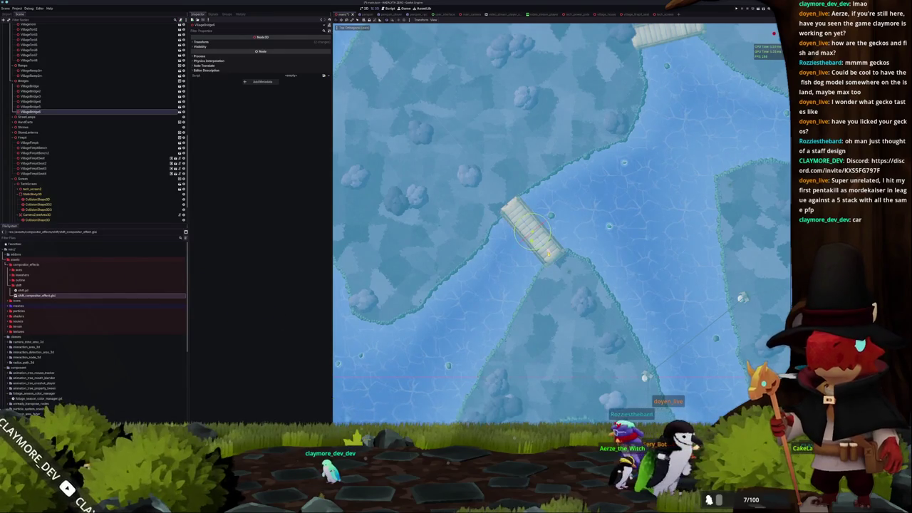
scroll(557, 227, up, 3)
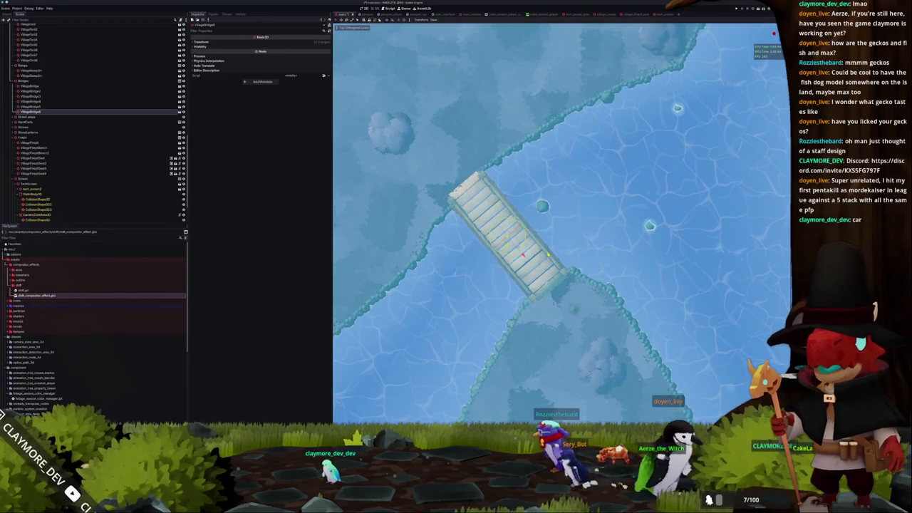
scroll(527, 356, up, 2)
scroll(527, 356, up, 2)
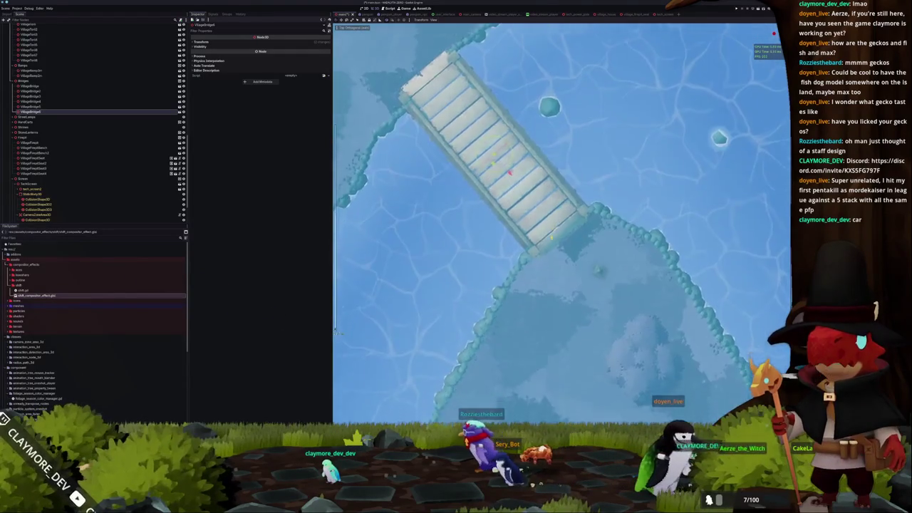
scroll(550, 238, up, 2)
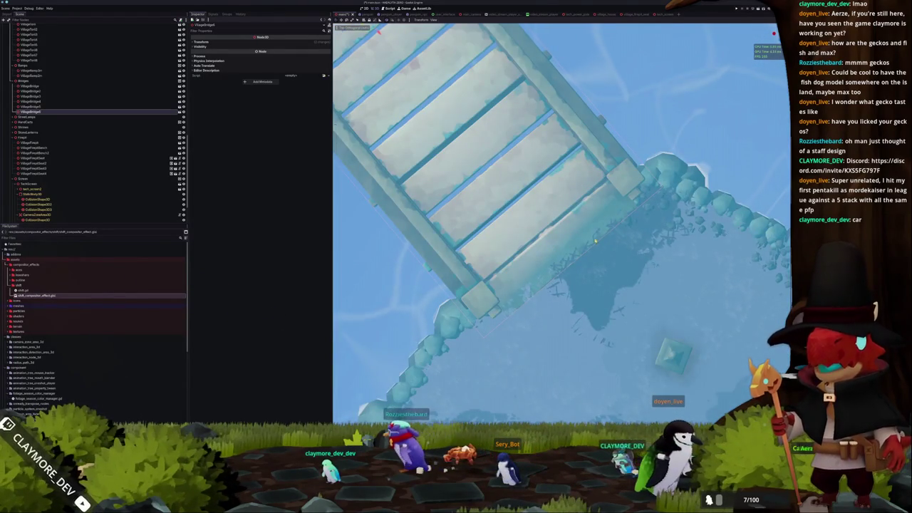
scroll(567, 230, down, 3)
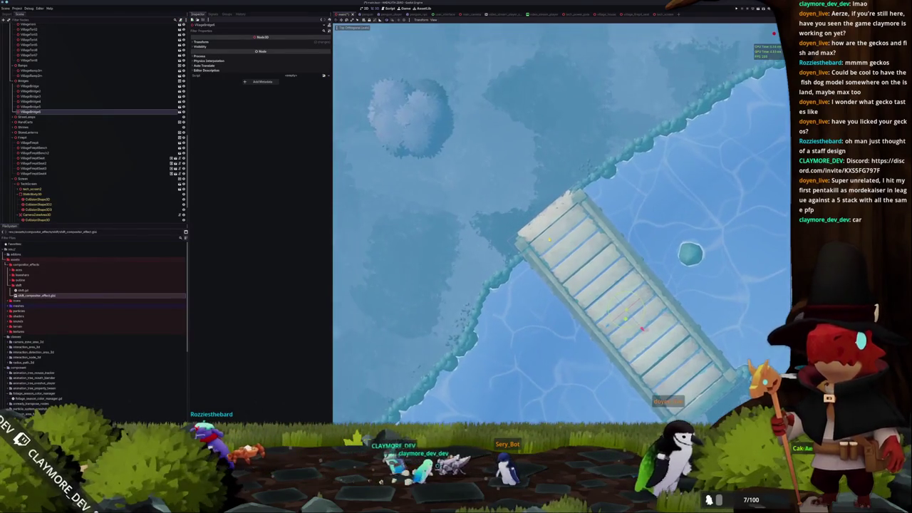
scroll(560, 225, down, 3)
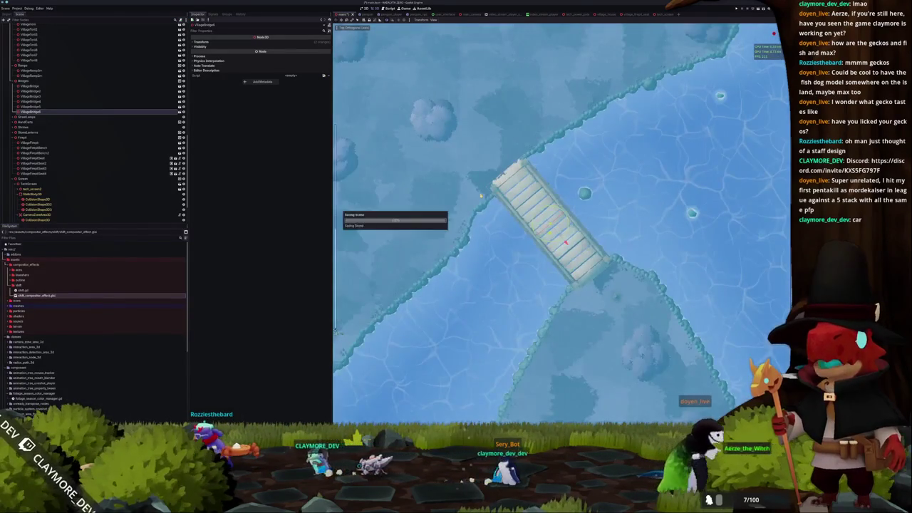
- Select TreeMultiMeshPlacerCache, then zoom to the bridge and pick the stone lantern beside it
scroll(85, 142, down, 5)
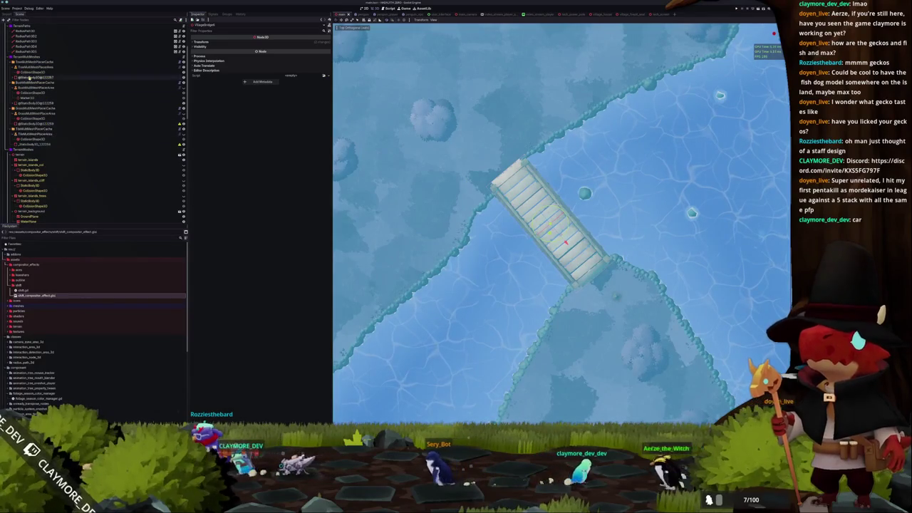
click(34, 62)
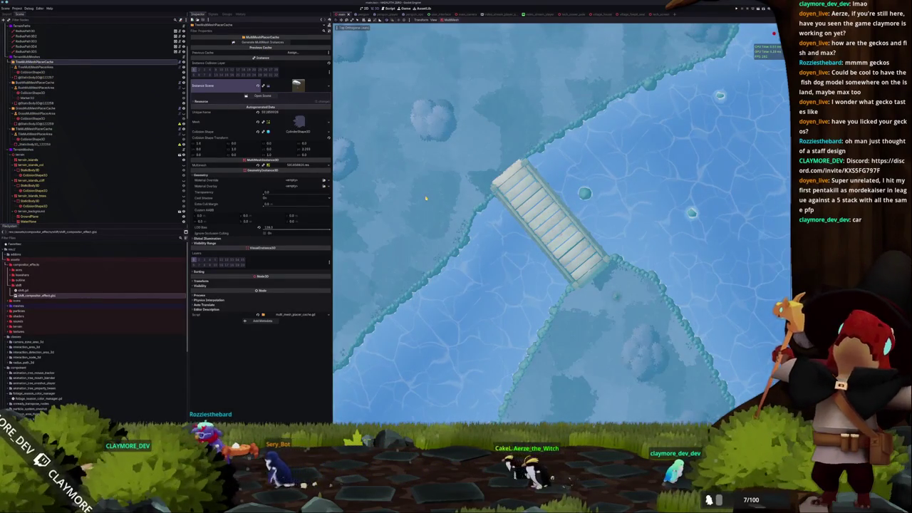
scroll(425, 198, up, 5)
scroll(425, 198, up, 3)
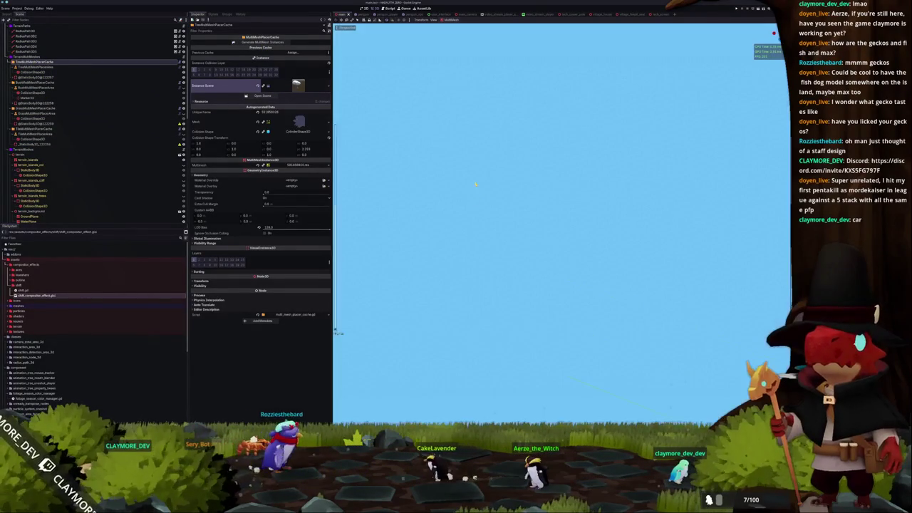
scroll(561, 205, down, 8)
scroll(562, 205, up, 5)
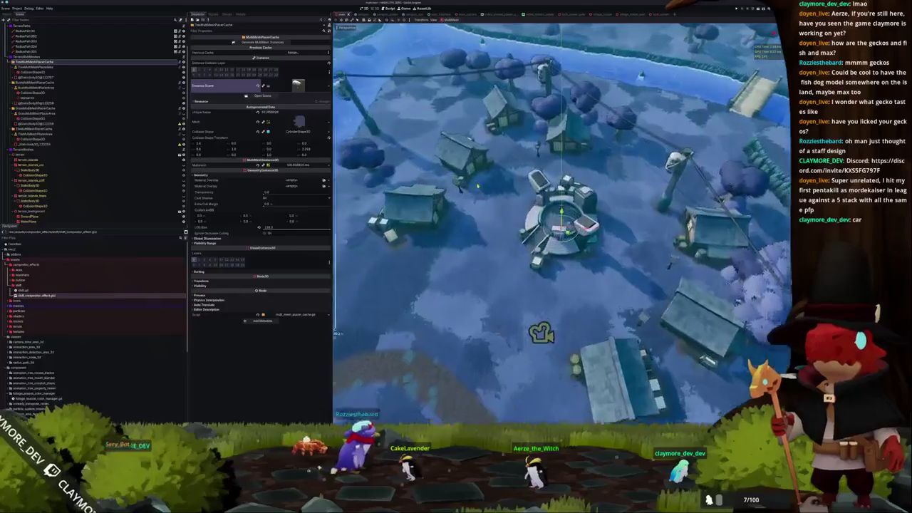
drag(550, 204, 502, 223)
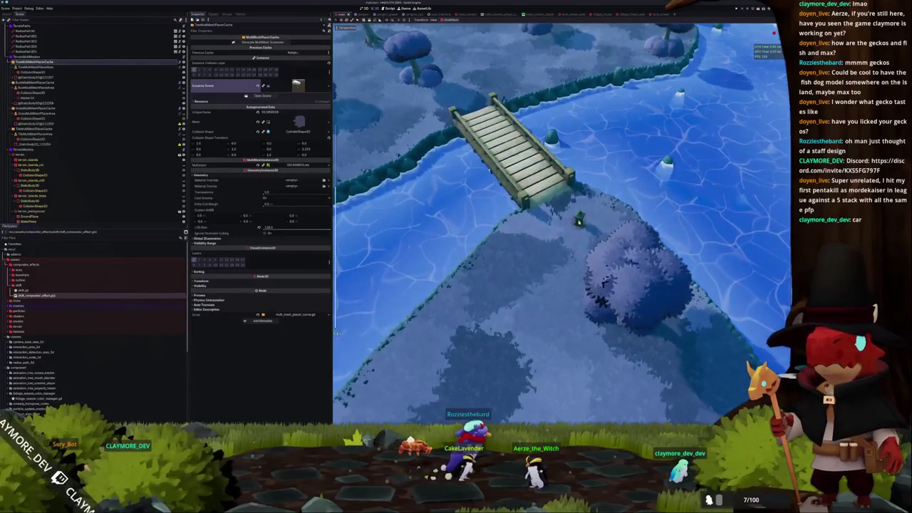
click(569, 222)
scroll(570, 222, down, 5)
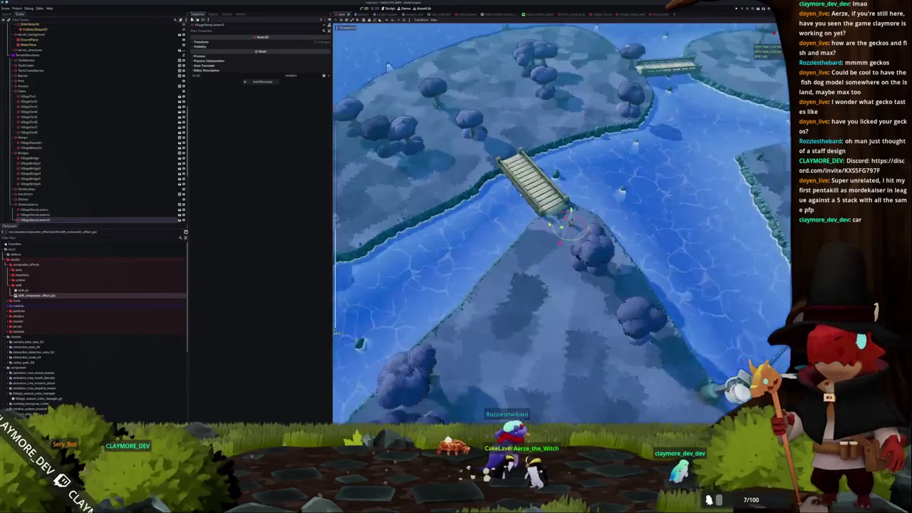
key(KP_7)
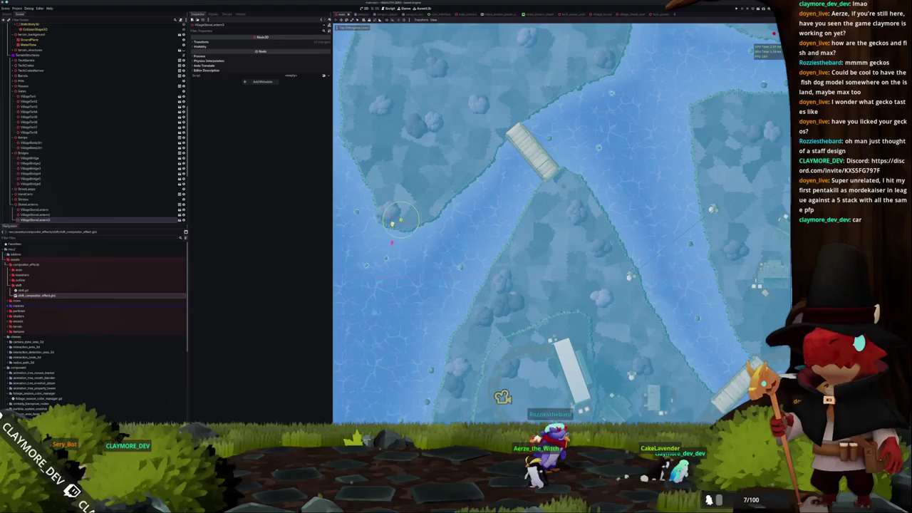
scroll(449, 242, down, 5)
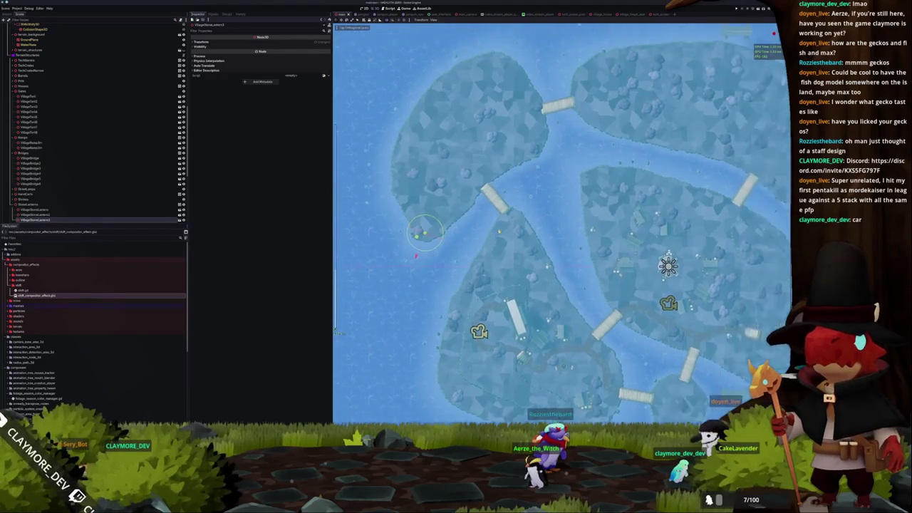
scroll(518, 220, up, 2)
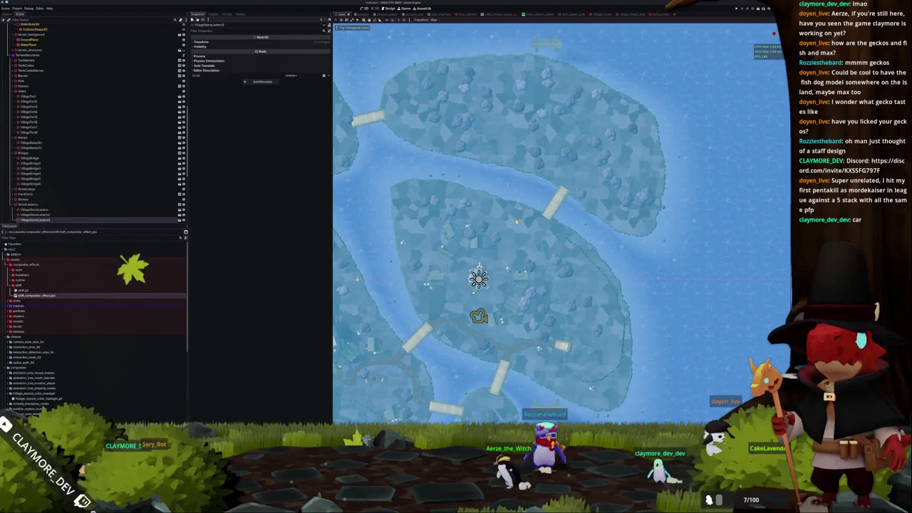
drag(518, 220, 524, 222)
scroll(525, 222, up, 10)
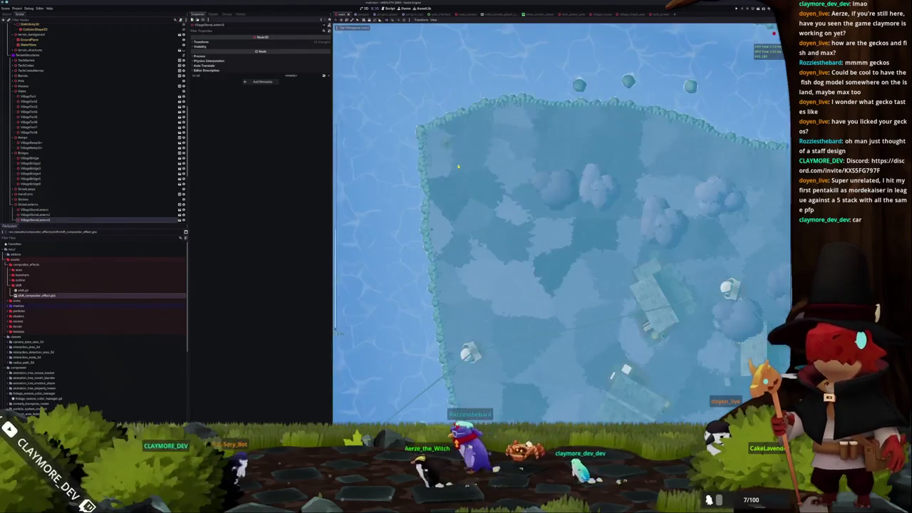
scroll(447, 144, down, 5)
scroll(446, 213, up, 3)
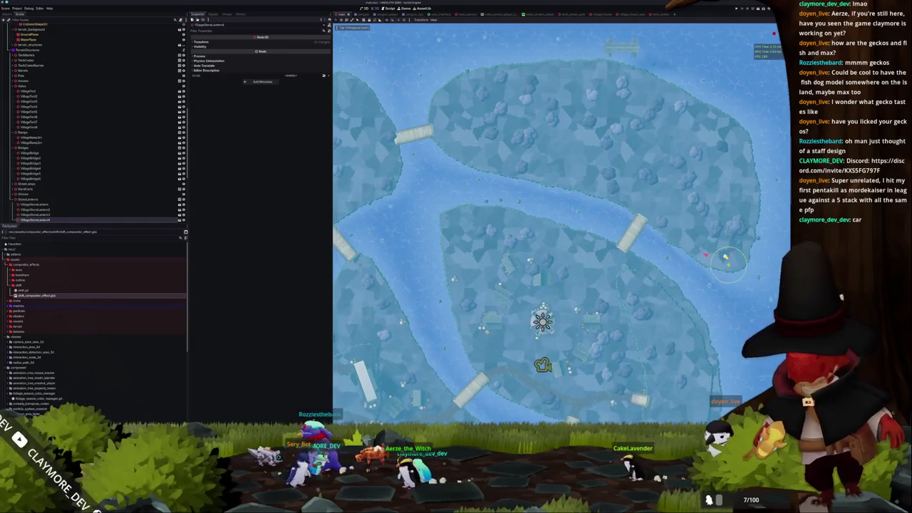
scroll(727, 256, down, 6)
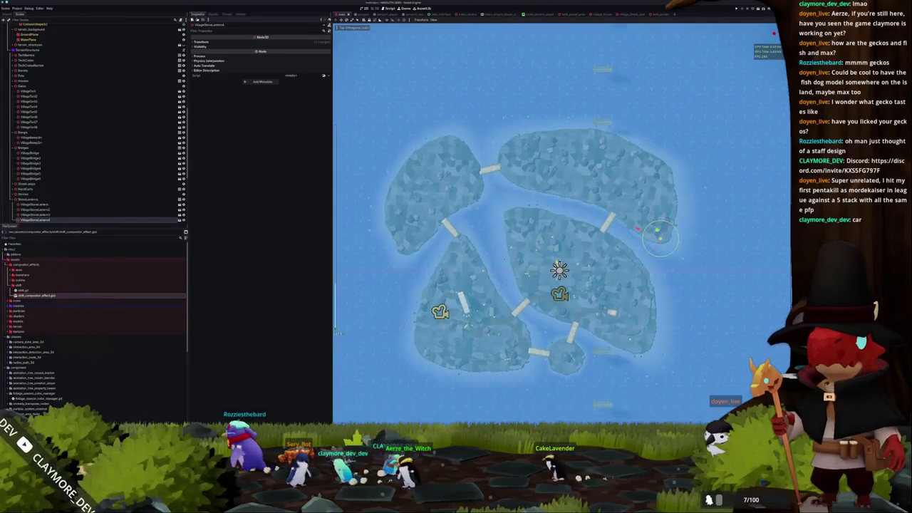
key(KP_5)
scroll(561, 225, up, 5)
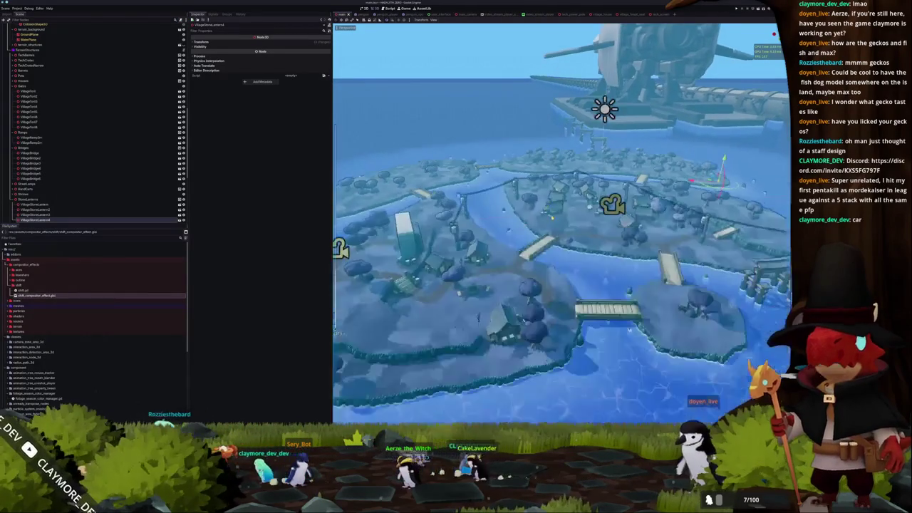
scroll(59, 189, down, 8)
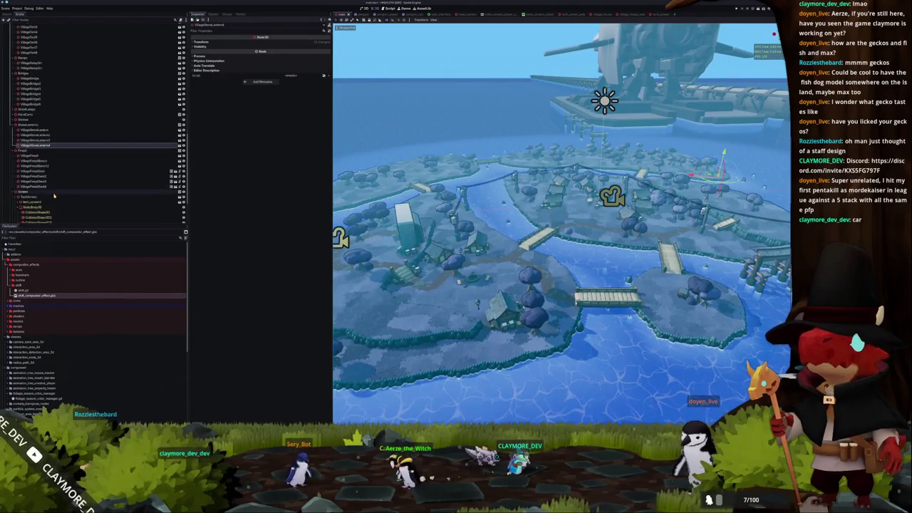
scroll(59, 189, up, 10)
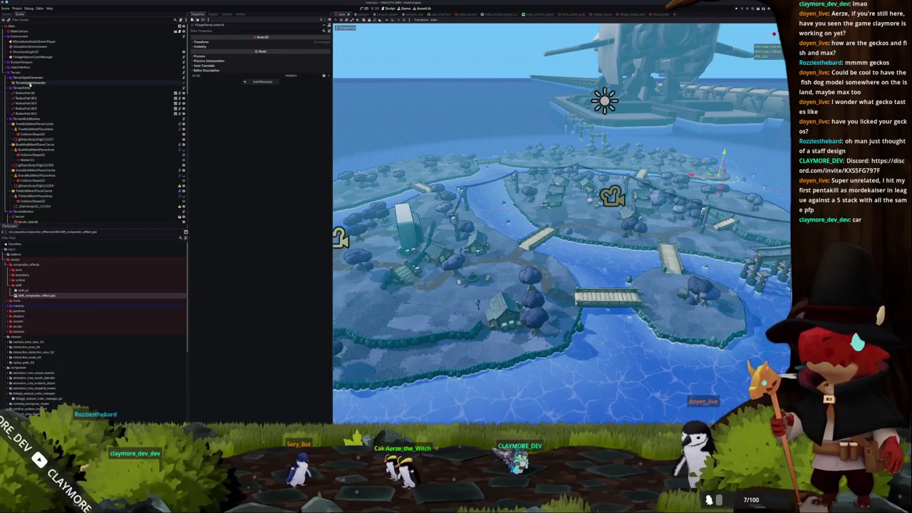
- Select TerrainSplatGenerator, preview its 2048x2048 Splat Map texture, then collapse it
click(67, 82)
click(306, 88)
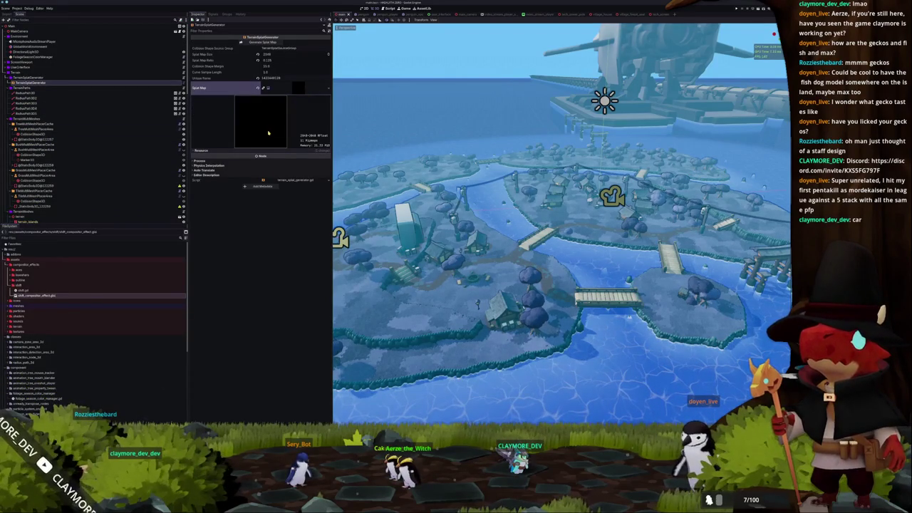
click(292, 89)
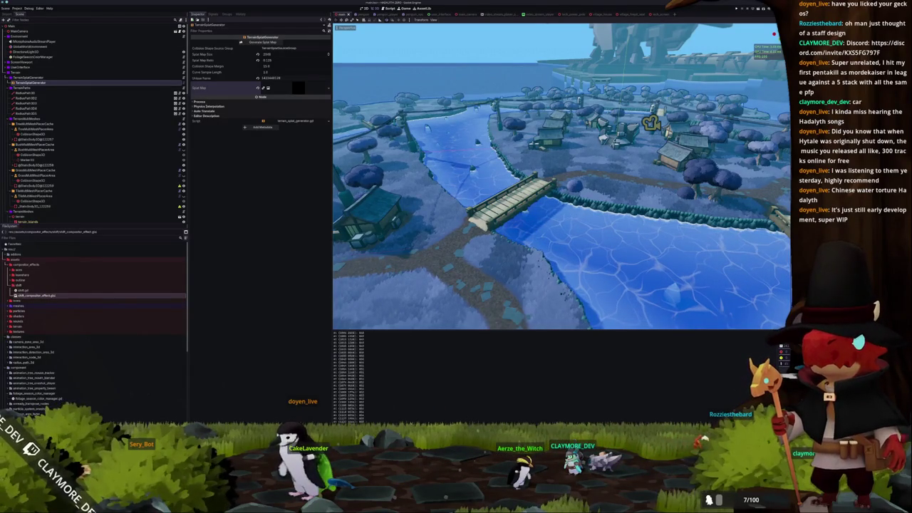
- Tick 'Add the north island' as done on the Notion Short TODO page
key(alt+Tab)
click(397, 410)
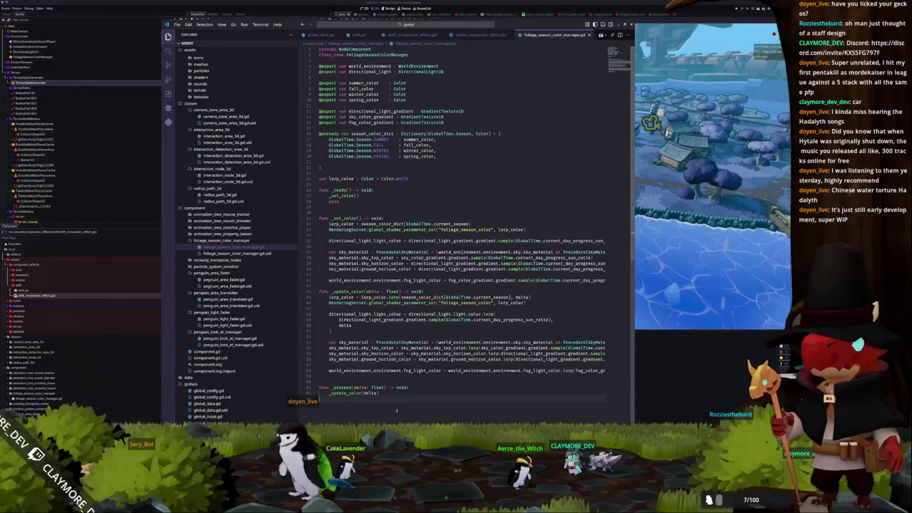
key(alt+Tab)
key(alt+Tab)
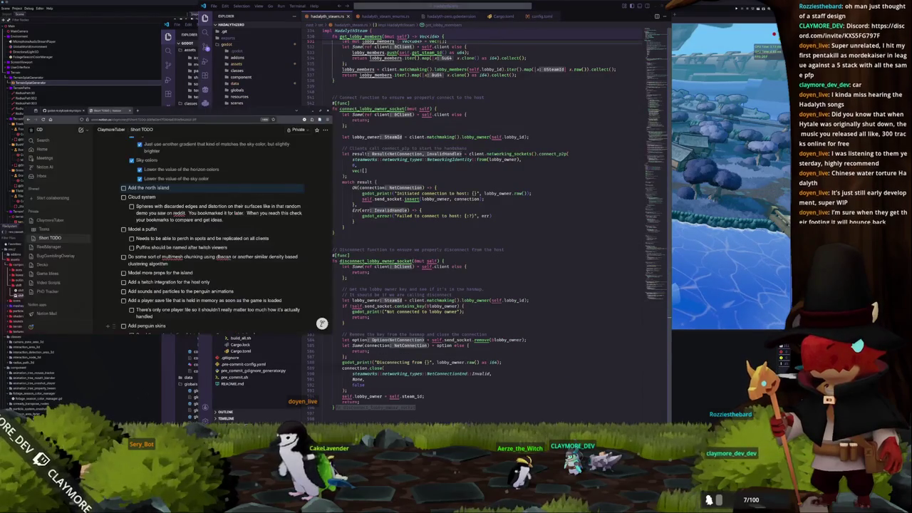
click(123, 187)
scroll(121, 214, up, 1)
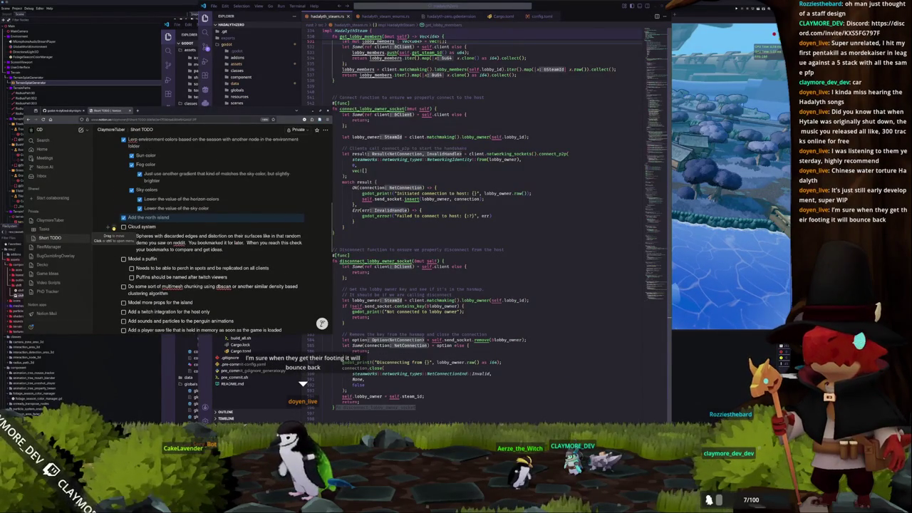
scroll(114, 227, down, 1)
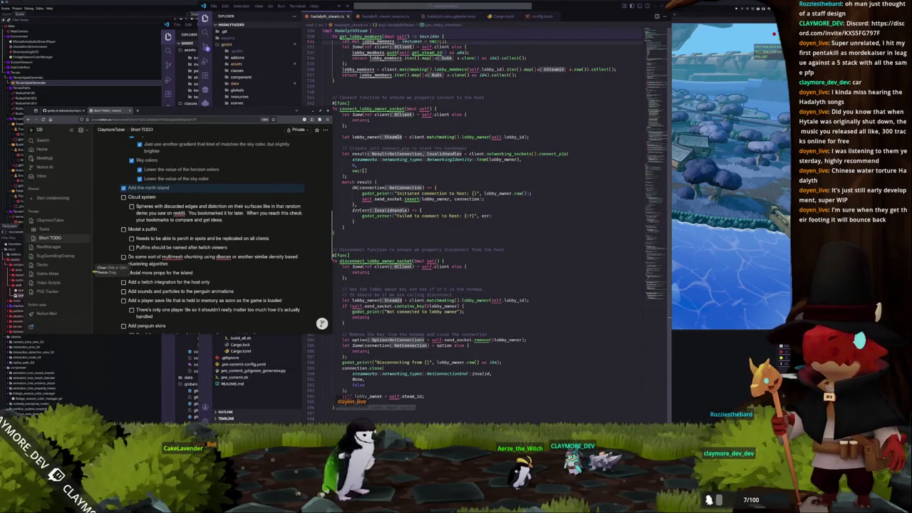
scroll(103, 276, up, 1)
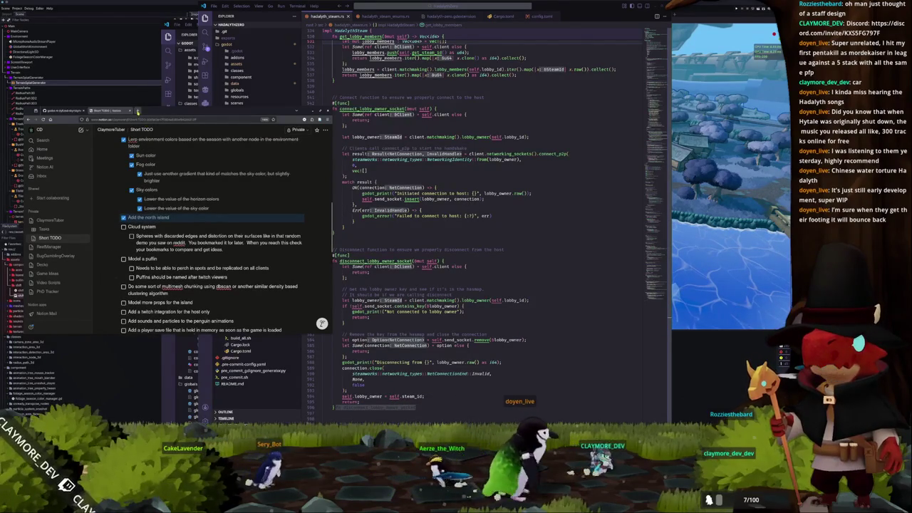
click(139, 112)
- Load the saved 'Just updated my clouds' Reddit post and widen the browser window
key(ctrl+v)
key(Return)
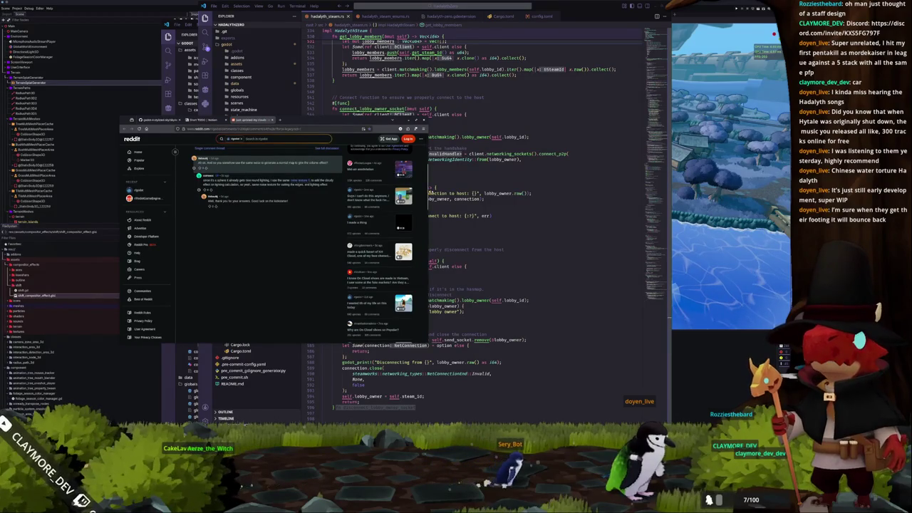
drag(428, 192, 597, 193)
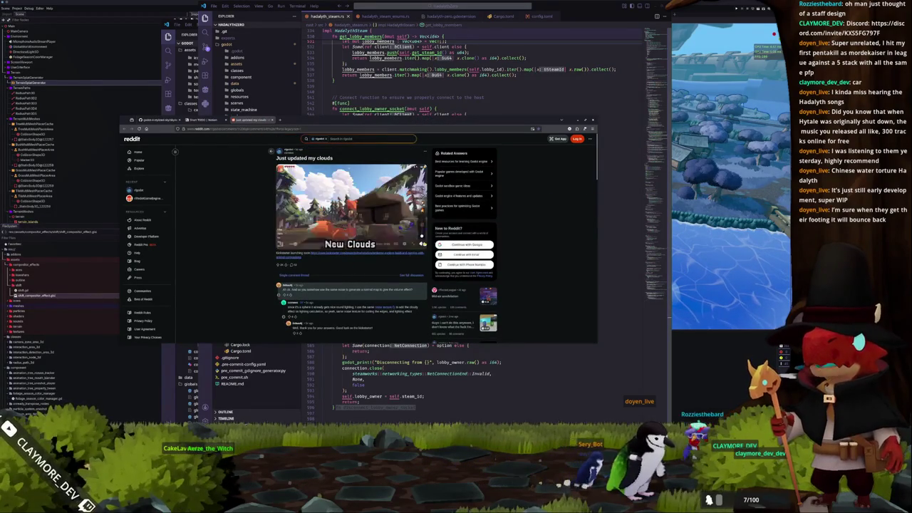
- Watch the New Clouds video fullscreen, scrubbing back and ahead through it
click(421, 244)
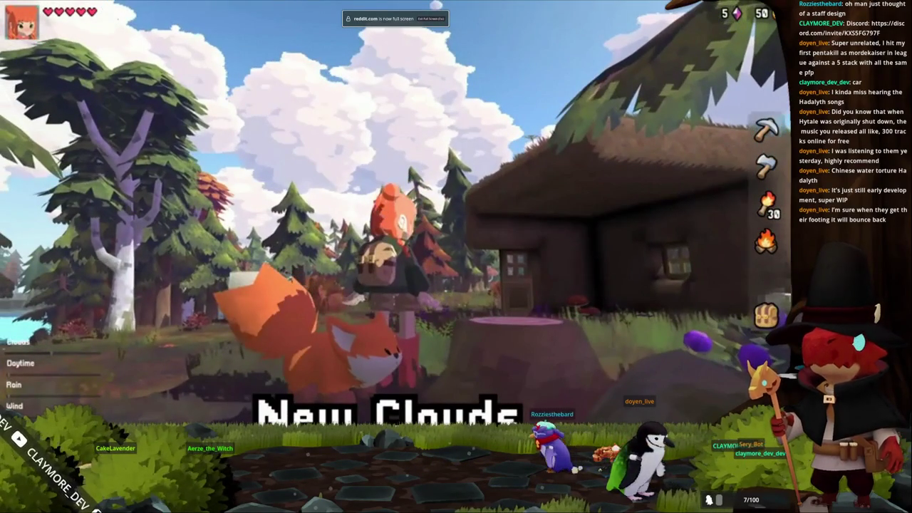
key(Escape)
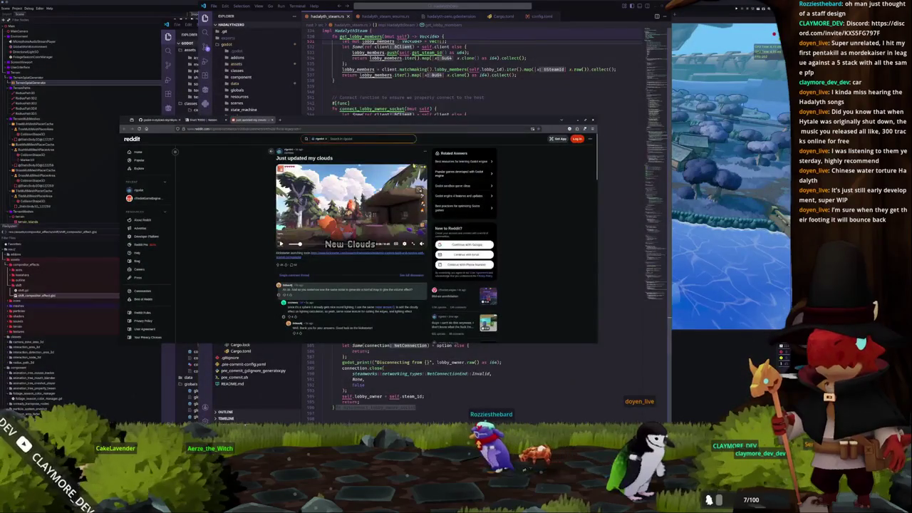
key(f)
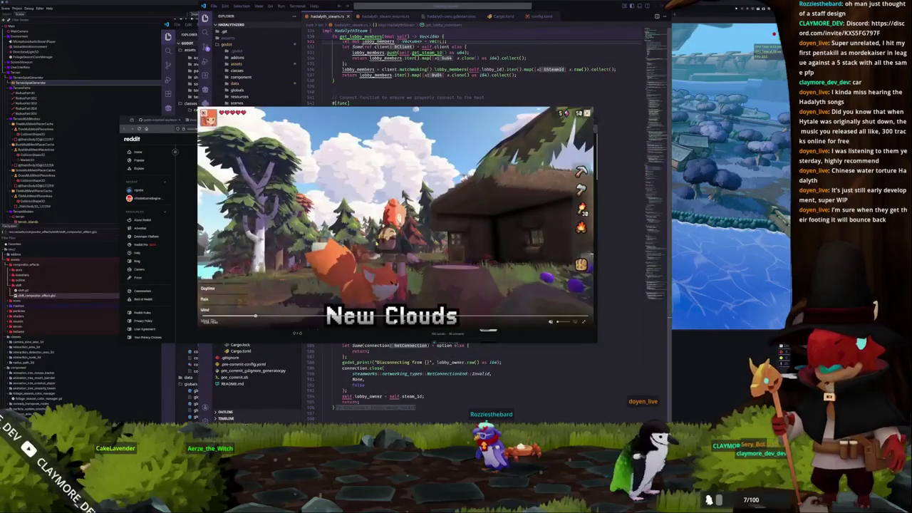
key(Left)
key(Right)
key(Right)
key(Right)
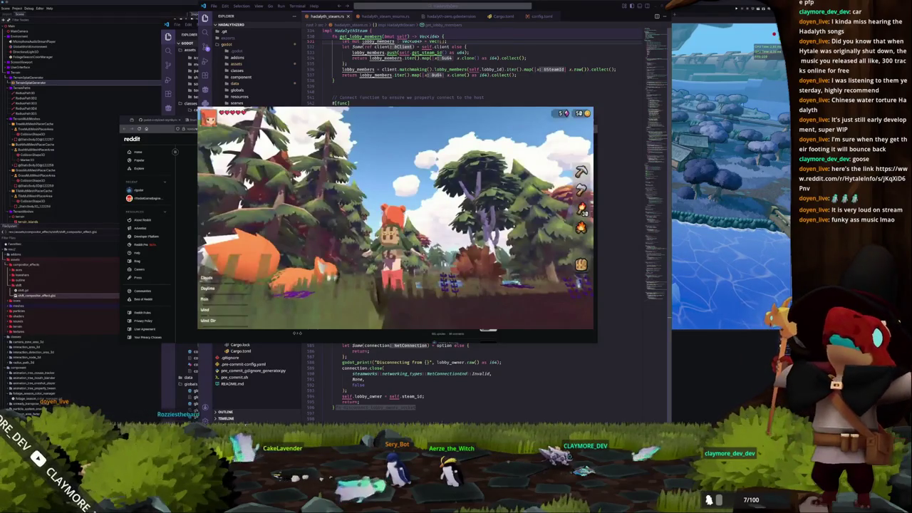
mouse_move(395, 213)
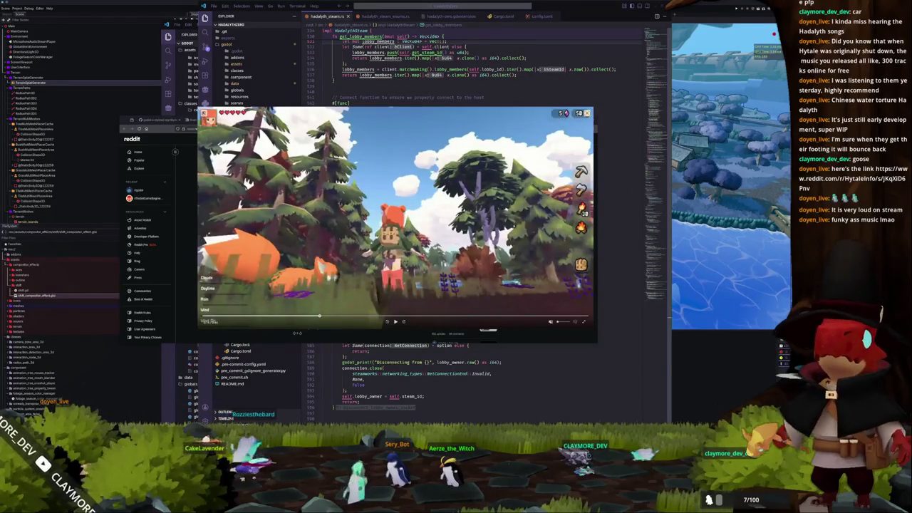
key(alt+Tab)
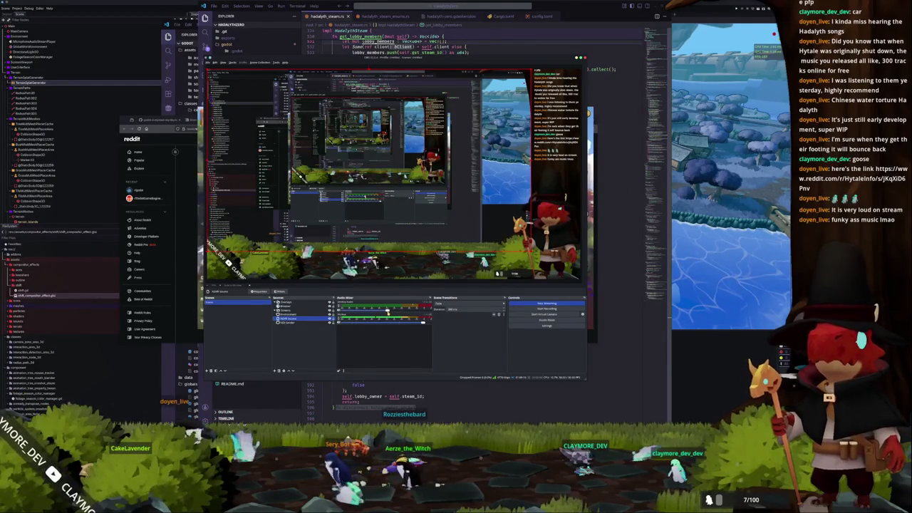
- Back in Godot's top view, regenerate TreeMultiMeshPlacerCache's multimesh instances and run the game with F5
click(491, 408)
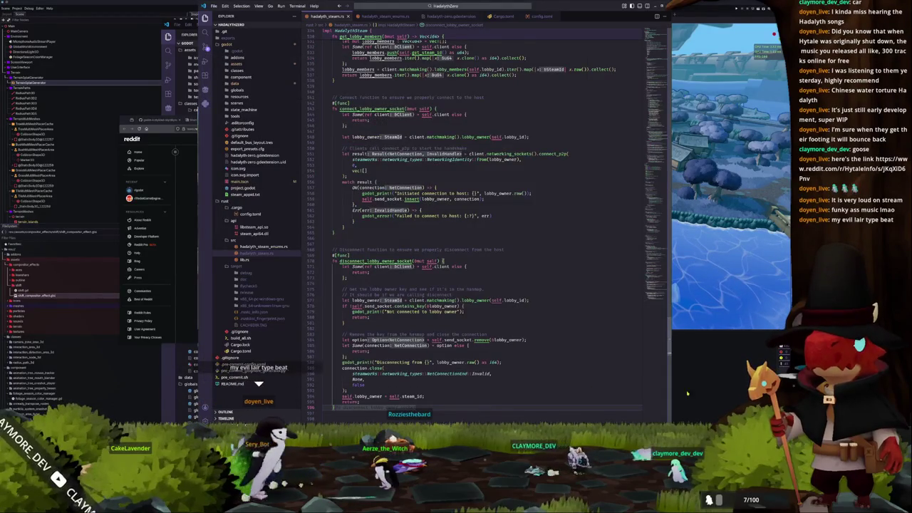
key(alt+Tab)
key(KP_7)
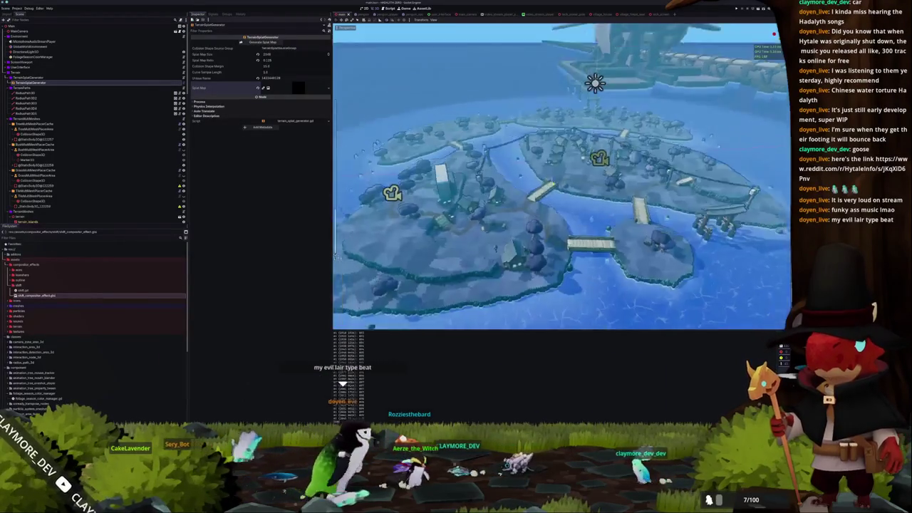
scroll(562, 177, up, 3)
scroll(561, 177, up, 5)
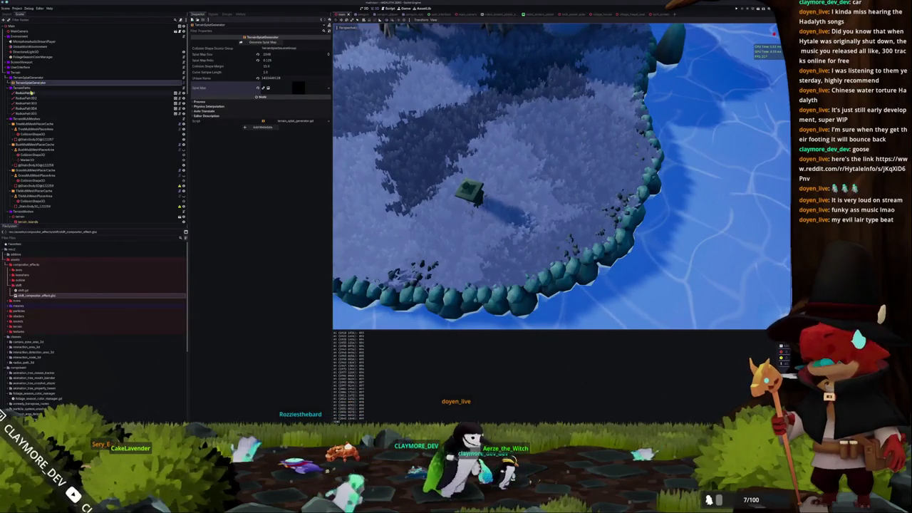
click(36, 123)
click(267, 43)
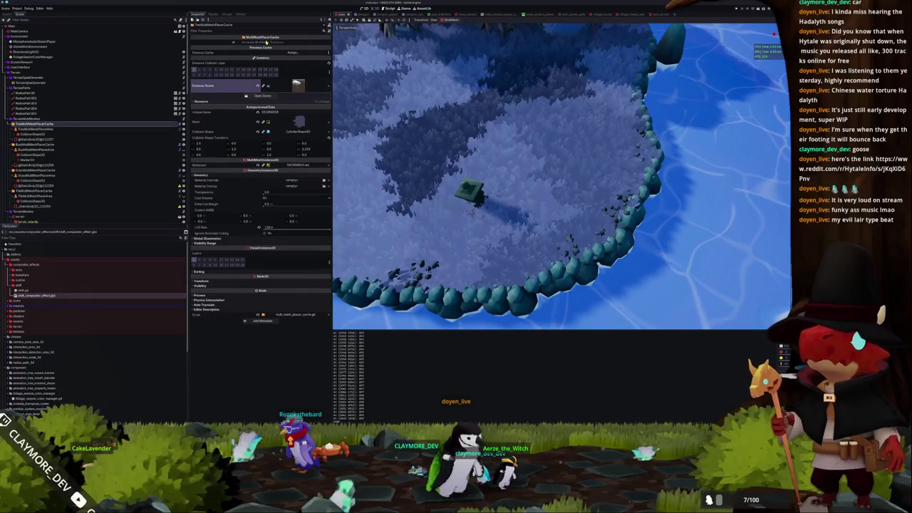
mouse_move(439, 160)
mouse_down()
mouse_move(473, 179)
mouse_move(433, 196)
mouse_move(493, 161)
mouse_up()
key(F5)
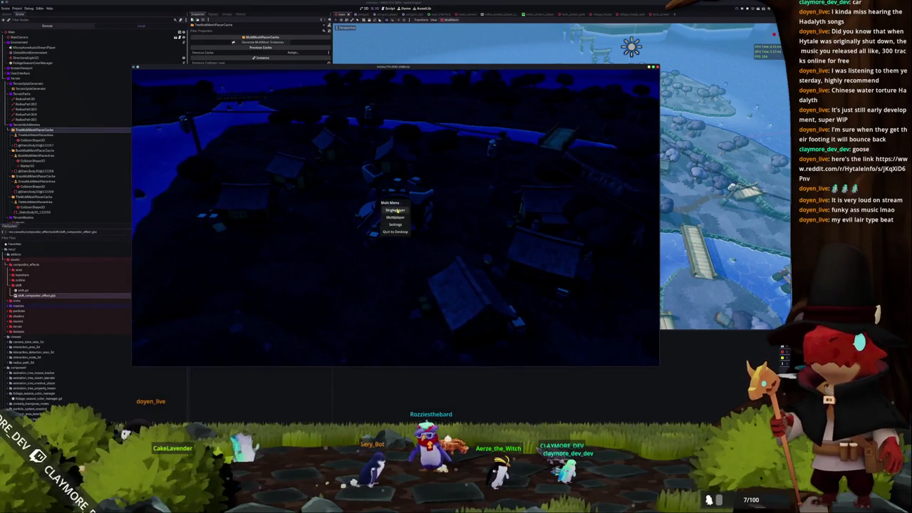
- Move the game window aside and brighten a Fog Color Gradient stop on FoliageSeasonColorManager
drag(309, 67, 491, 91)
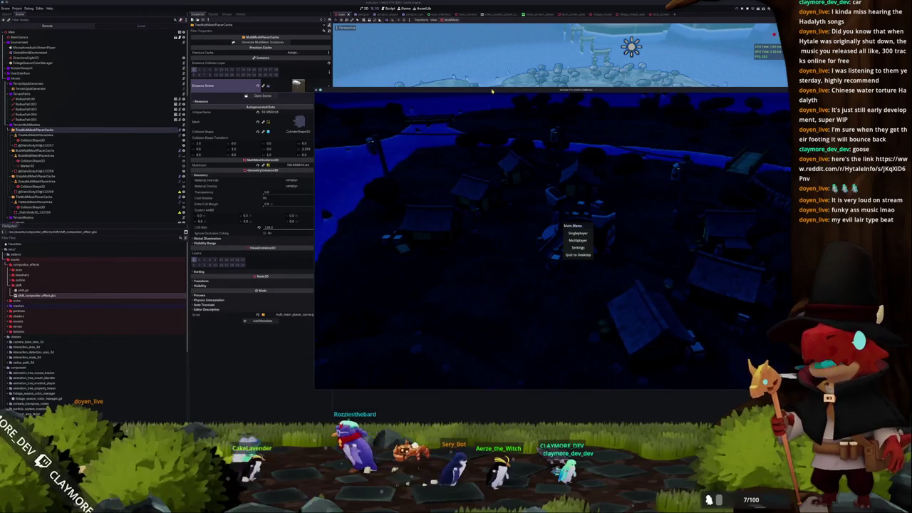
click(32, 52)
drag(346, 94, 412, 94)
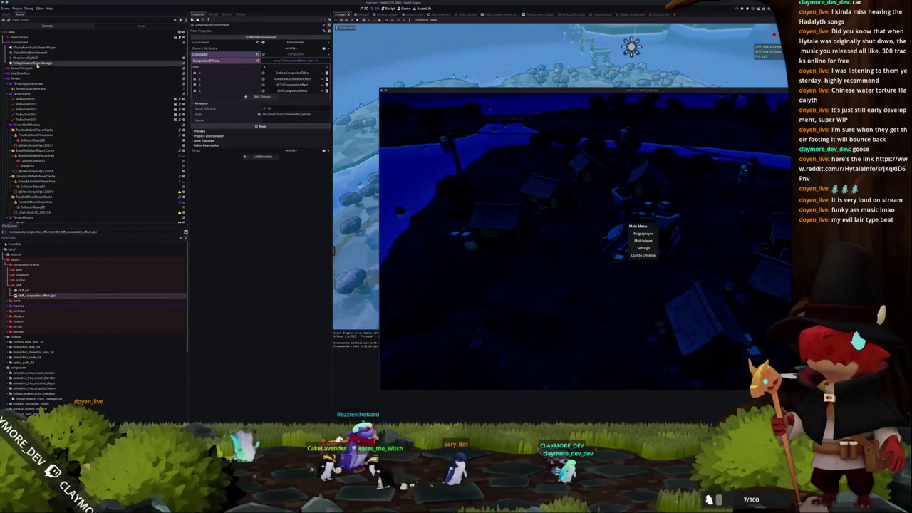
click(36, 63)
double_click(230, 137)
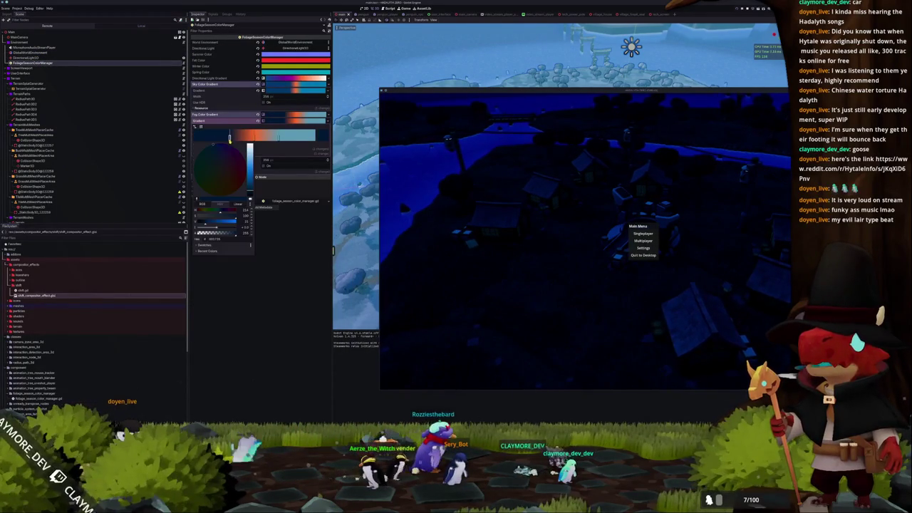
drag(249, 191, 250, 186)
click(301, 245)
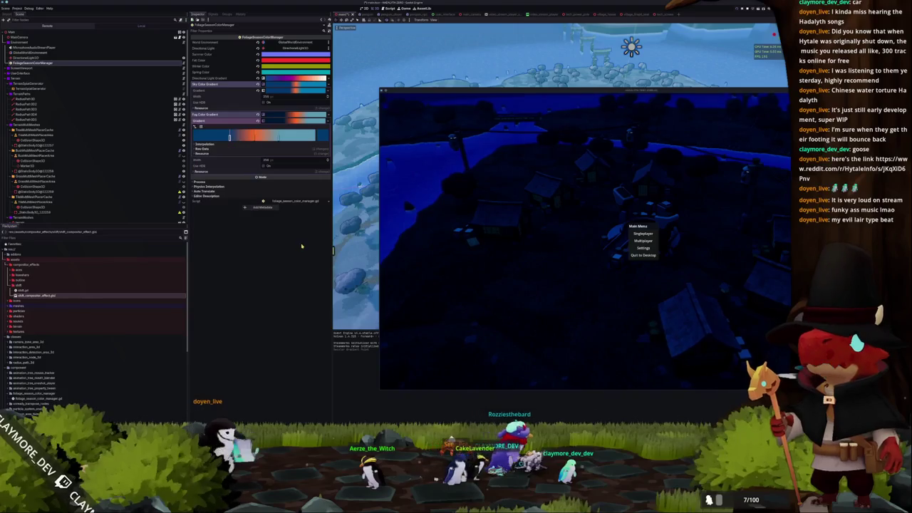
- Adjust the colour of a stop on the Sky Color Gradient
click(283, 120)
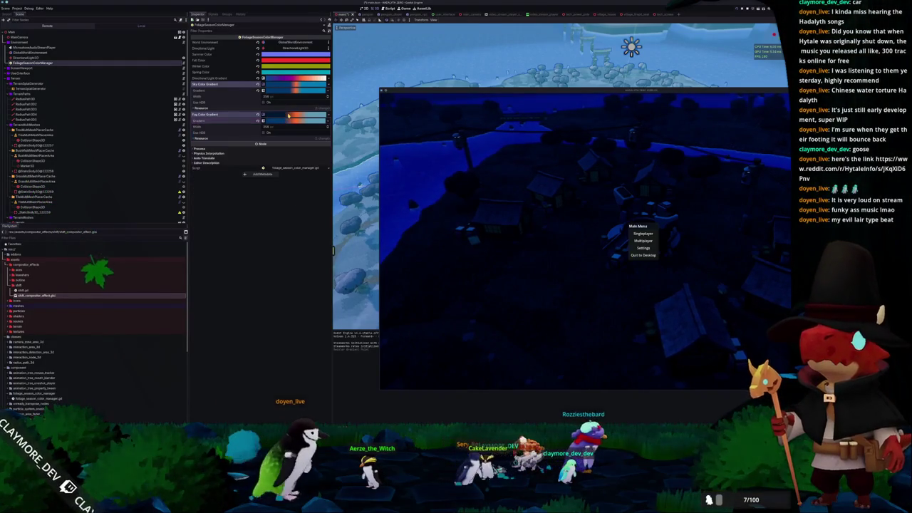
click(283, 120)
click(284, 116)
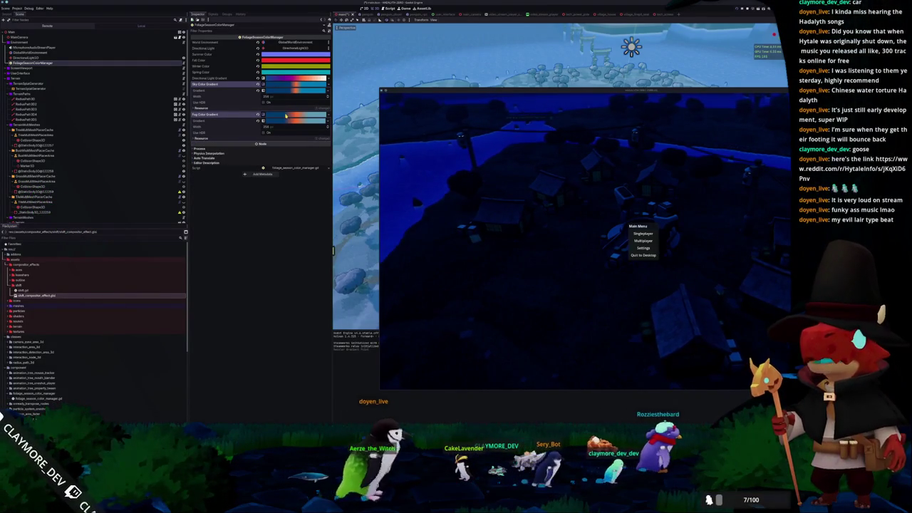
click(279, 90)
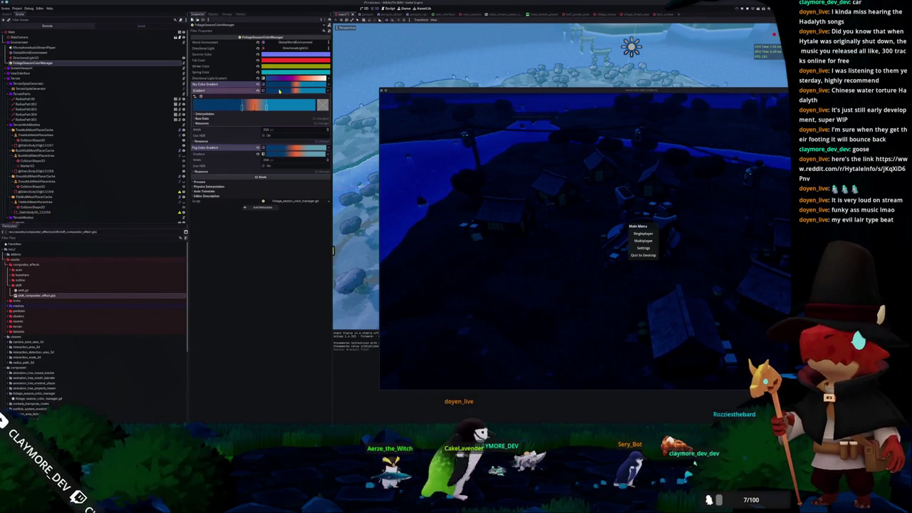
click(280, 91)
click(288, 122)
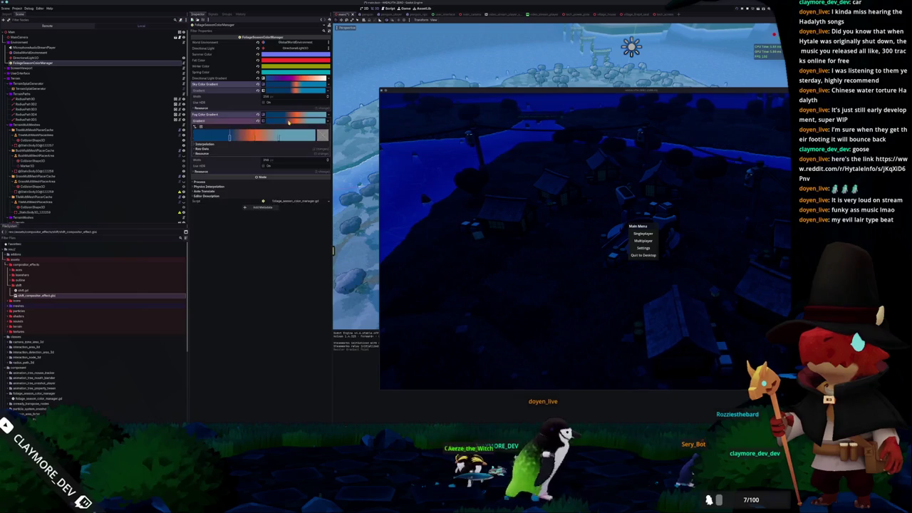
click(288, 121)
click(288, 90)
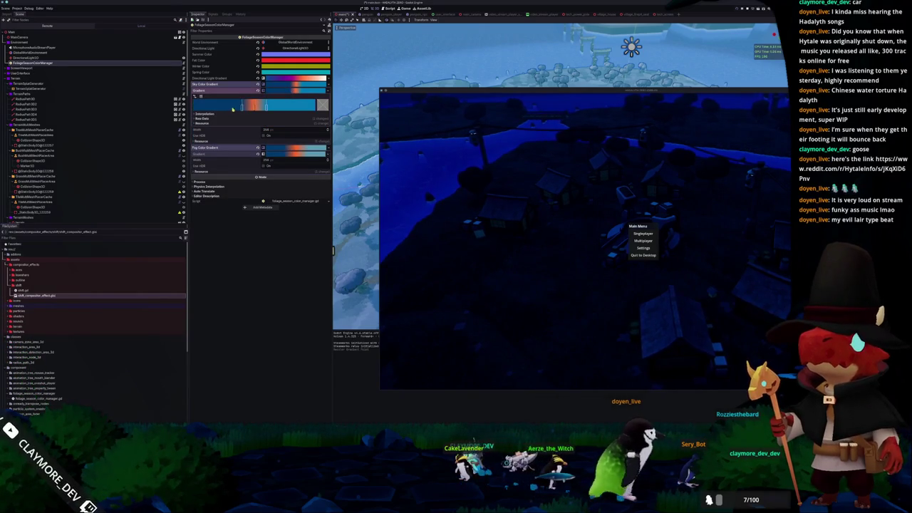
click(322, 106)
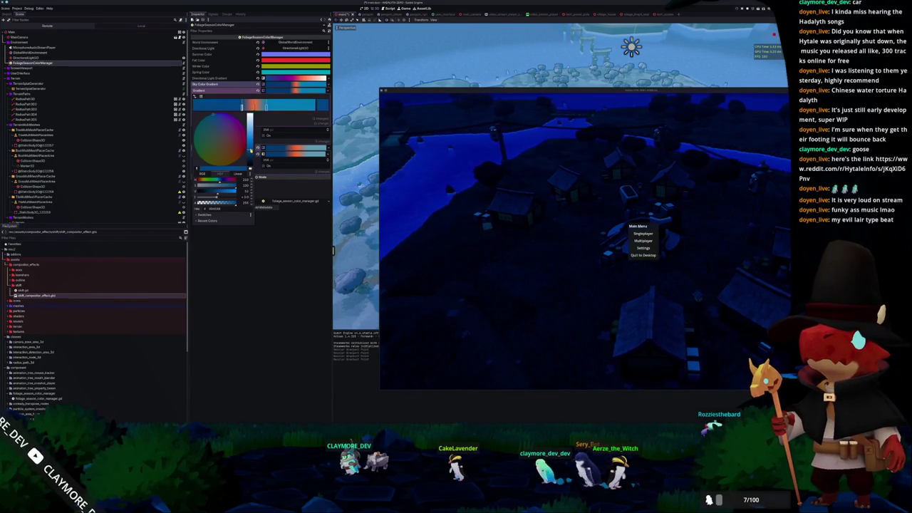
click(270, 250)
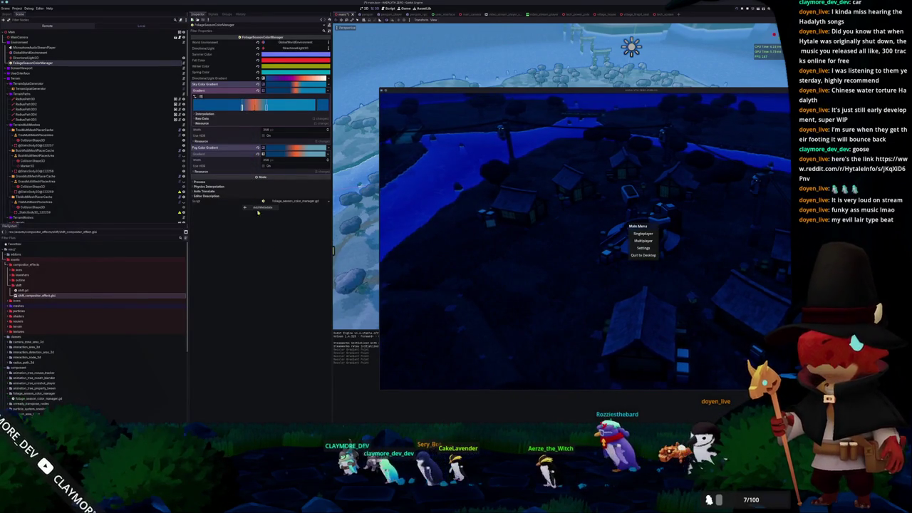
- Darken the Directional Light Gradient's left stop to a deep blue for night lighting
click(282, 80)
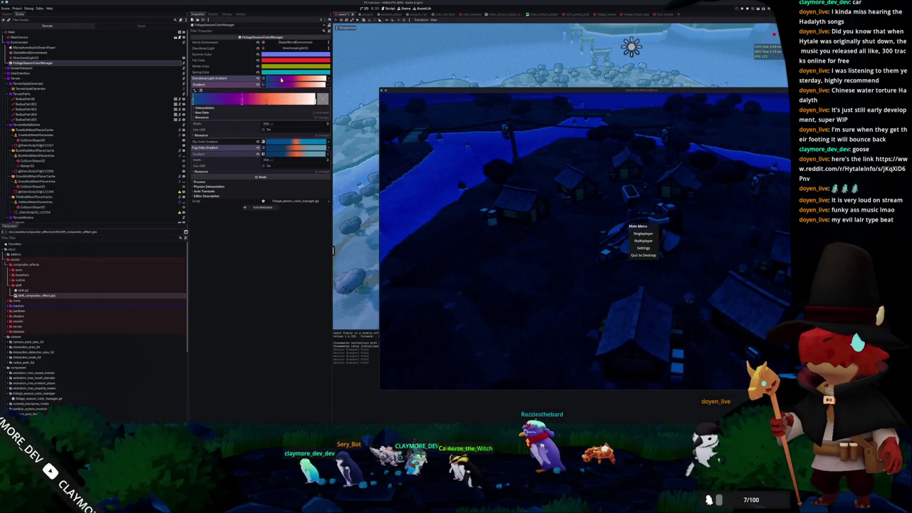
double_click(203, 104)
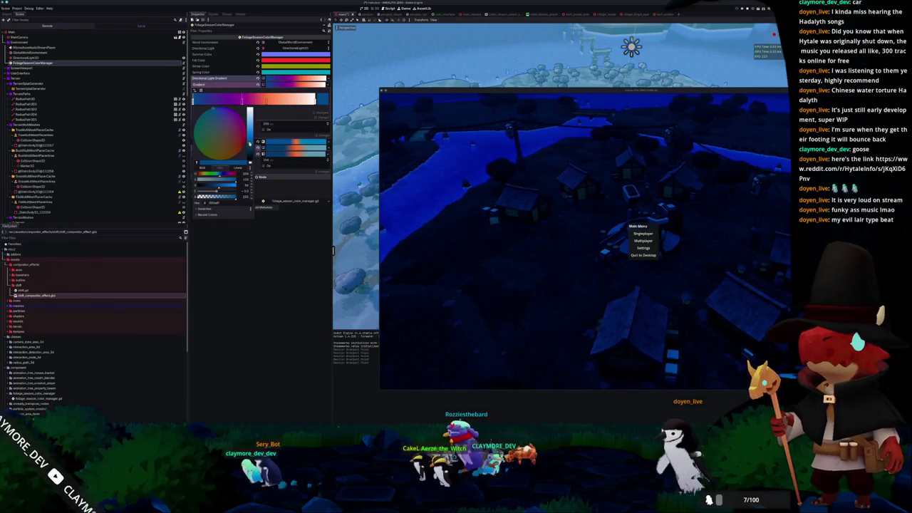
drag(249, 141, 250, 108)
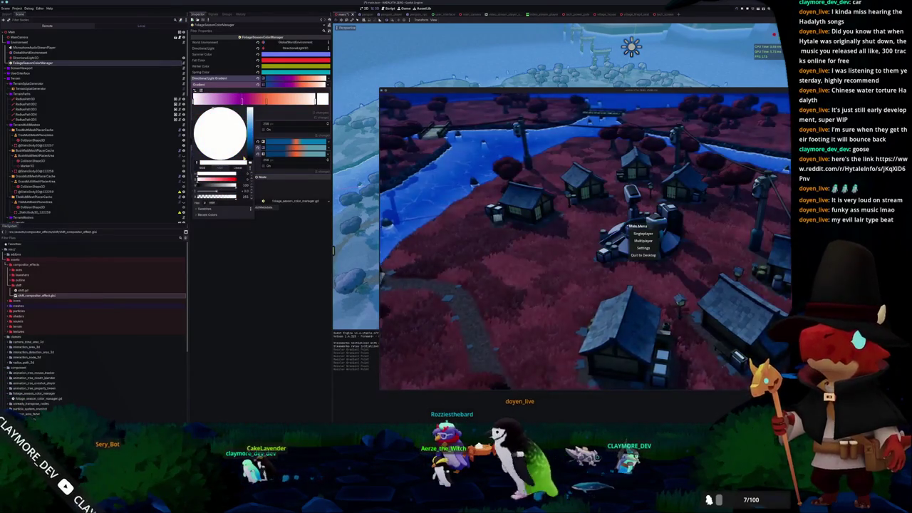
drag(249, 109, 249, 138)
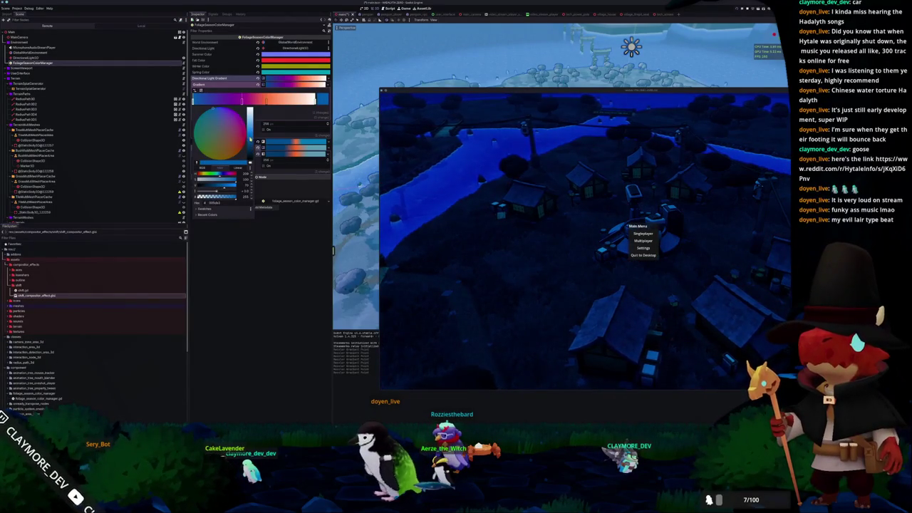
click(272, 251)
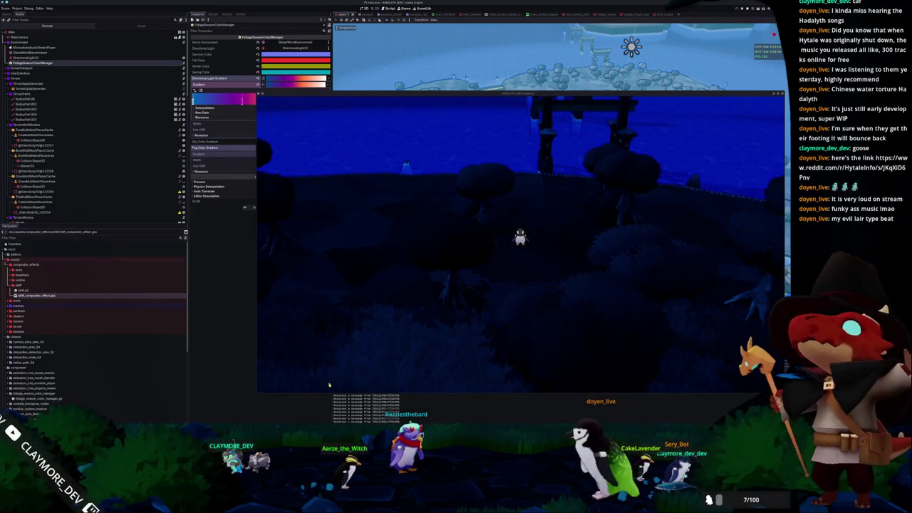
- Move the game window aside and select the water mesh to show its shader material
mouse_move(430, 91)
mouse_down()
mouse_move(384, 127)
mouse_move(395, 350)
mouse_up()
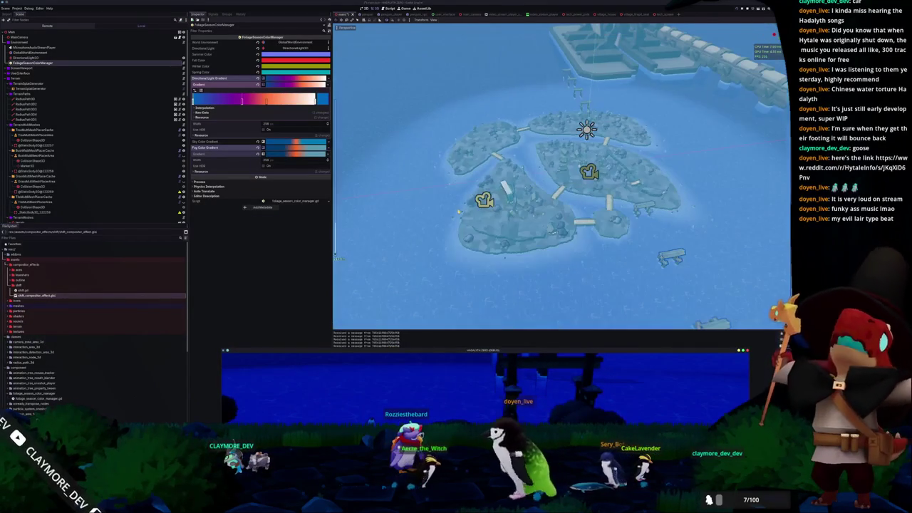
click(453, 215)
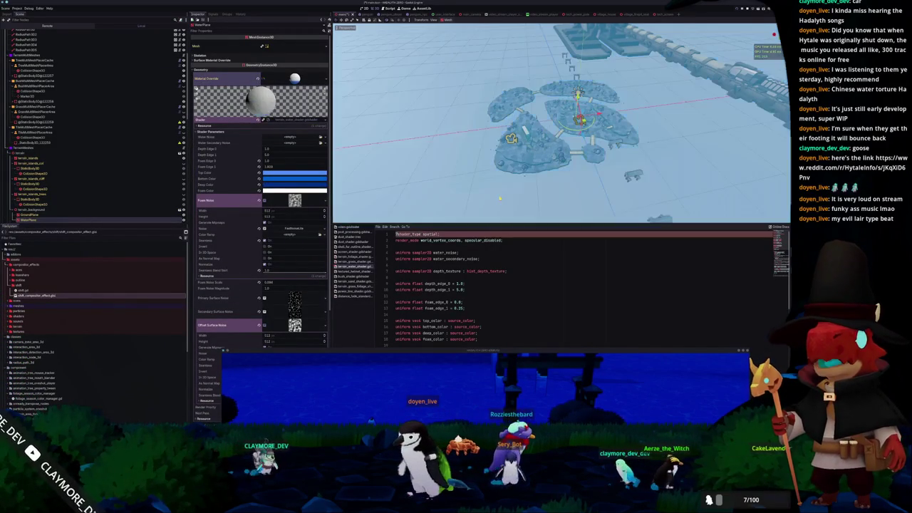
drag(476, 352, 204, 228)
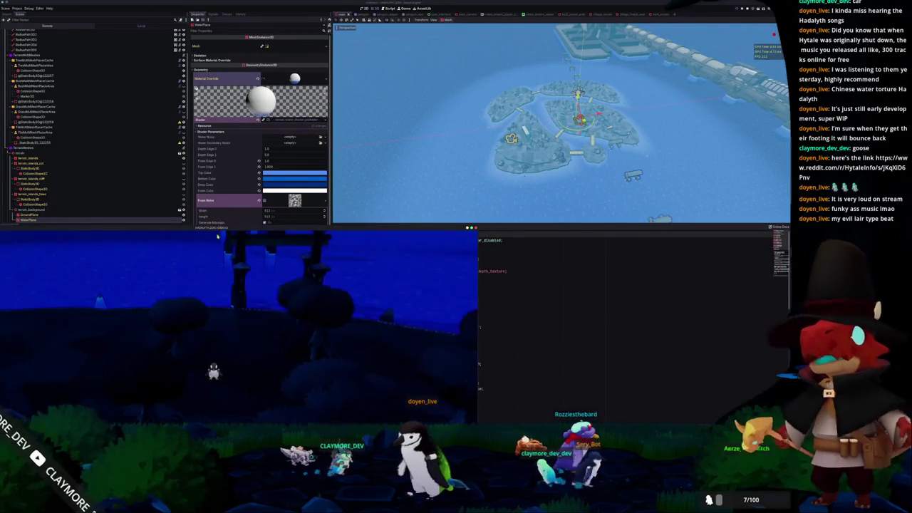
drag(433, 240, 401, 392)
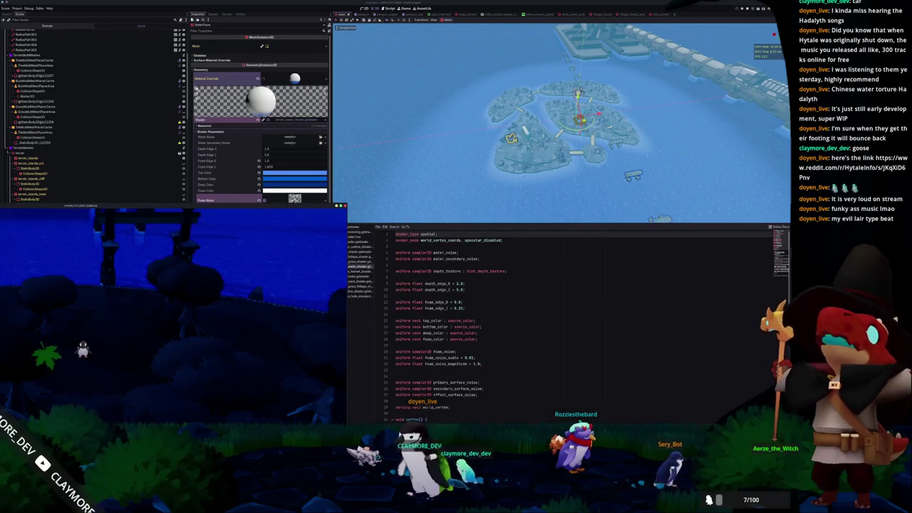
- Close the shader panel and zoom into a top orthographic view of the islands
key(ctrl+j)
mouse_move(280, 207)
mouse_down()
mouse_move(341, 287)
mouse_move(519, 337)
mouse_up()
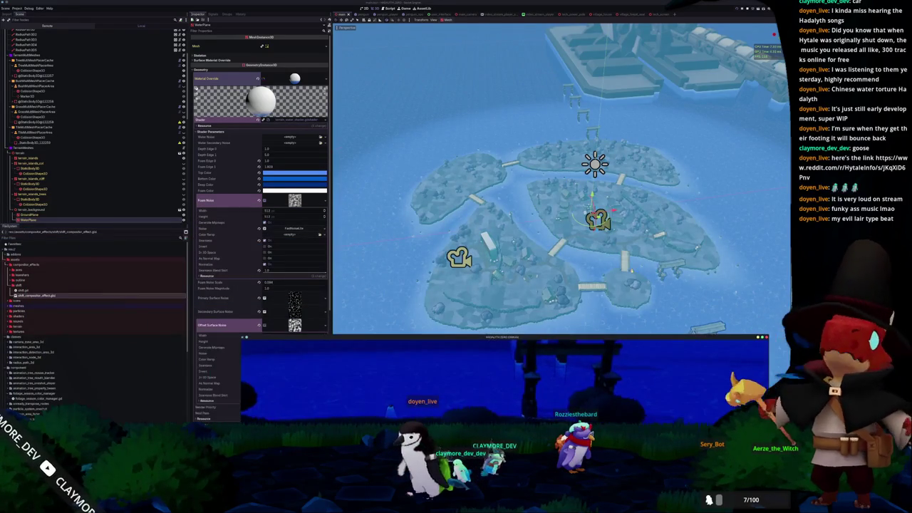
scroll(523, 219, down, 3)
key(KP_7)
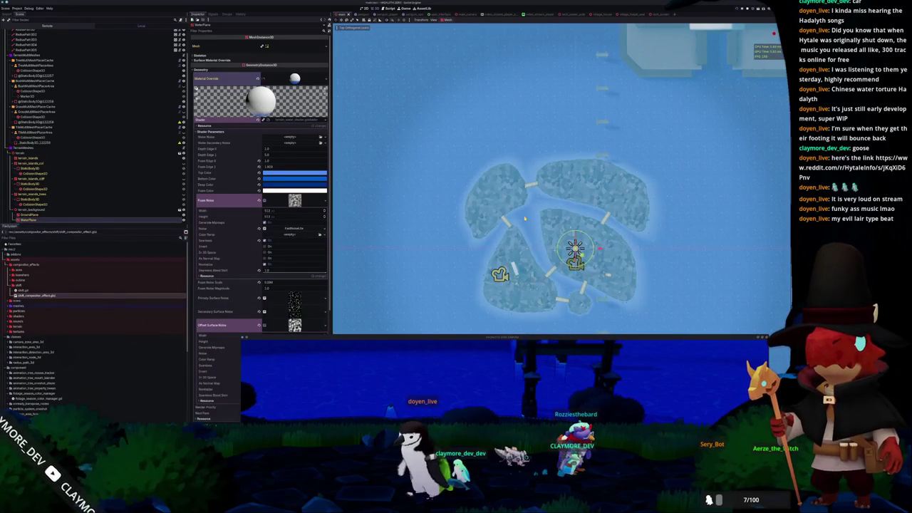
scroll(524, 219, up, 4)
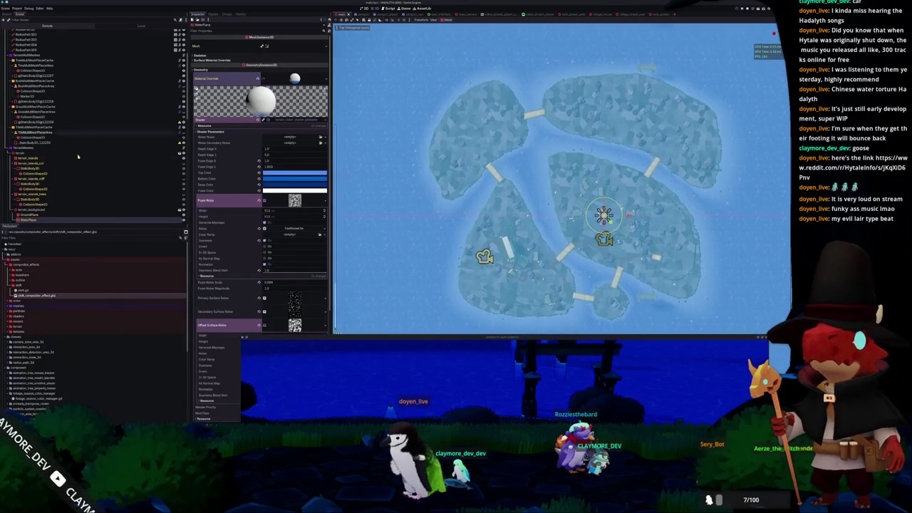
scroll(100, 143, up, 5)
- Paste the copied position into a CollisionShape3D's Transform Position
click(36, 139)
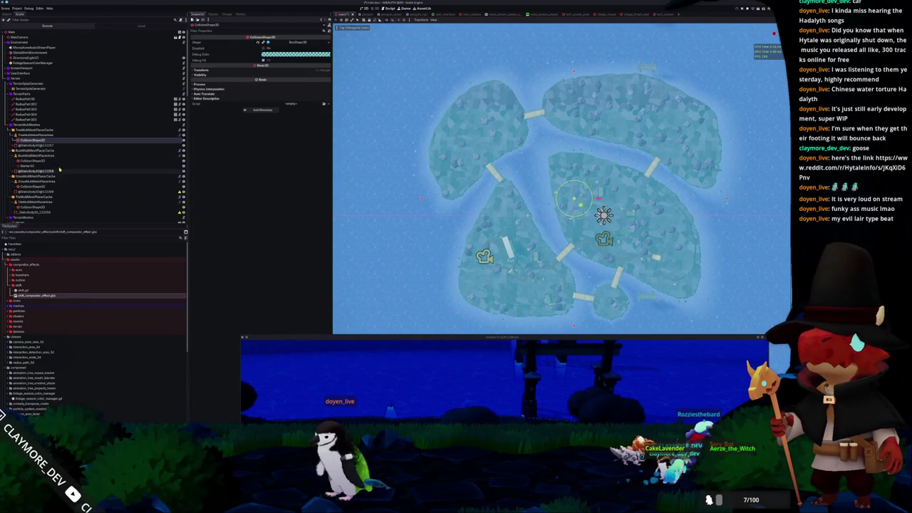
click(90, 200)
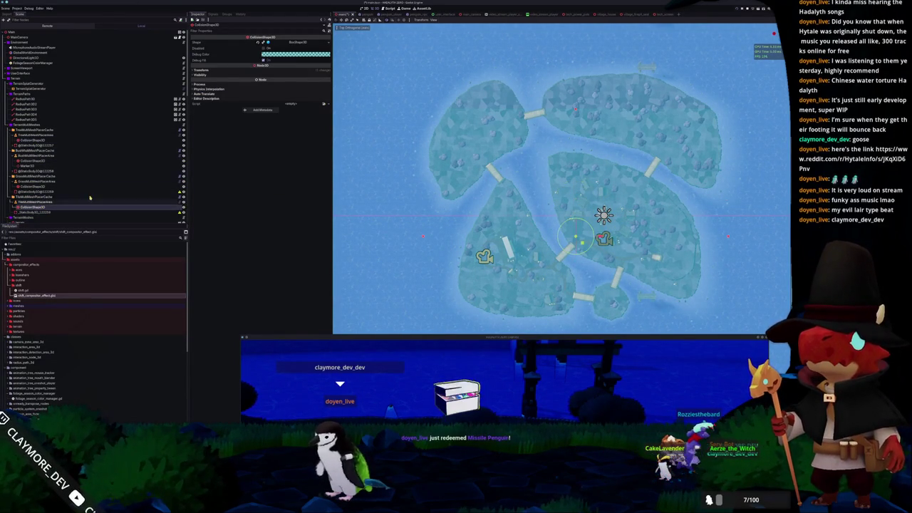
click(201, 70)
click(34, 140)
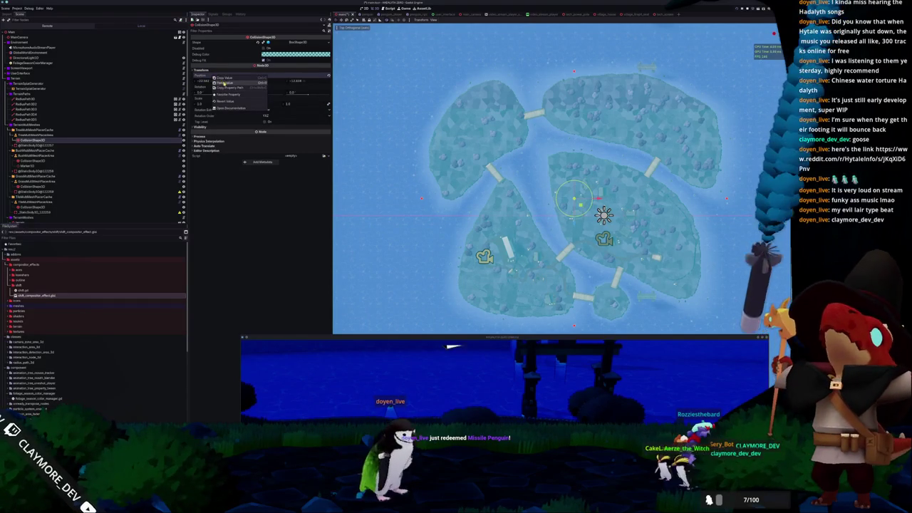
click(36, 161)
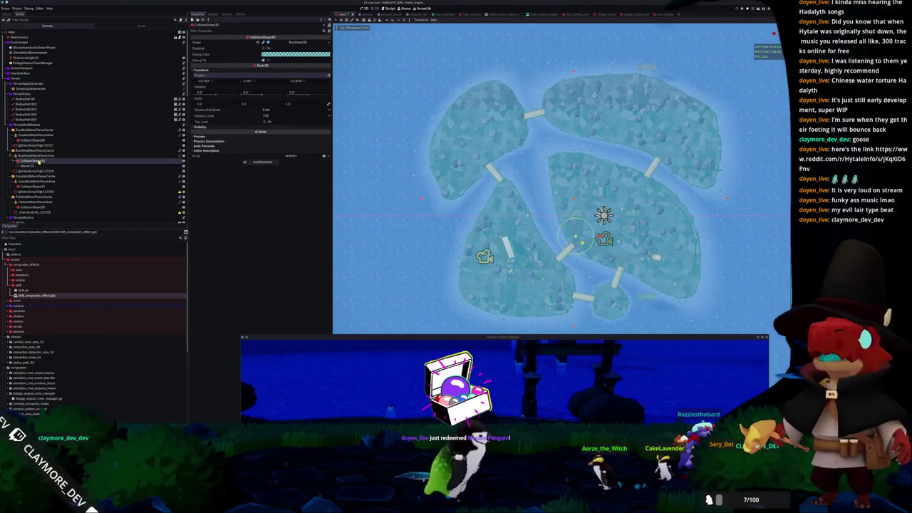
click(203, 71)
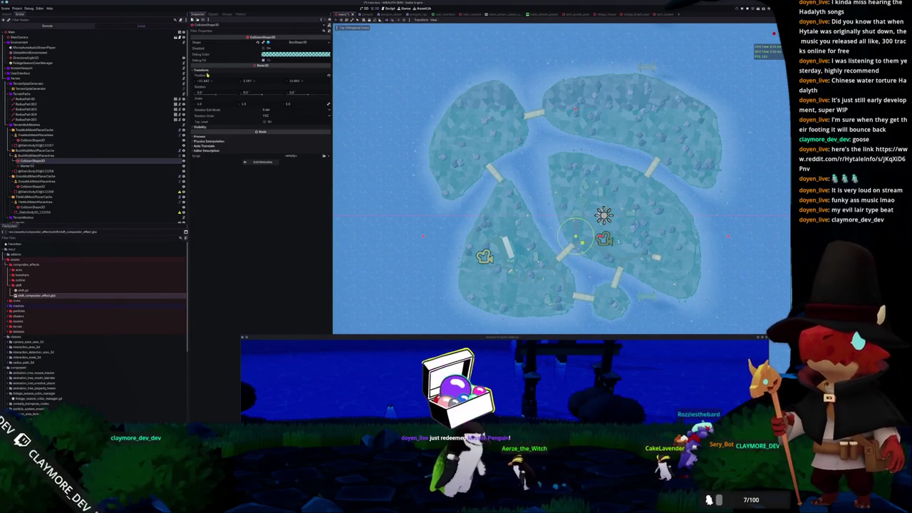
right_click(208, 75)
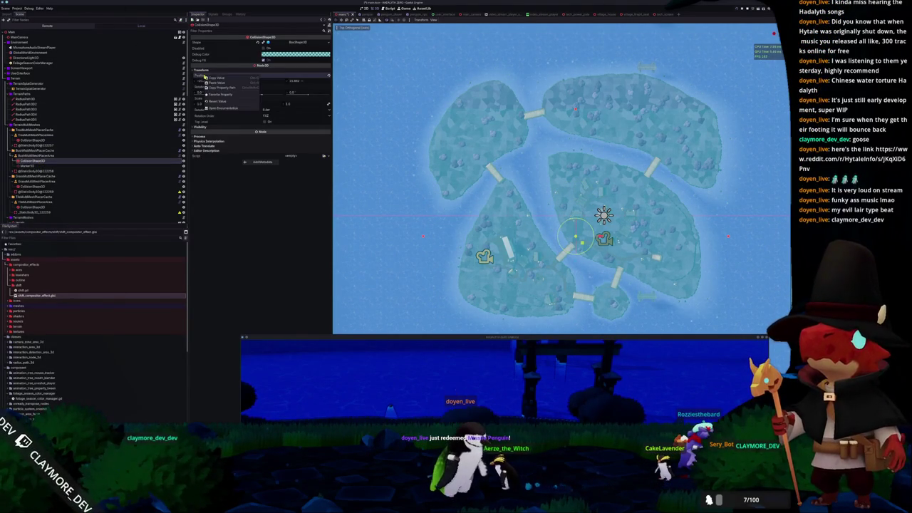
click(27, 187)
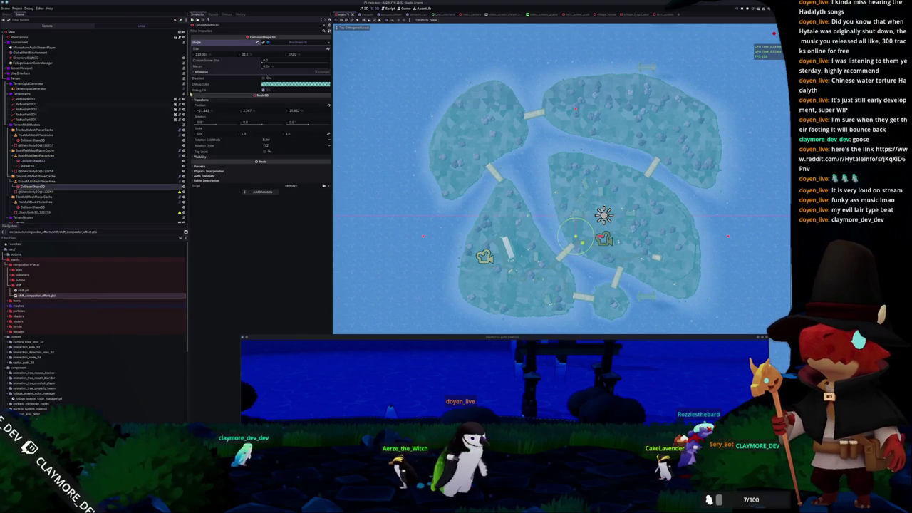
right_click(204, 107)
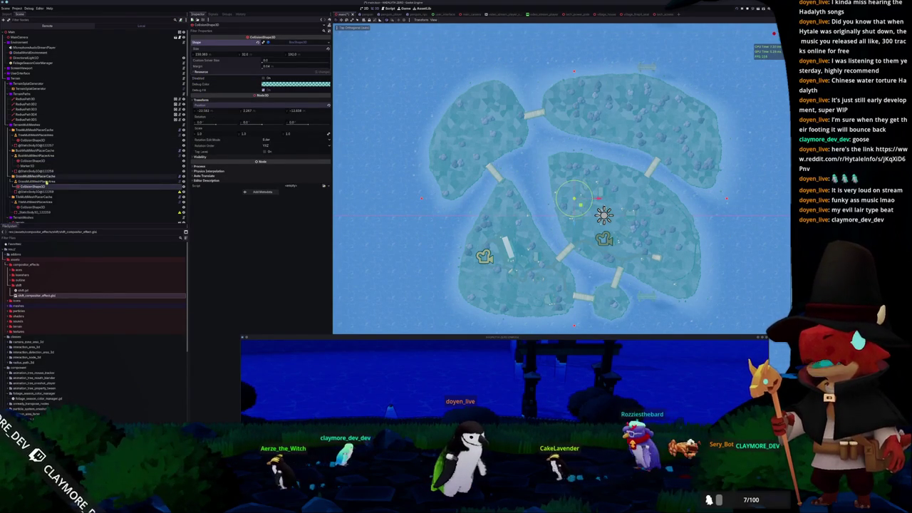
click(27, 206)
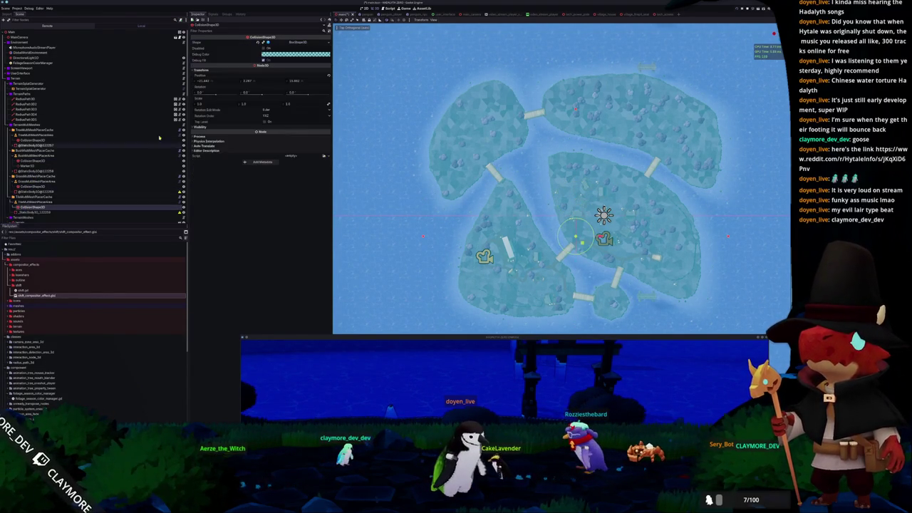
right_click(211, 76)
click(220, 82)
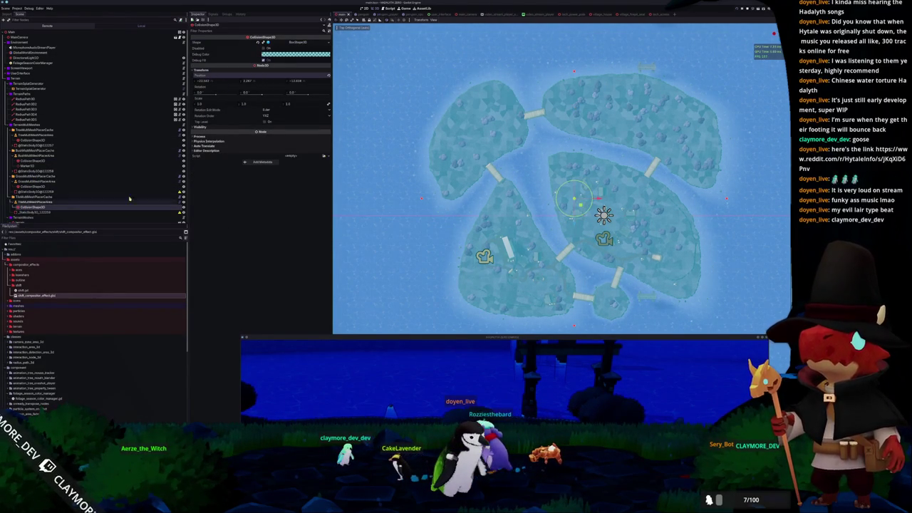
- Regenerate TreeMultiMeshPlacerCache instances so trees and rocks cover every island
click(27, 130)
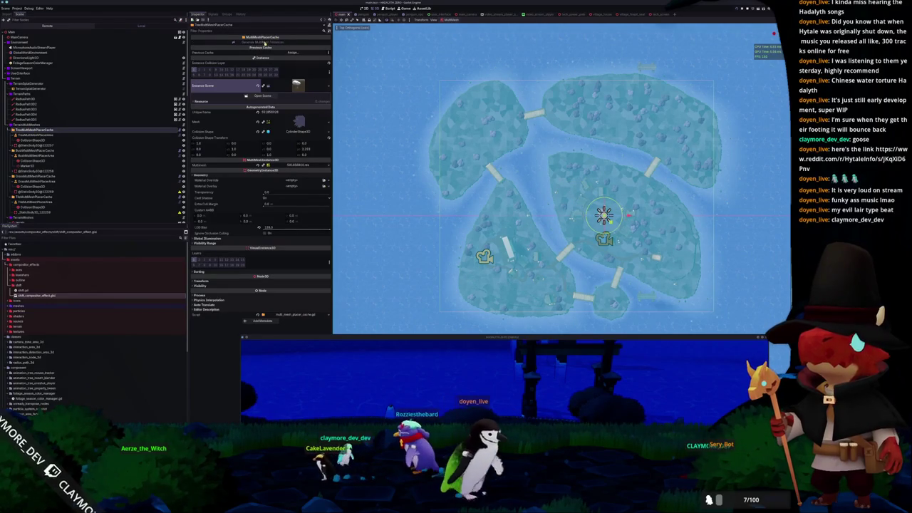
click(267, 42)
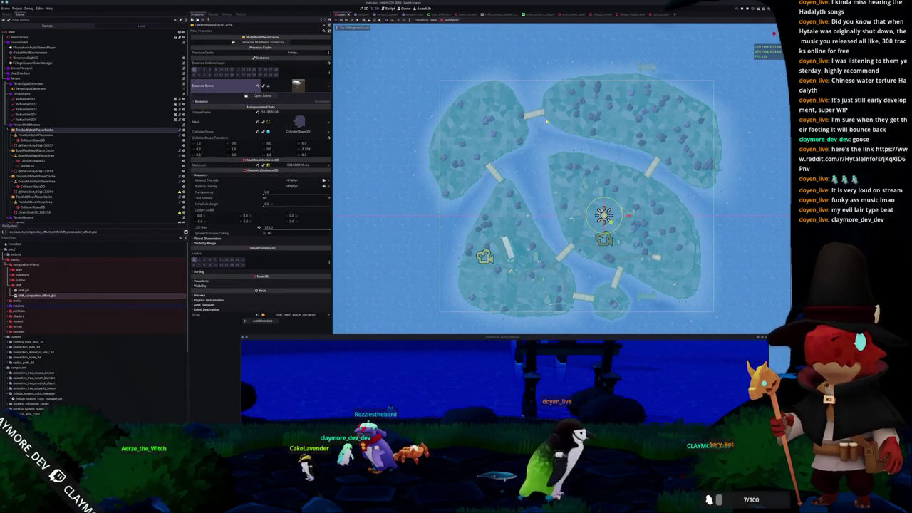
scroll(546, 121, up, 5)
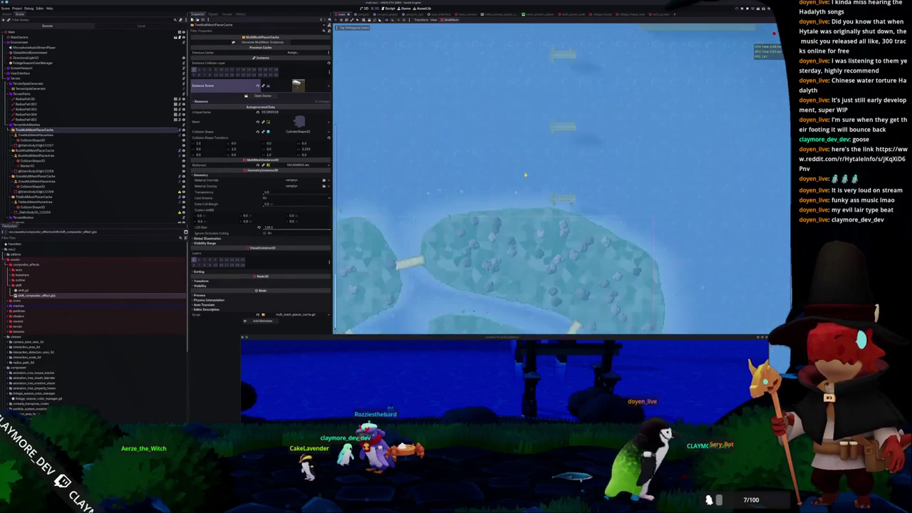
scroll(525, 174, up, 5)
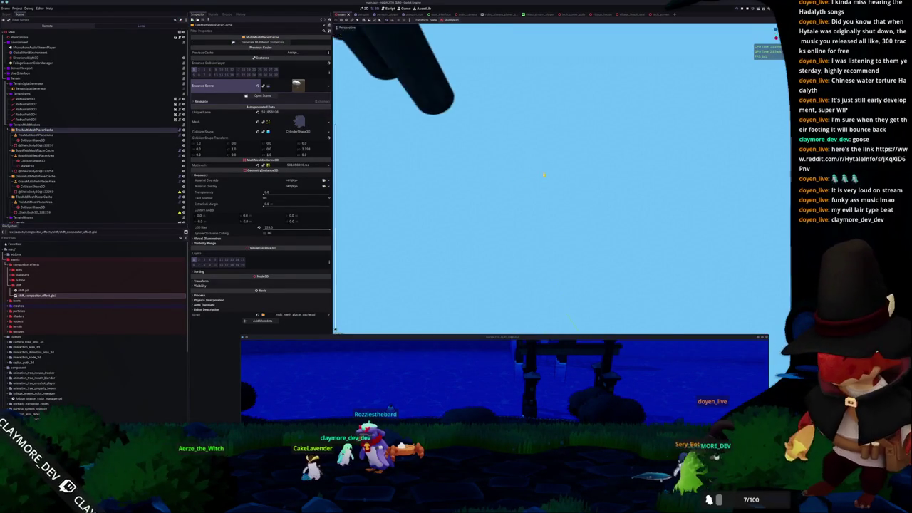
scroll(551, 139, down, 1)
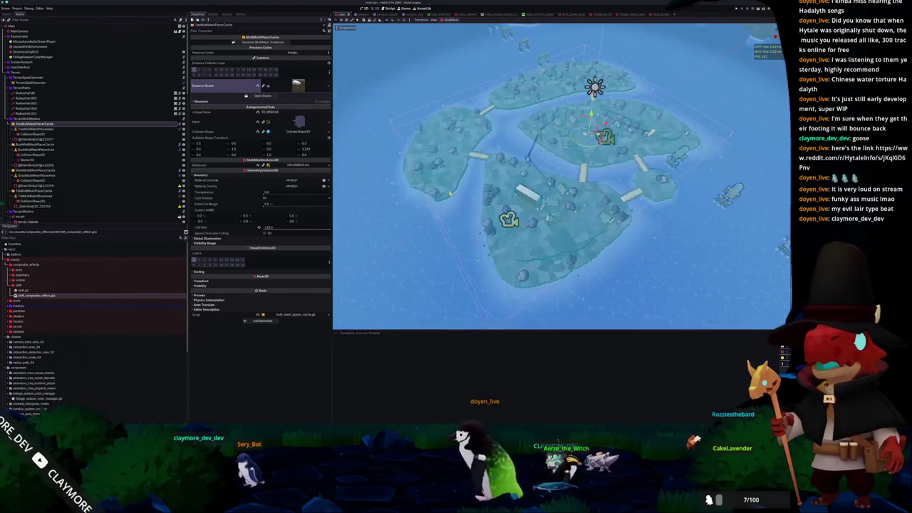
- Run the project with F5 and start a Singleplayer game
key(F5)
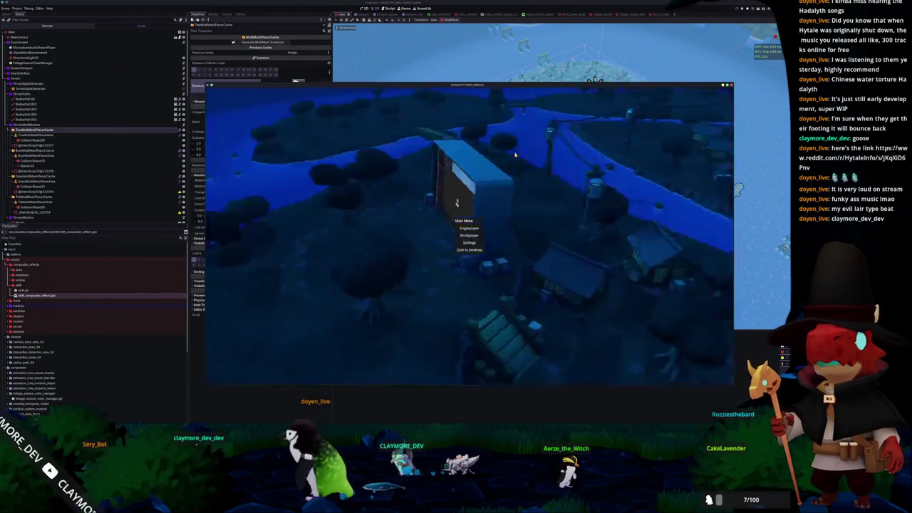
click(469, 228)
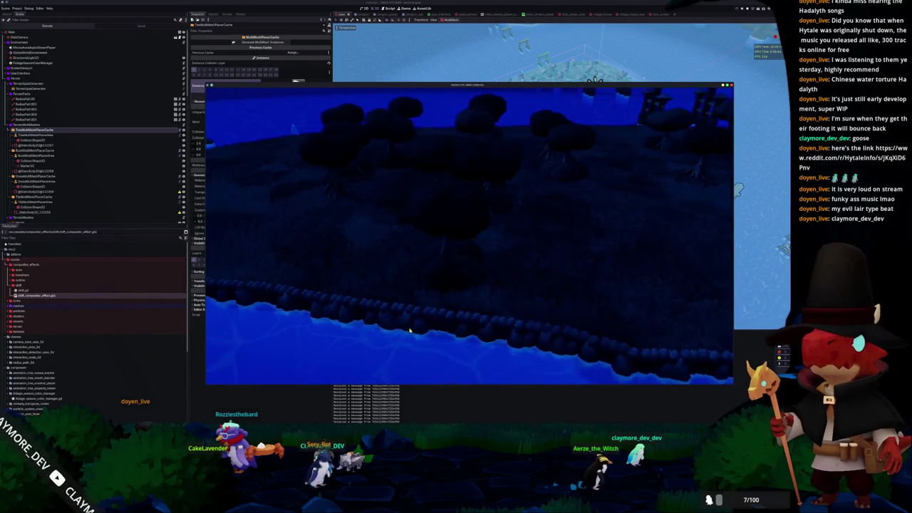
- Walk the character left across the bridge onto the neighbouring island
key(a)
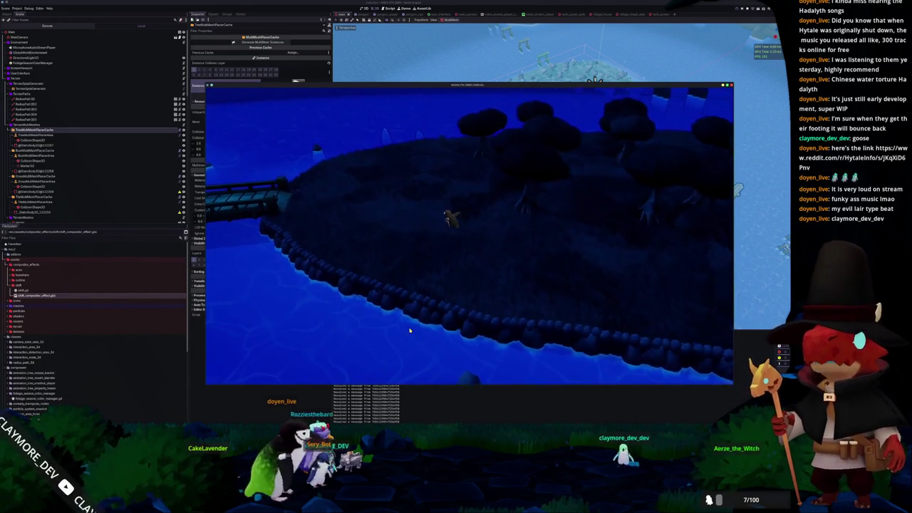
key(a)
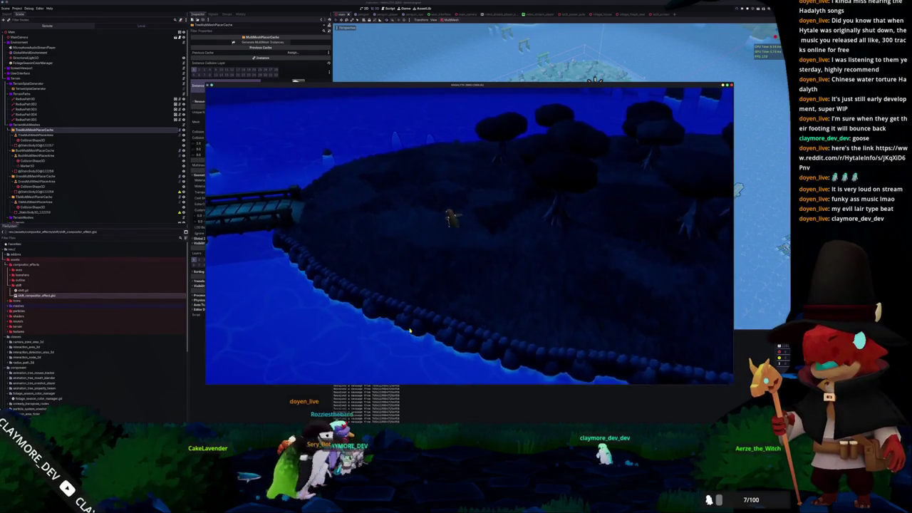
key(a)
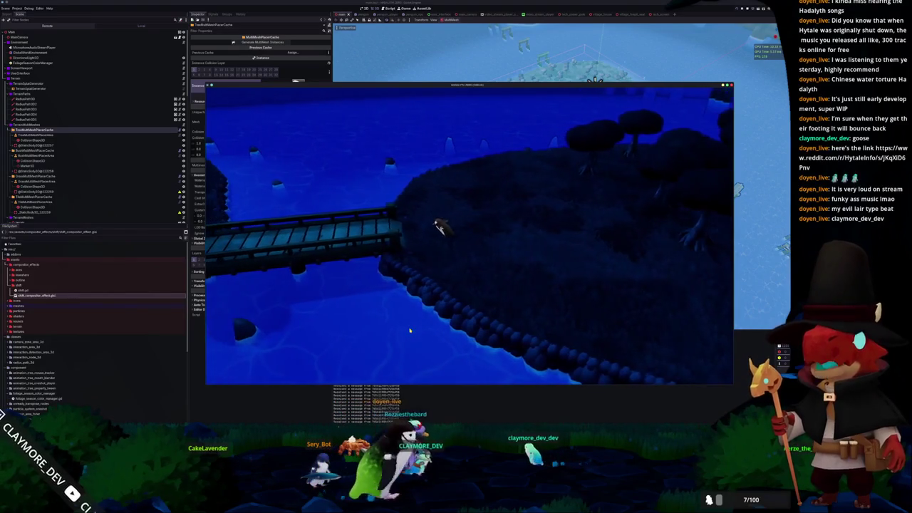
key(a)
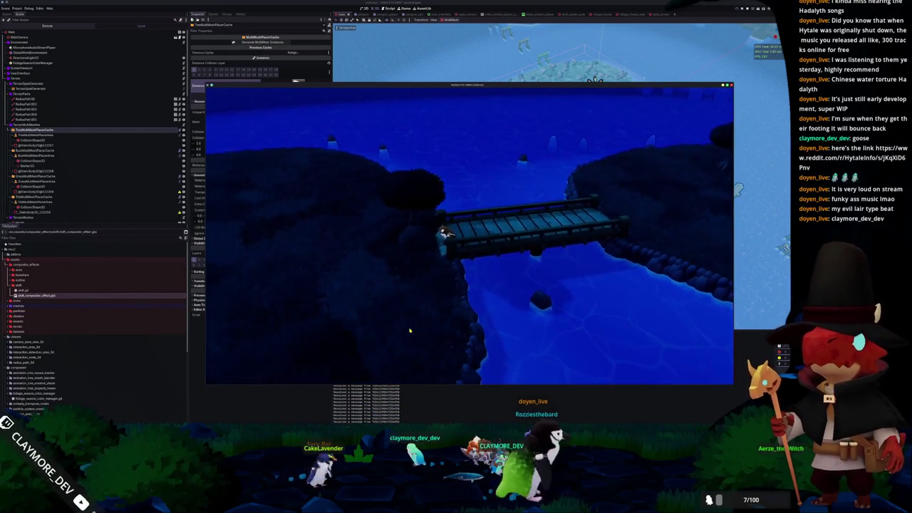
key(a)
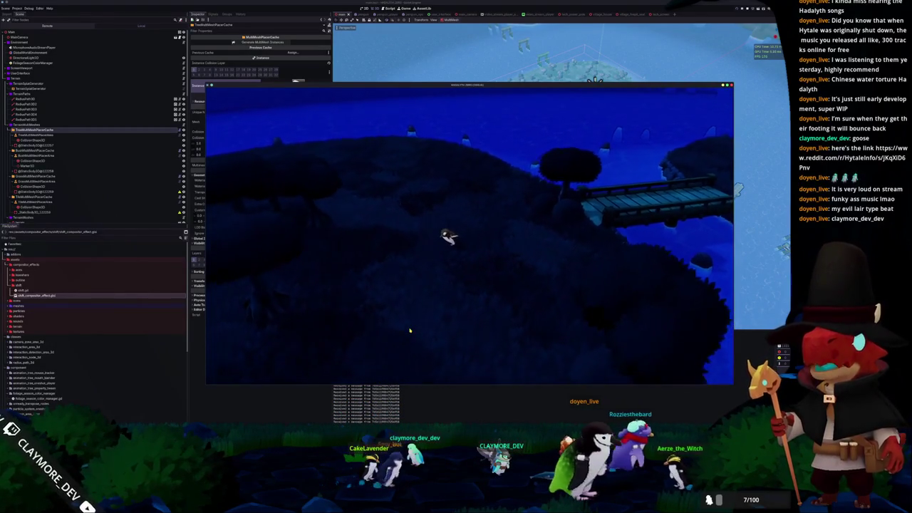
key(a)
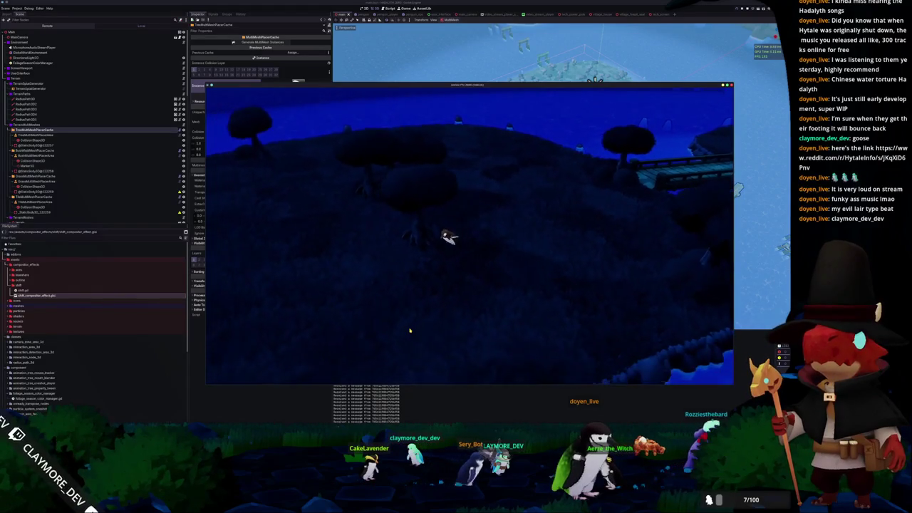
- Walk back across the bridge and down the bank
key(s)
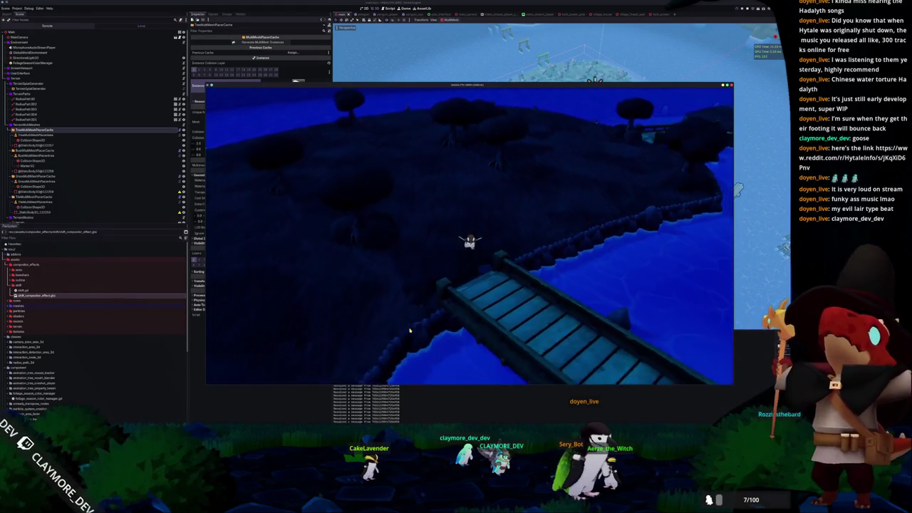
key(s)
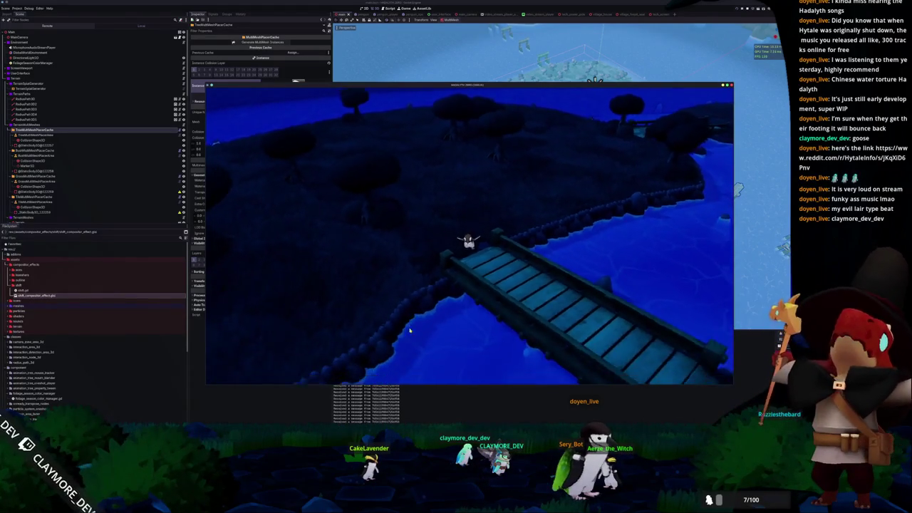
key(s)
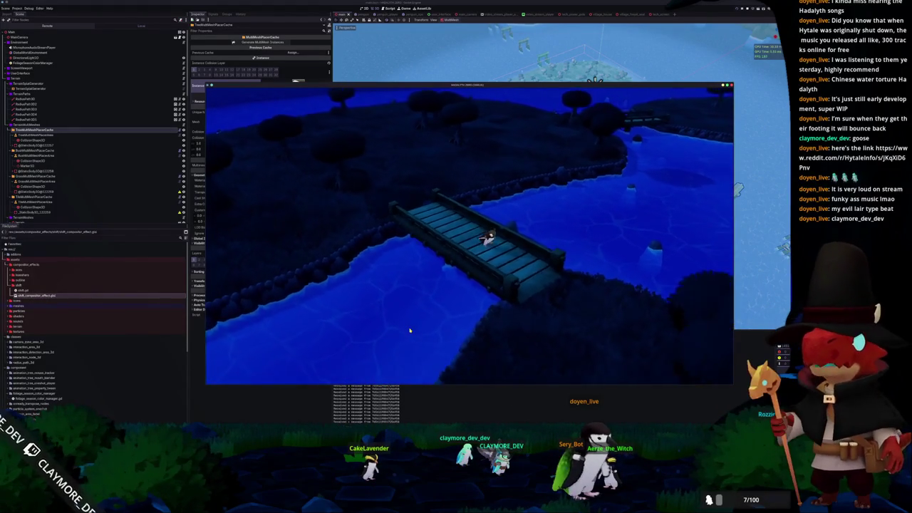
key(s)
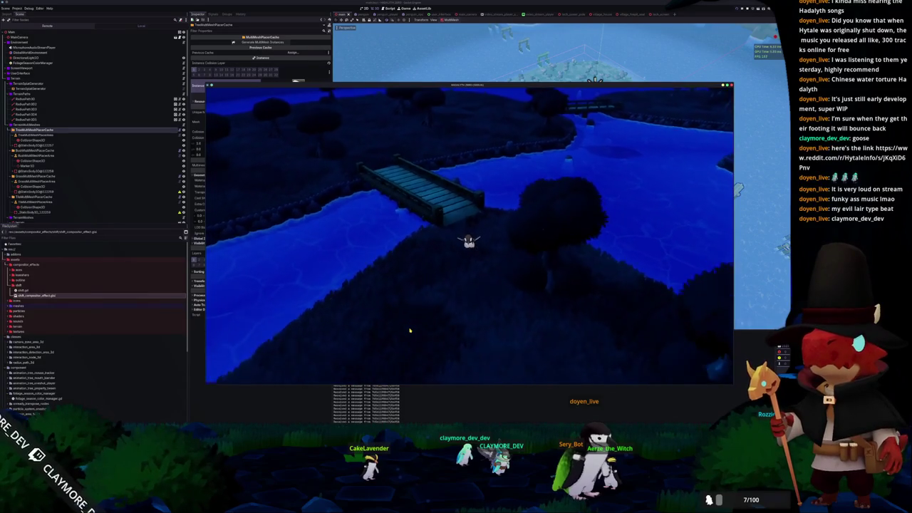
- Walk beside the water, past the lamp post and houses, up to the in-game monitor
key(s)
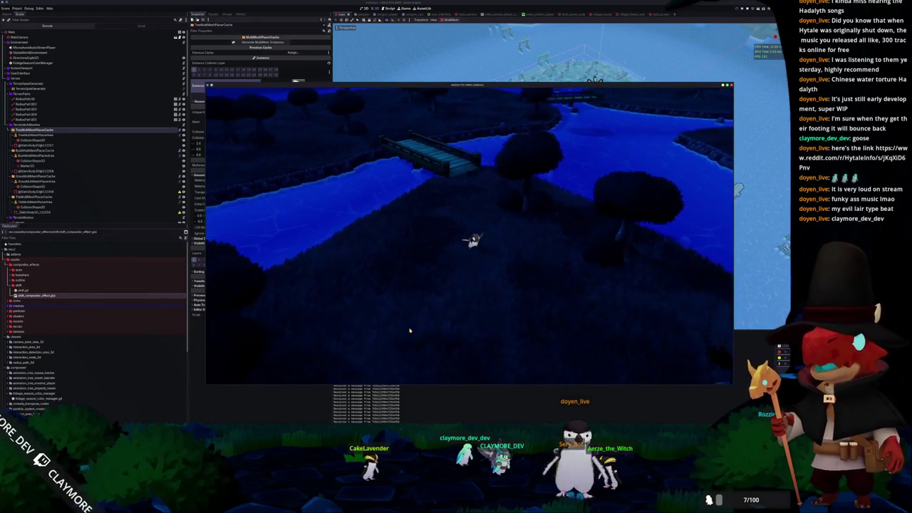
key(s)
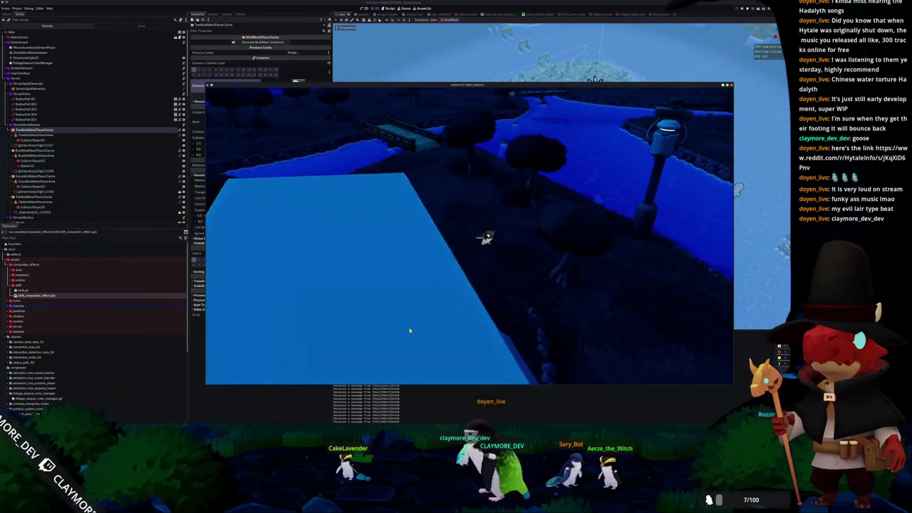
key(s)
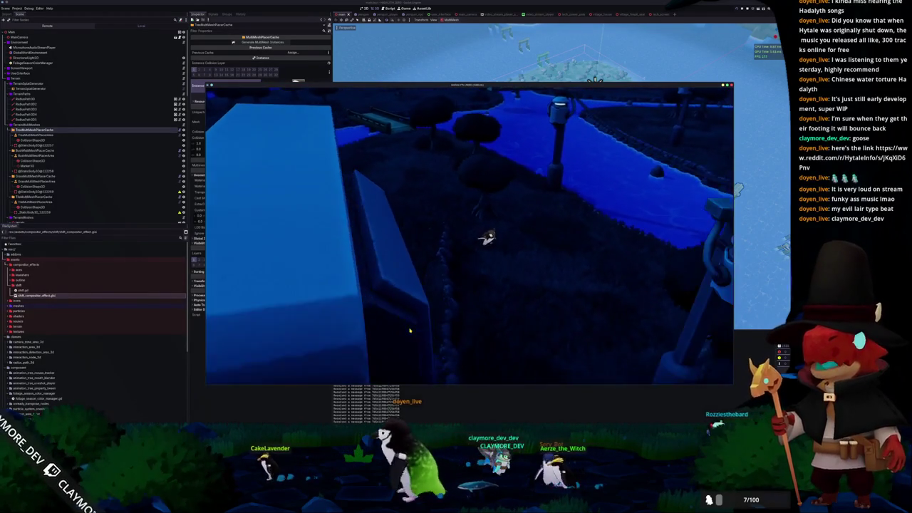
key(s)
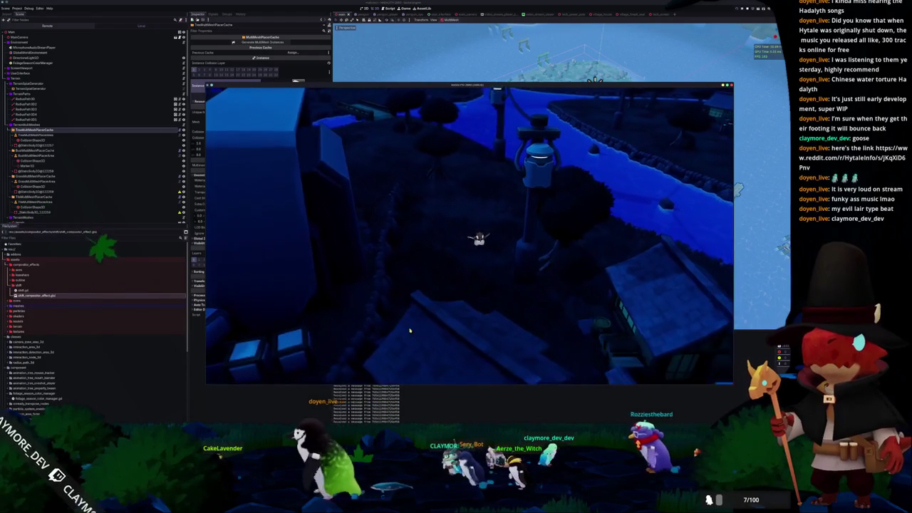
key(s)
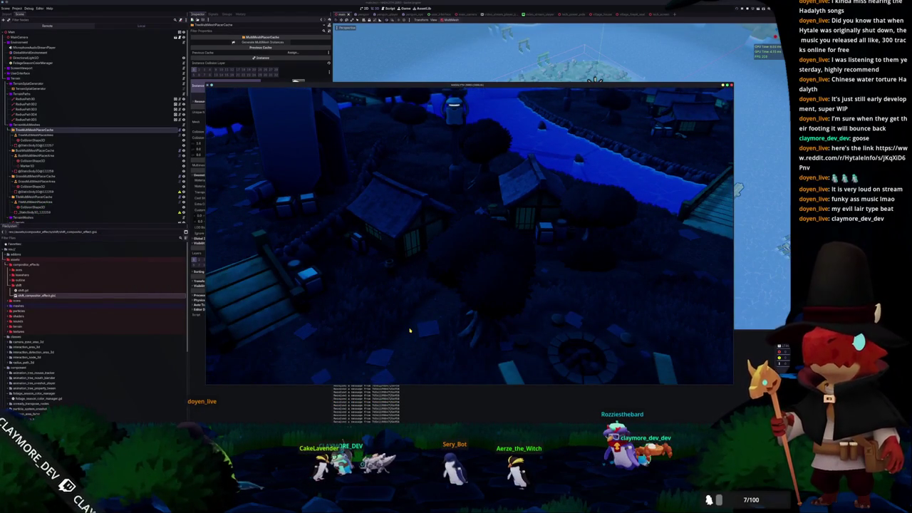
key(s)
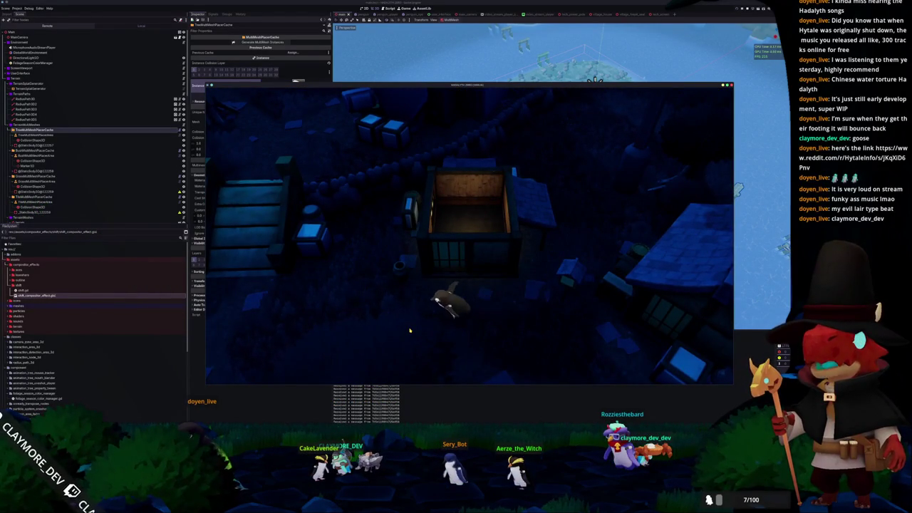
key(w)
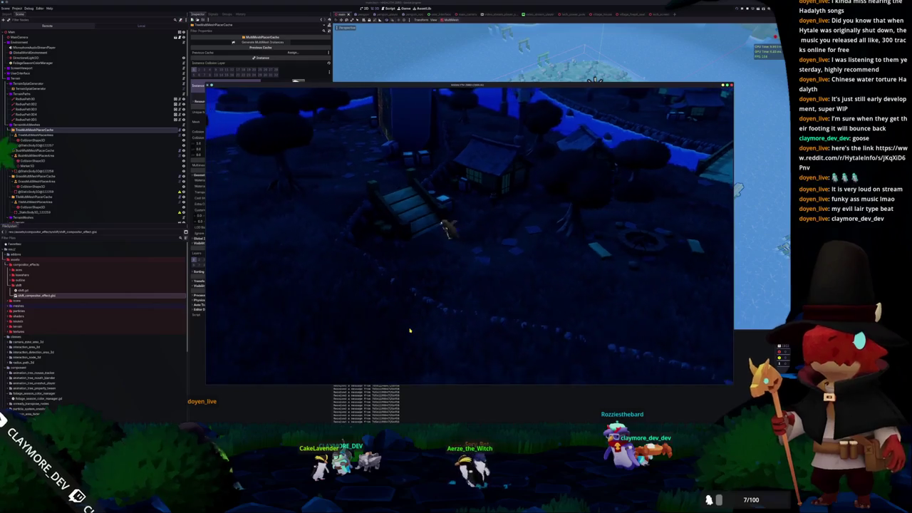
key(s)
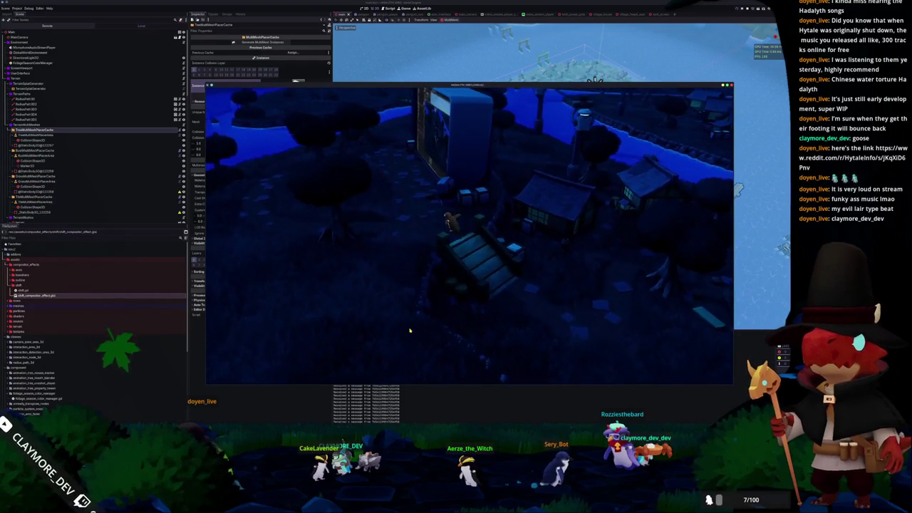
key(w)
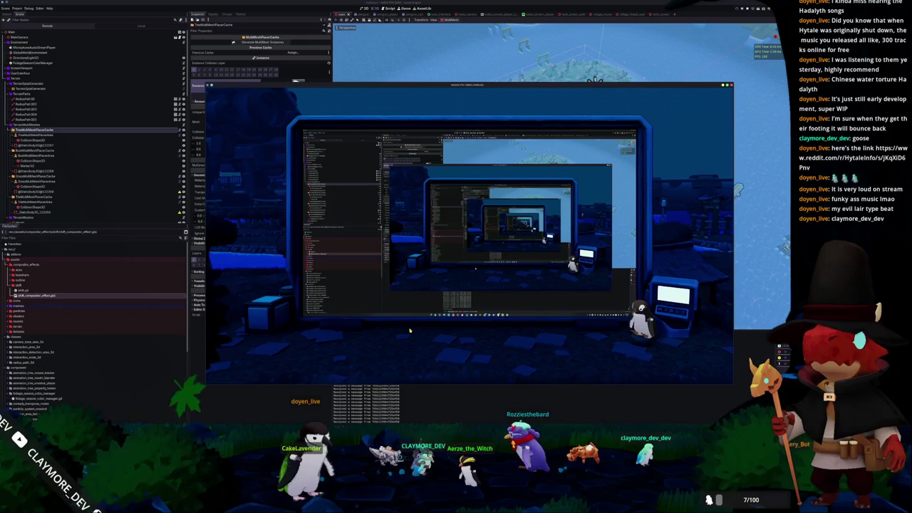
- Move the game window aside and stop the running game with F8
mouse_move(467, 85)
mouse_down()
mouse_move(391, 128)
mouse_move(387, 145)
mouse_move(428, 93)
mouse_move(456, 75)
mouse_up()
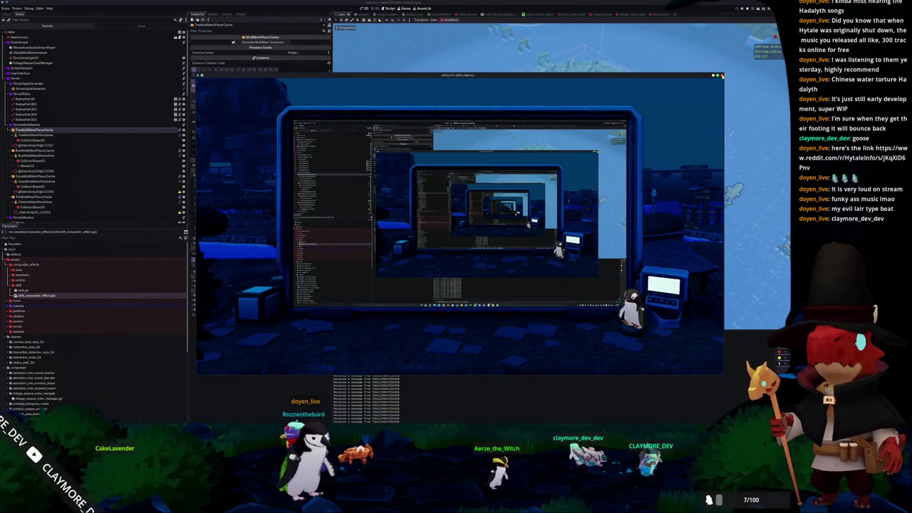
key(F8)
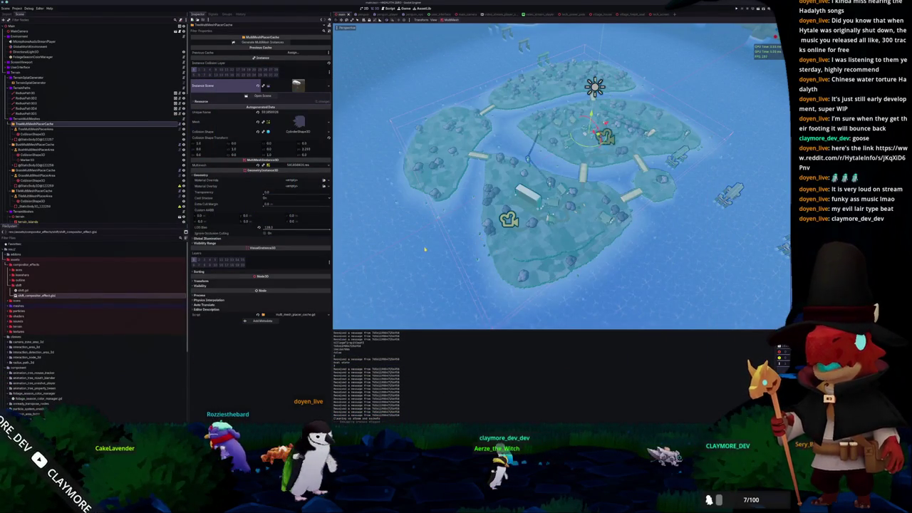
scroll(417, 232, up, 2)
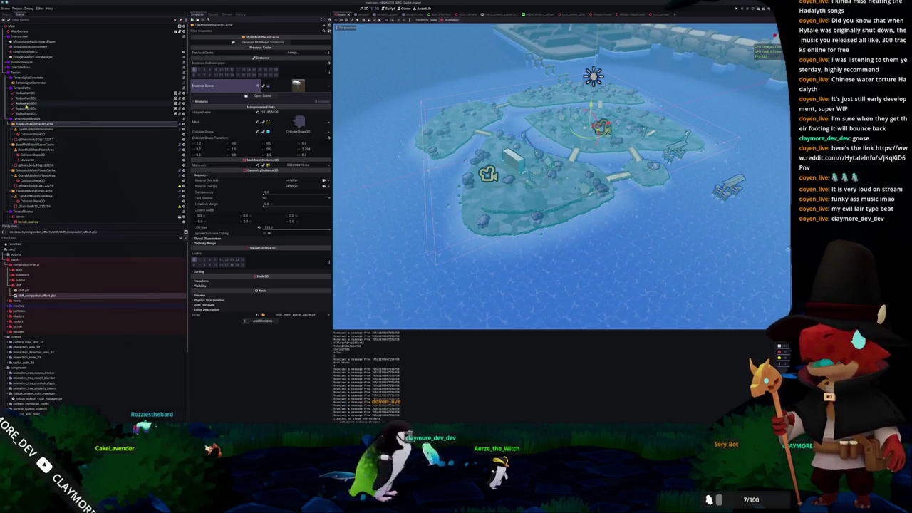
- Expand the scene tree and open the VideoStreamPlayerSubViewport scene in its own tab
click(21, 62)
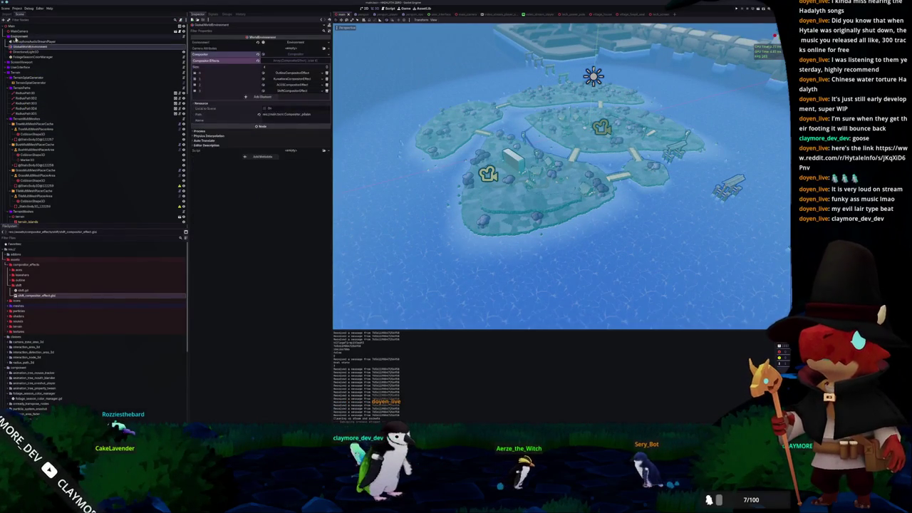
click(6, 62)
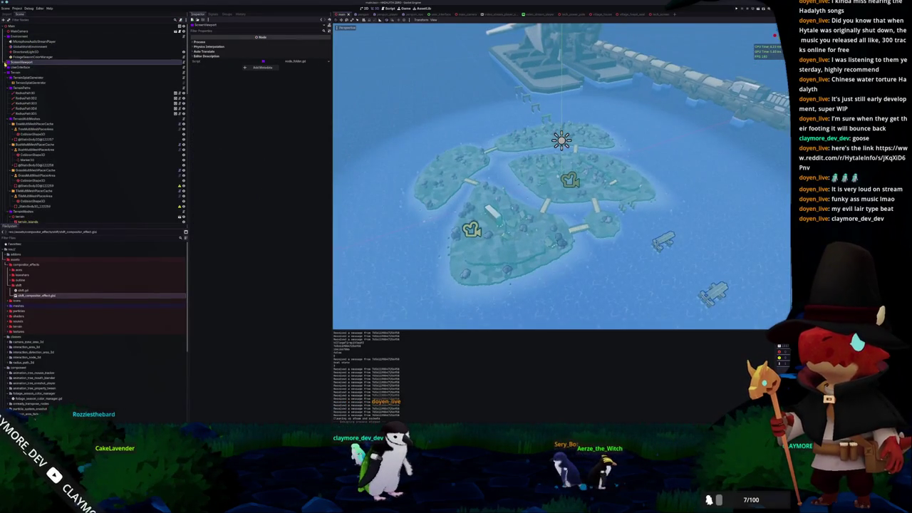
click(172, 82)
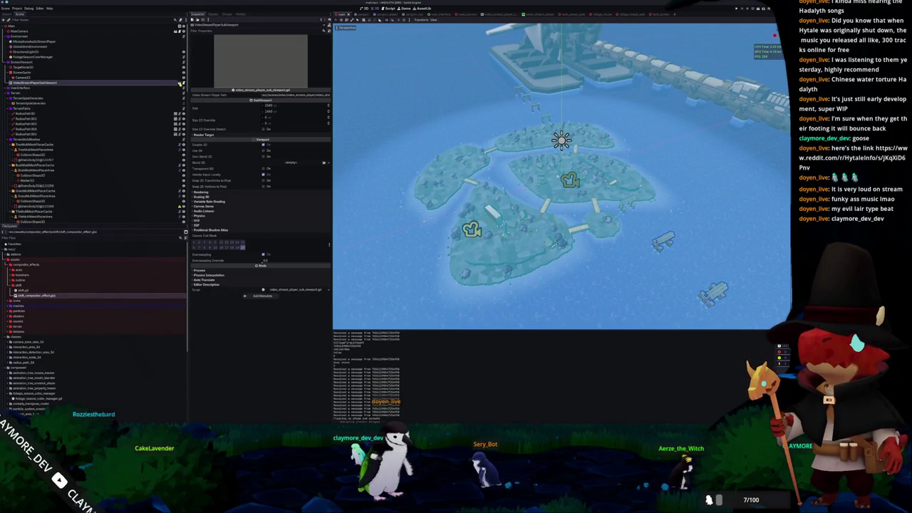
click(180, 82)
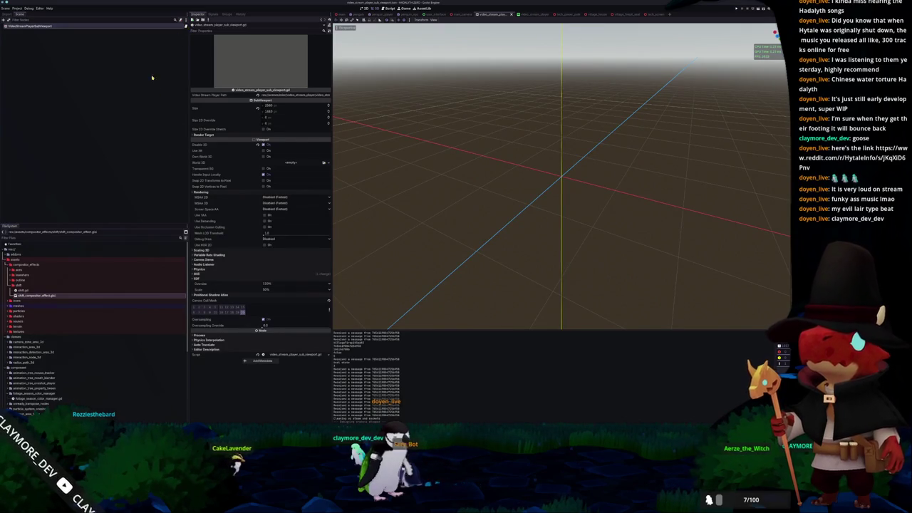
key(alt+Tab)
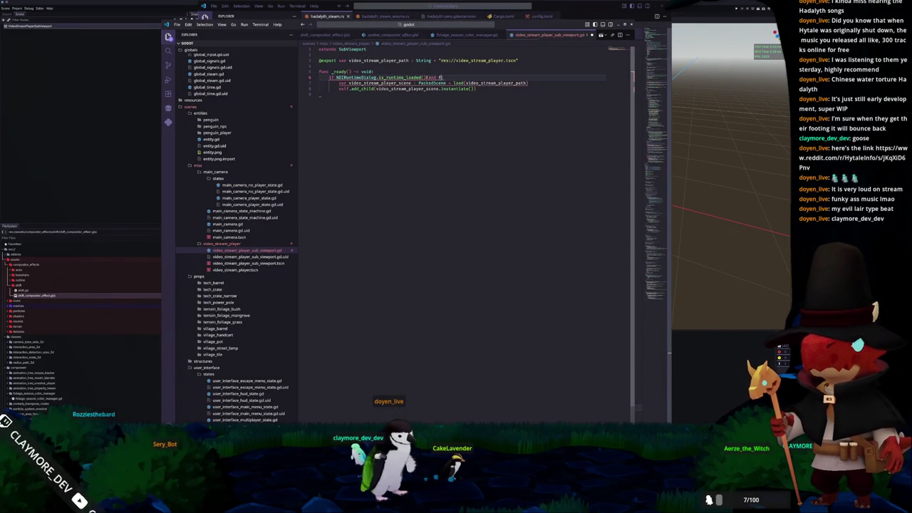
- Return to Godot, run the project with F5, and walk the character toward the monitor
key(alt+Tab)
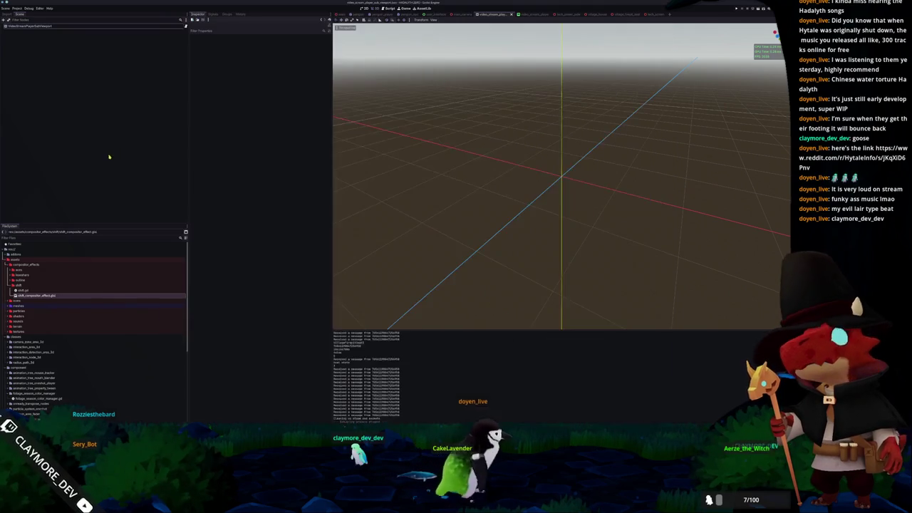
key(F5)
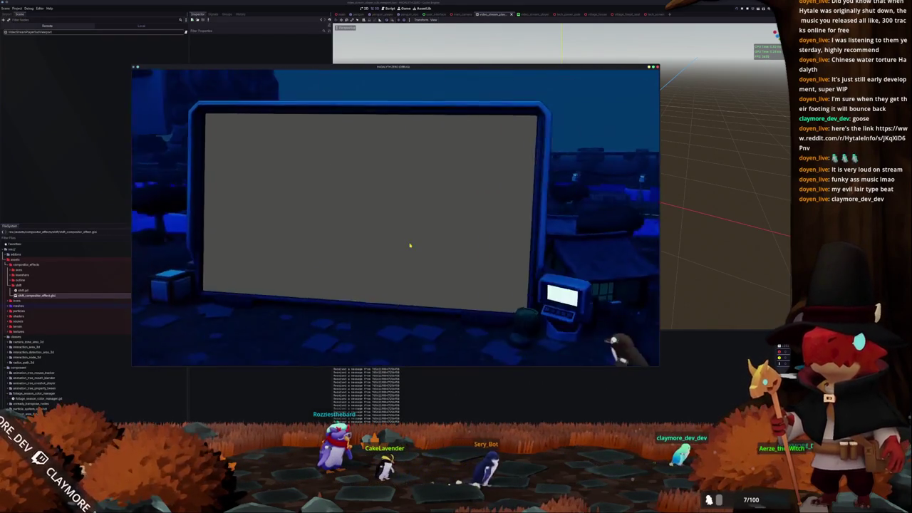
key(w)
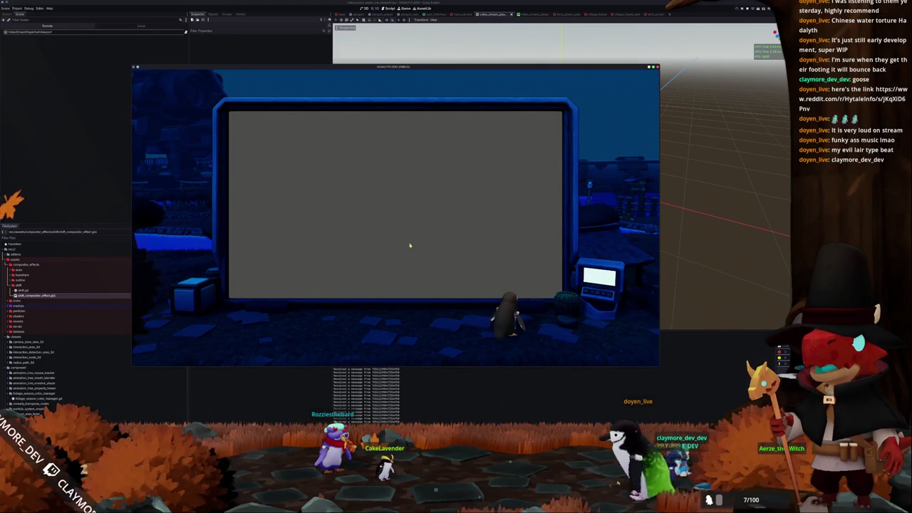
- Walk the penguin left to the big blank screen, then bring up the Reddit 'Just updated my clouds' post
key(a)
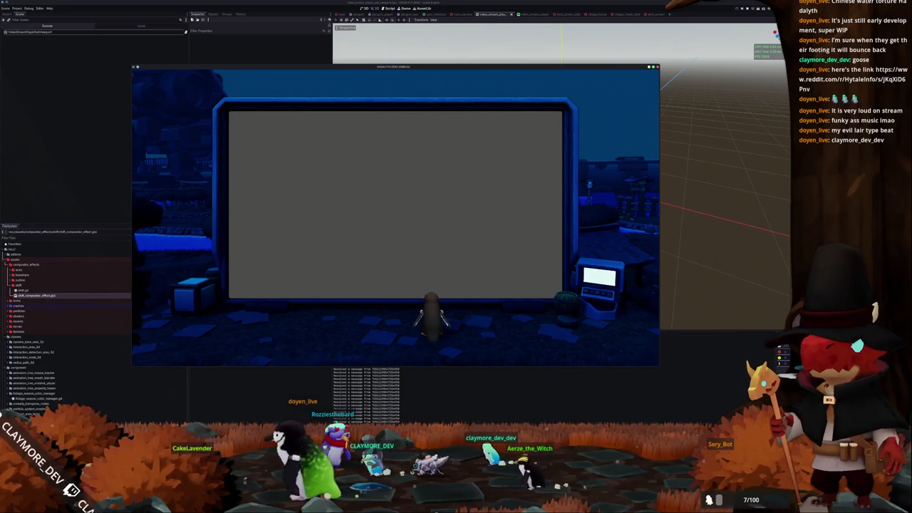
key(alt+Tab)
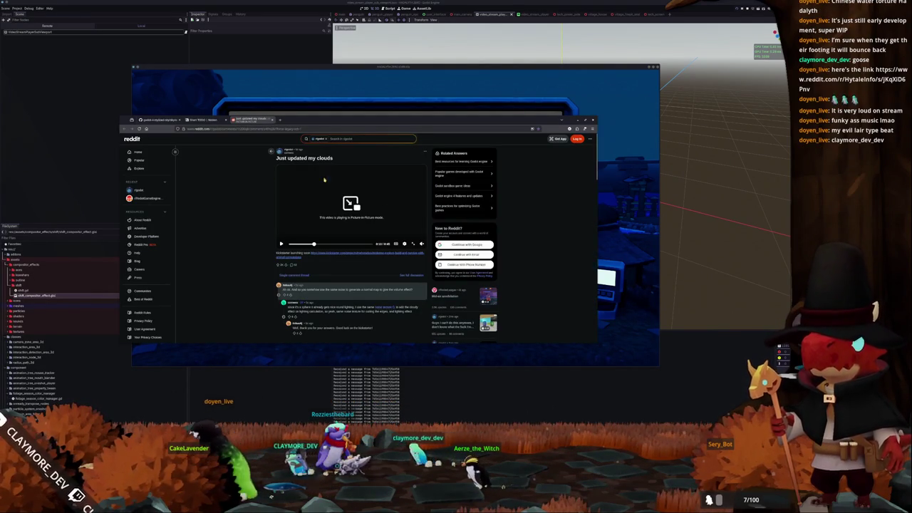
- Read through the Short TODO checklist in Notion, then return to the running game and VS Code
key(ctrl+shift+Tab)
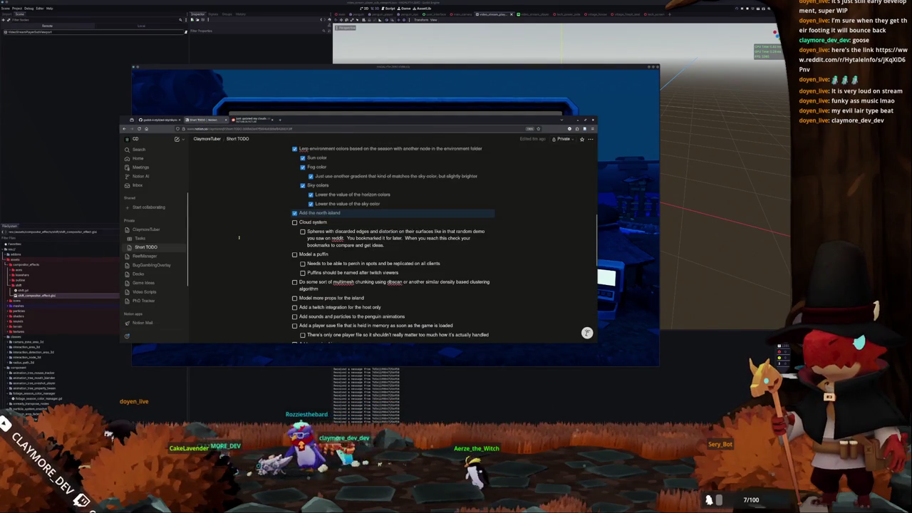
scroll(240, 237, down, 2)
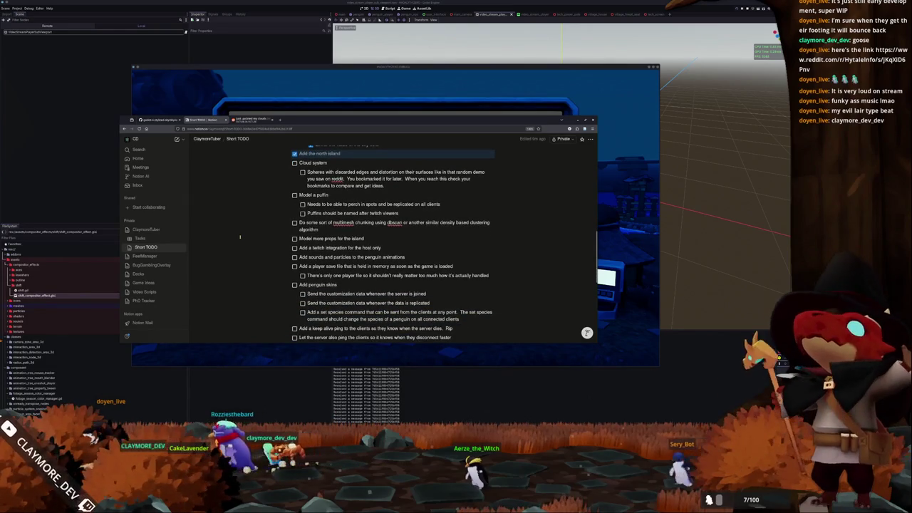
scroll(240, 236, down, 1)
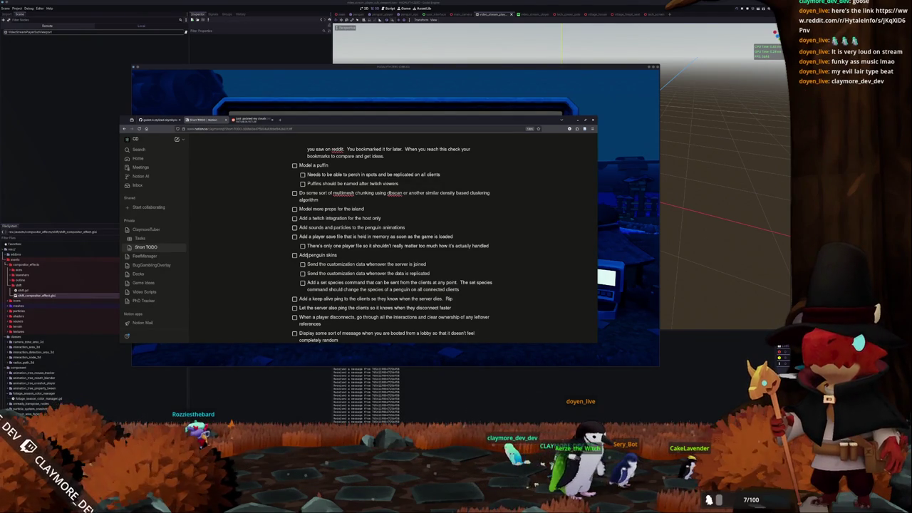
scroll(373, 312, down, 4)
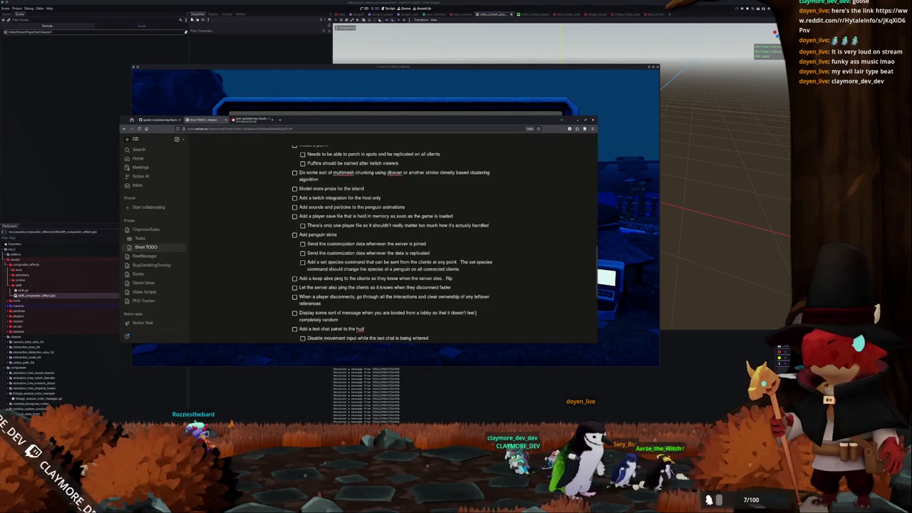
scroll(374, 316, down, 1)
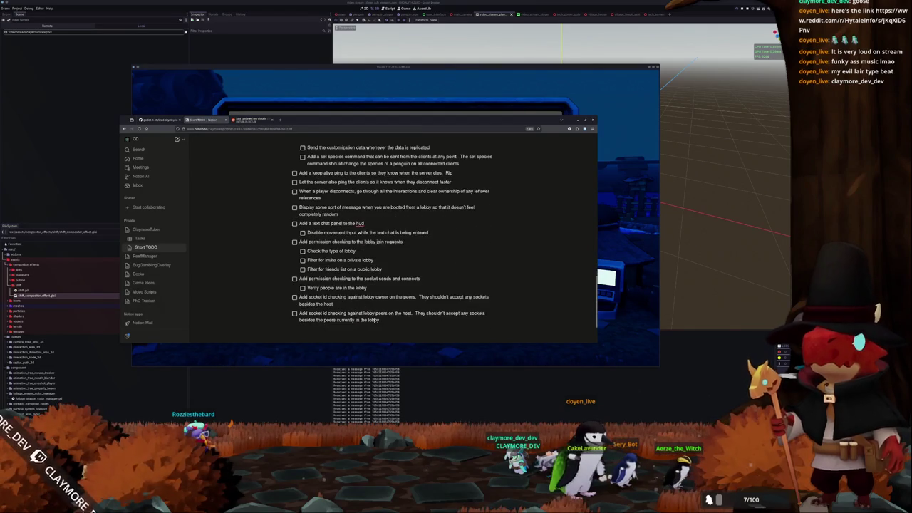
scroll(336, 171, up, 4)
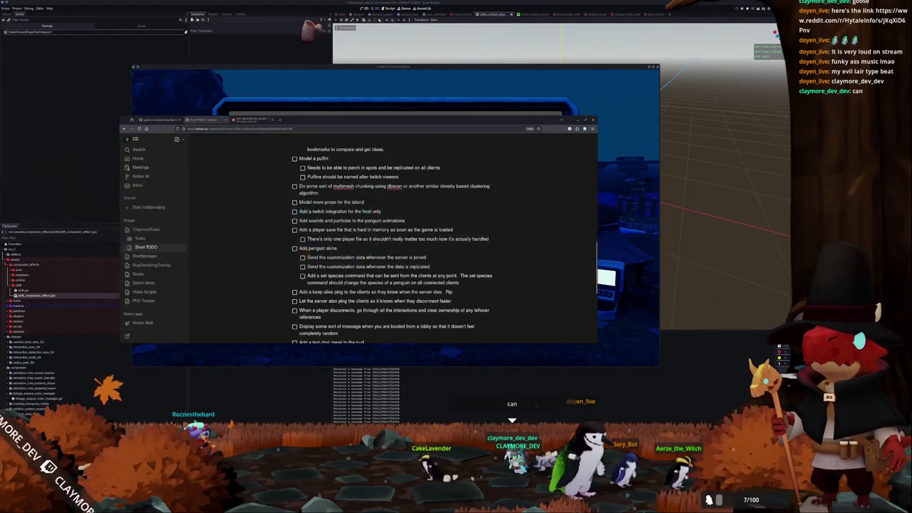
key(alt+Tab)
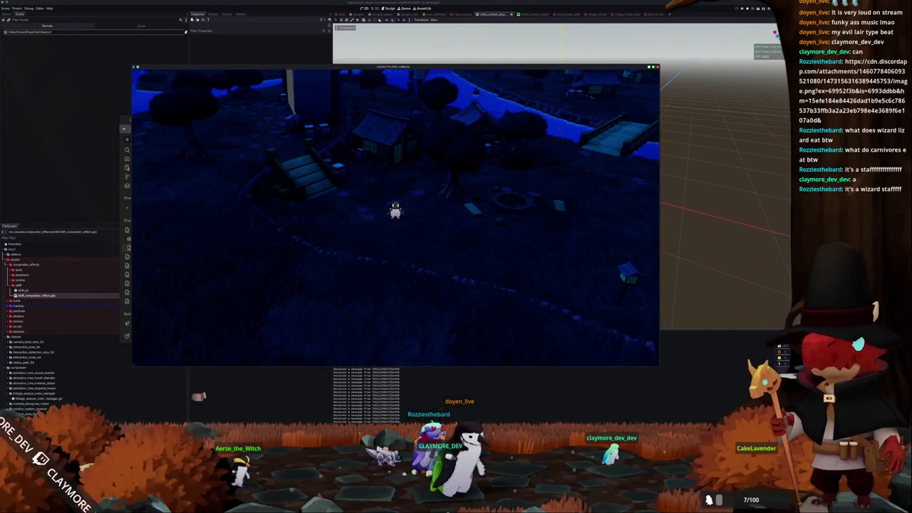
key(alt+Tab)
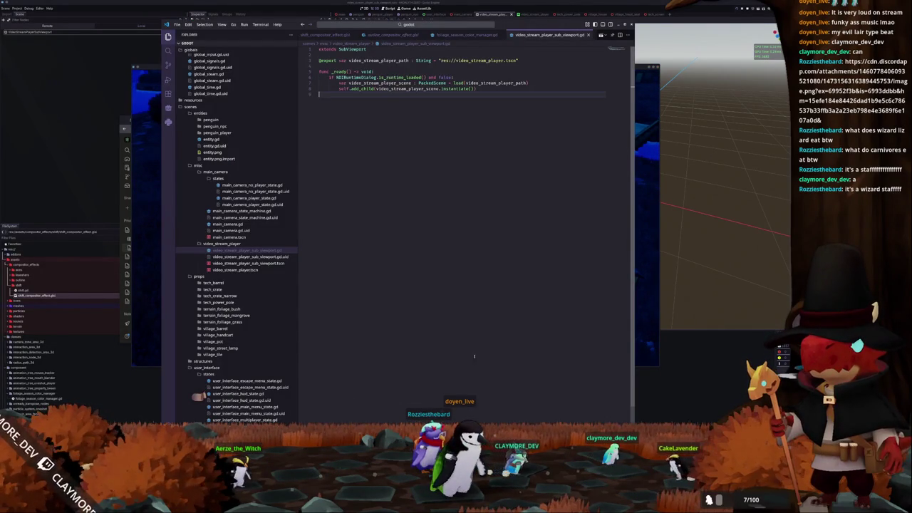
- In global_time.gd, add an offset of 1 after get_unix_time_from_system() +
scroll(332, 36, up, 3)
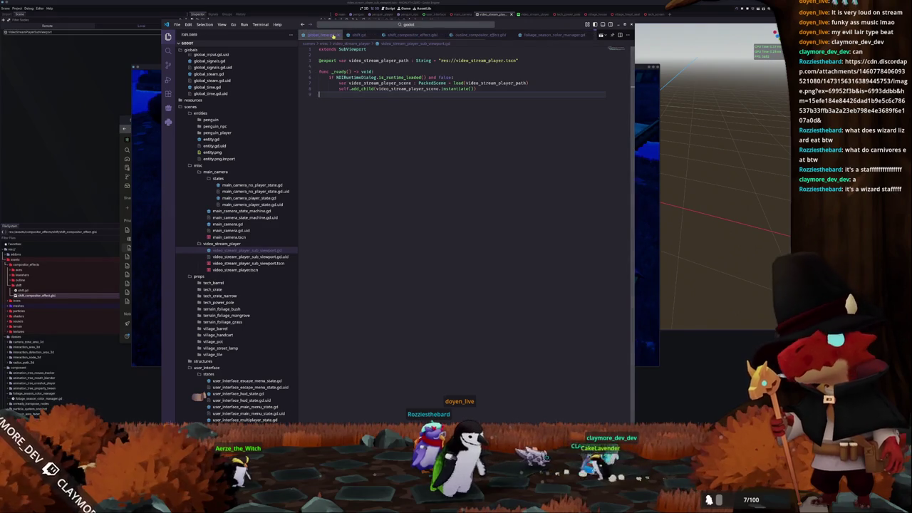
click(317, 36)
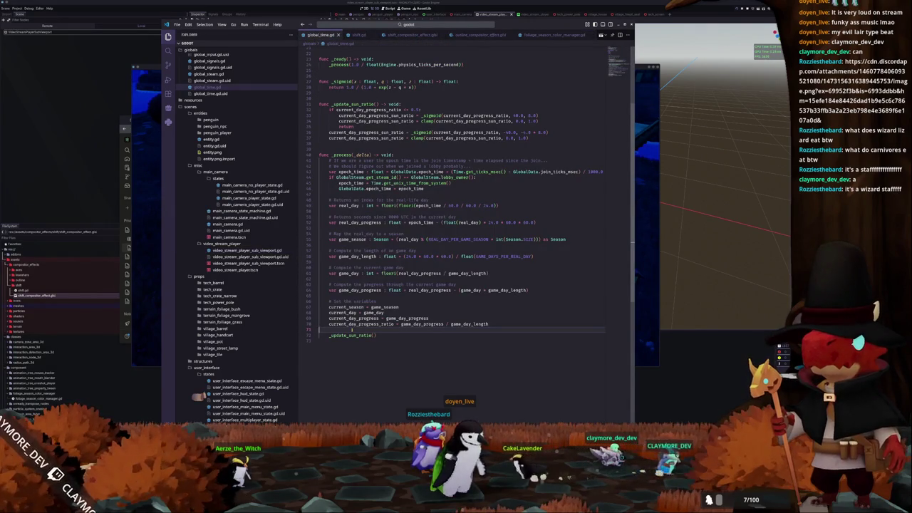
key(Up)
key(Up)
key(Up)
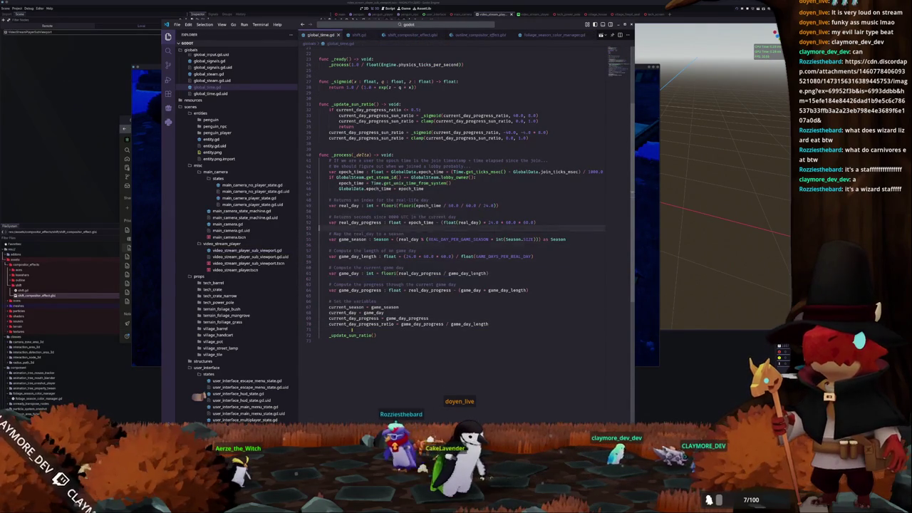
text( + 1 * 60)
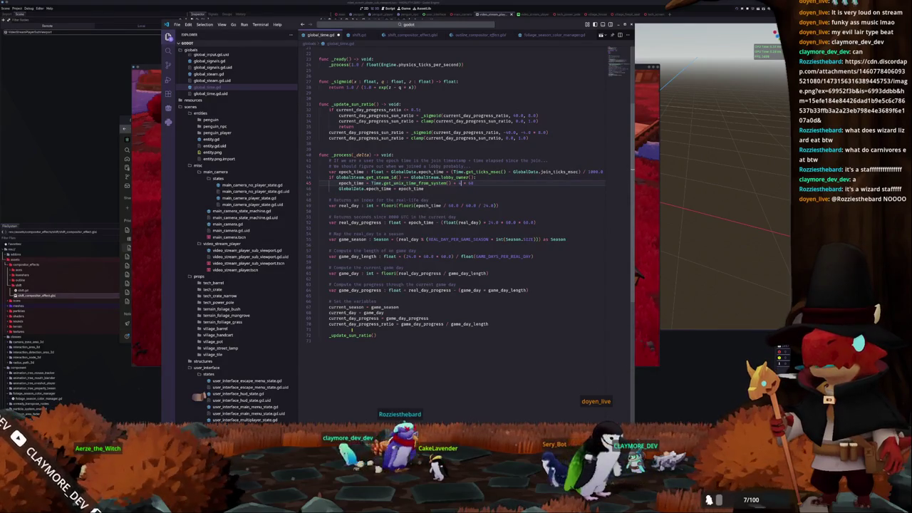
- Rerun the game several times with F5 to check the village lighting
key(F5)
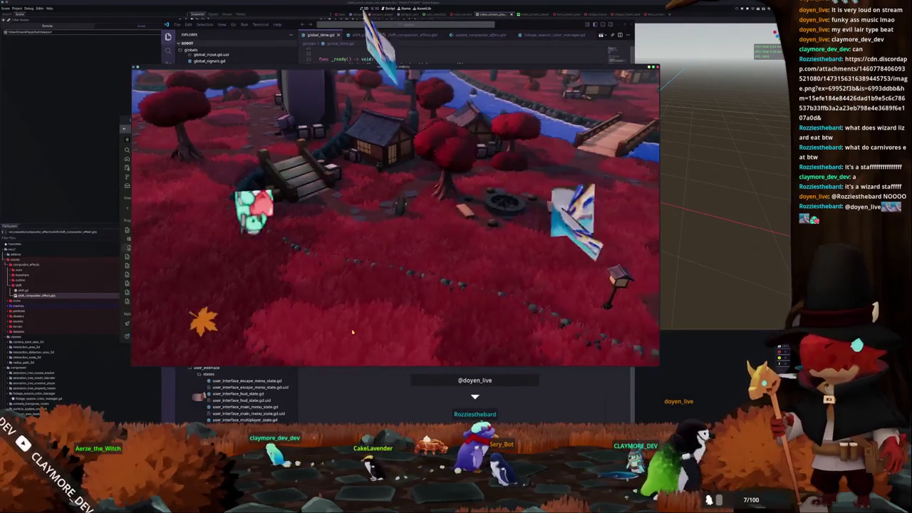
key(shift+F5)
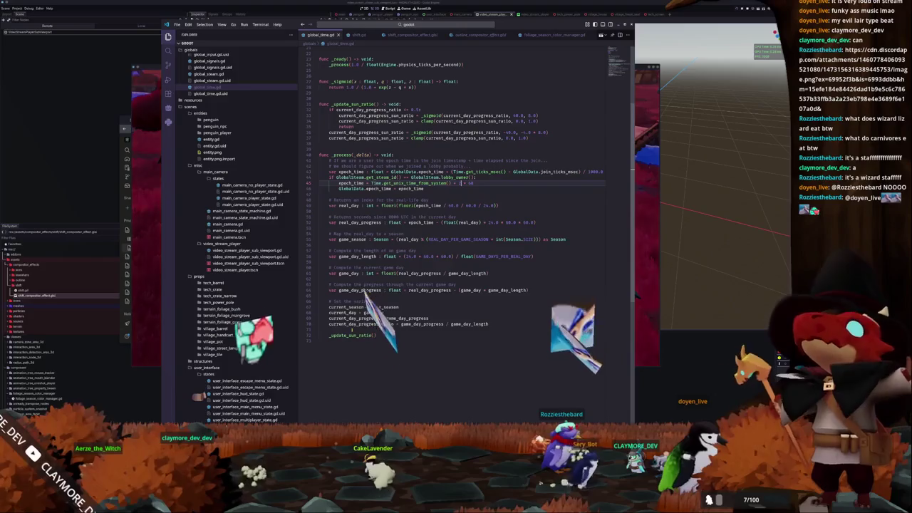
key(F5)
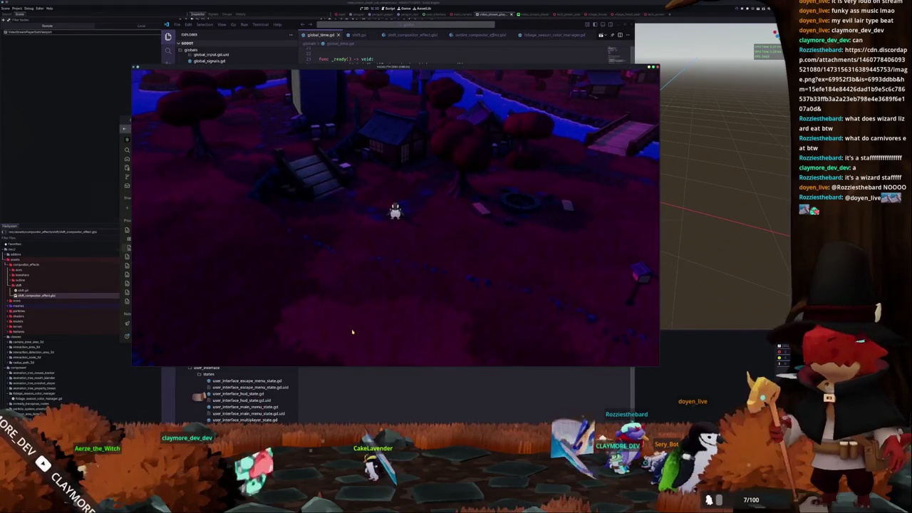
key(shift+F5)
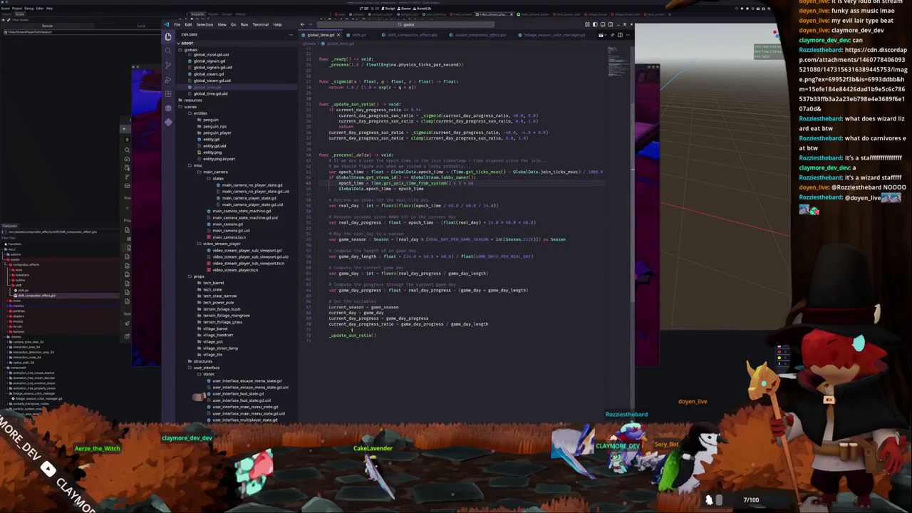
key(F5)
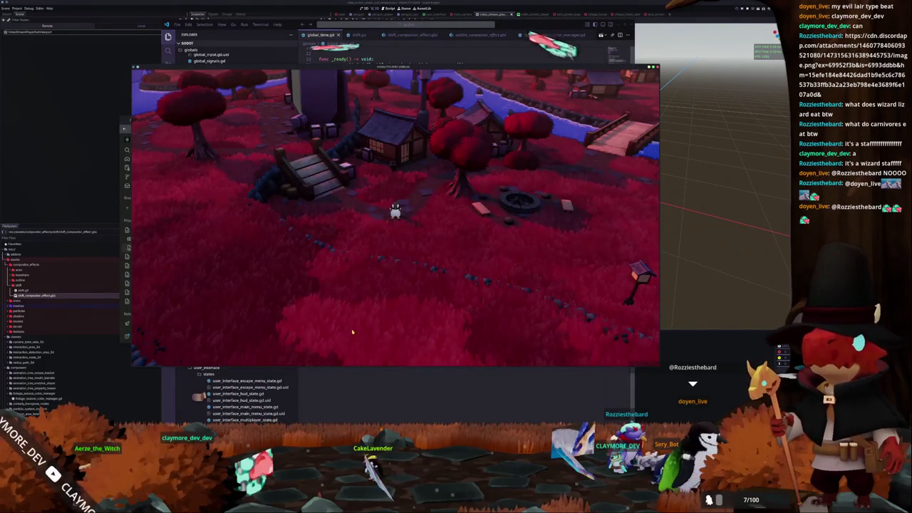
key(shift+F5)
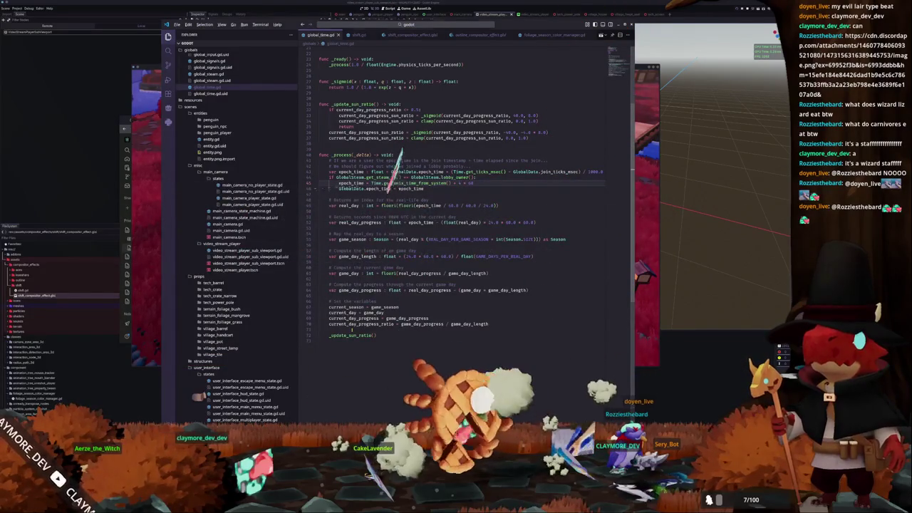
key(F5)
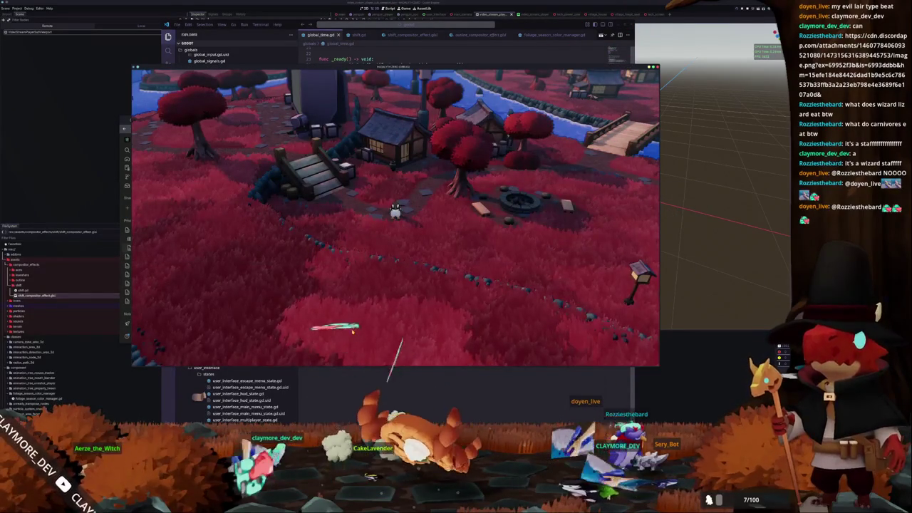
- Append another 1 to the time offset and check the daylight village in the game
key(alt+Tab)
text(1)
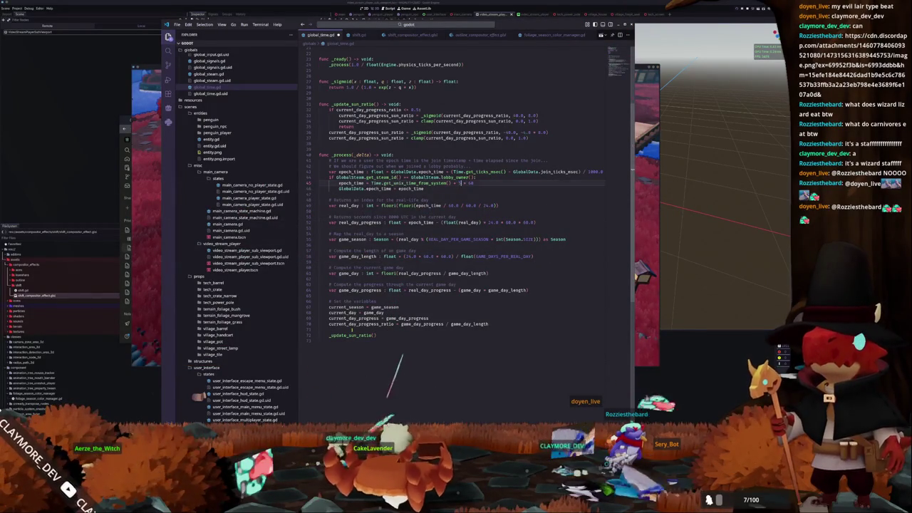
key(alt+Tab)
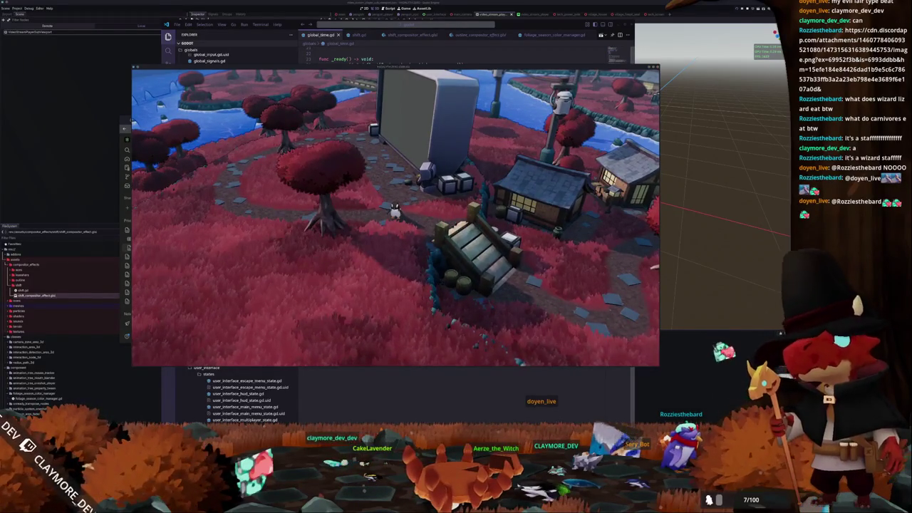
key(alt+Tab)
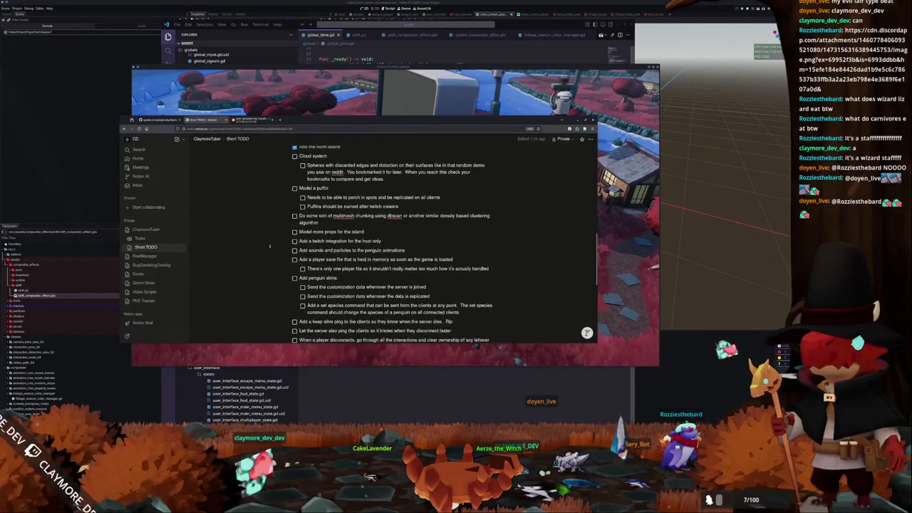
- Go back to the Tasks board and mark the penguin task Done
scroll(242, 243, up, 1)
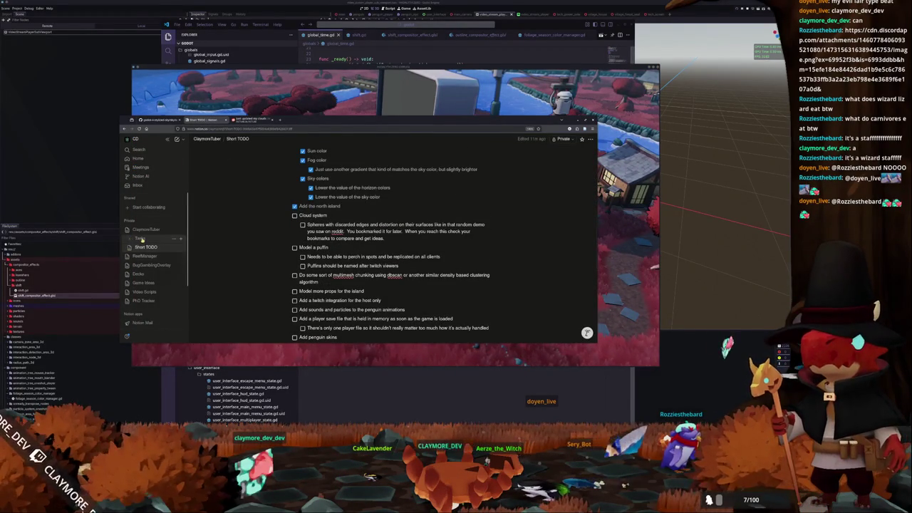
key(alt+Left)
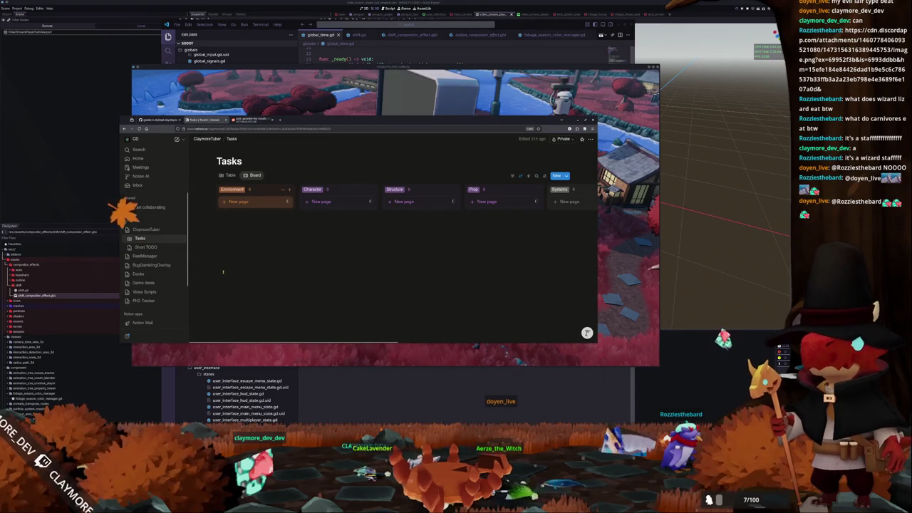
scroll(206, 216, right, 3)
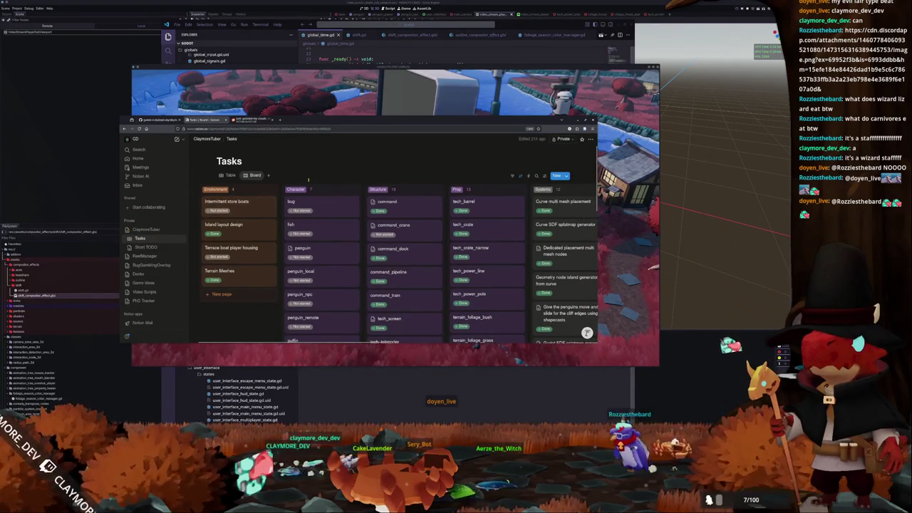
scroll(278, 214, right, 3)
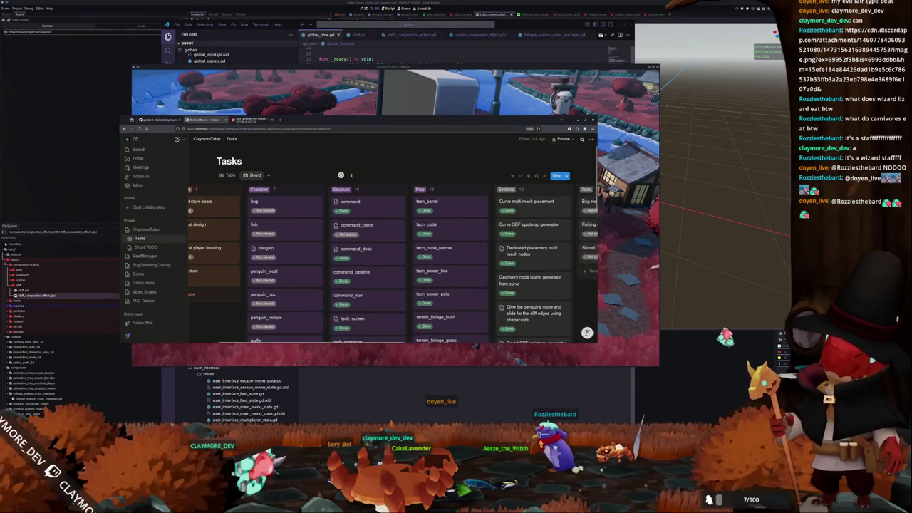
scroll(263, 221, down, 2)
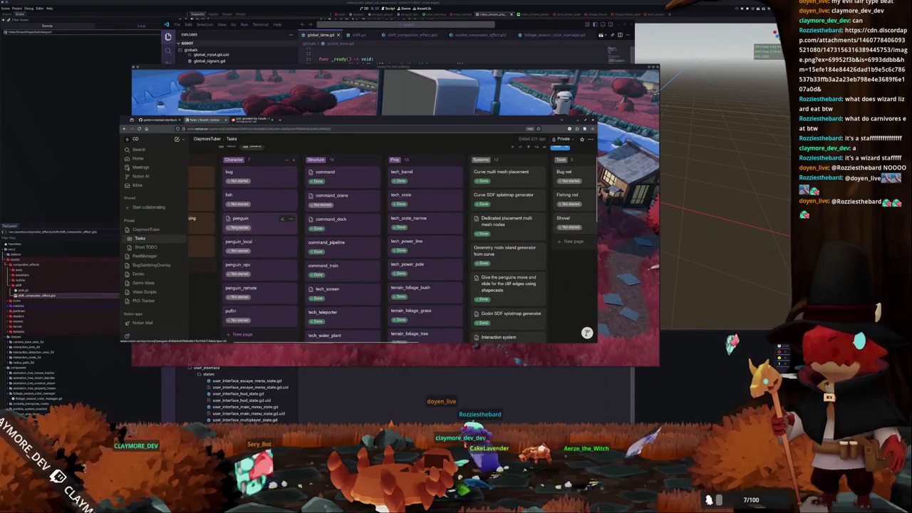
click(239, 228)
click(236, 292)
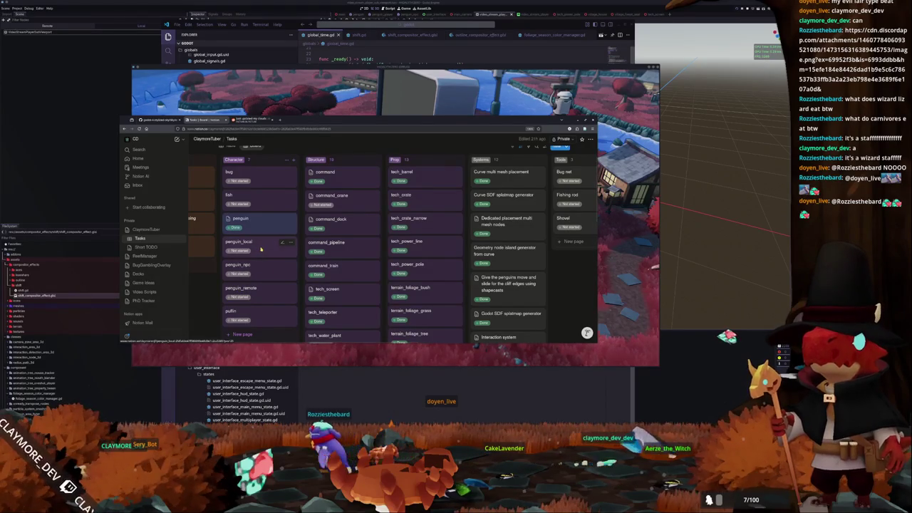
- Delete the penguin_local and penguin_remote tasks and add a new page to the Character column
right_click(260, 249)
click(276, 319)
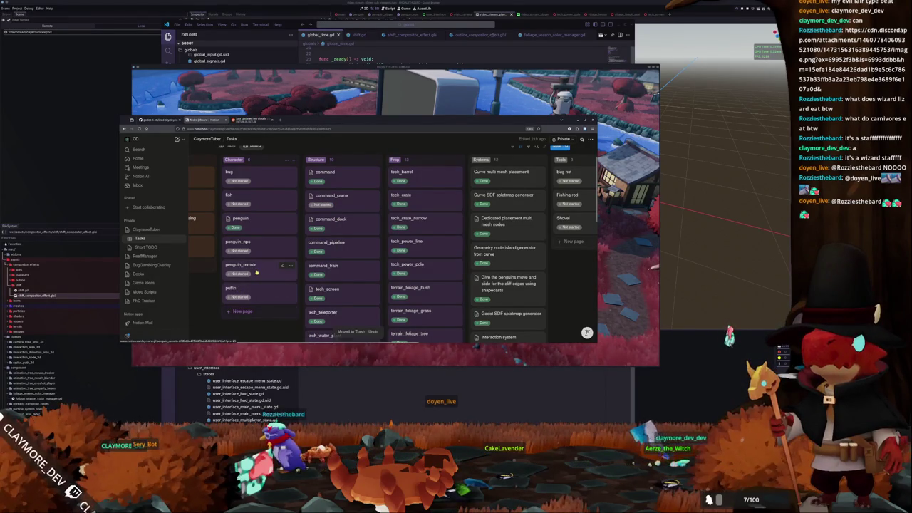
right_click(270, 273)
click(270, 319)
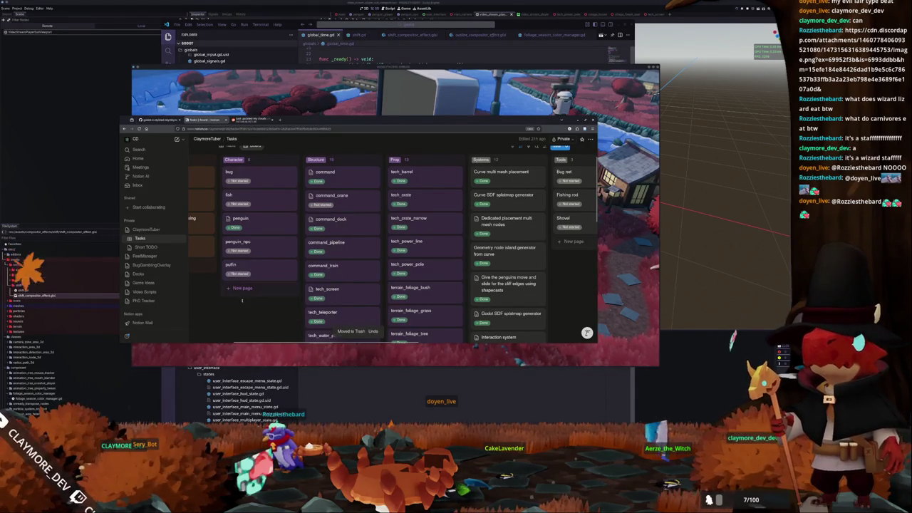
click(242, 288)
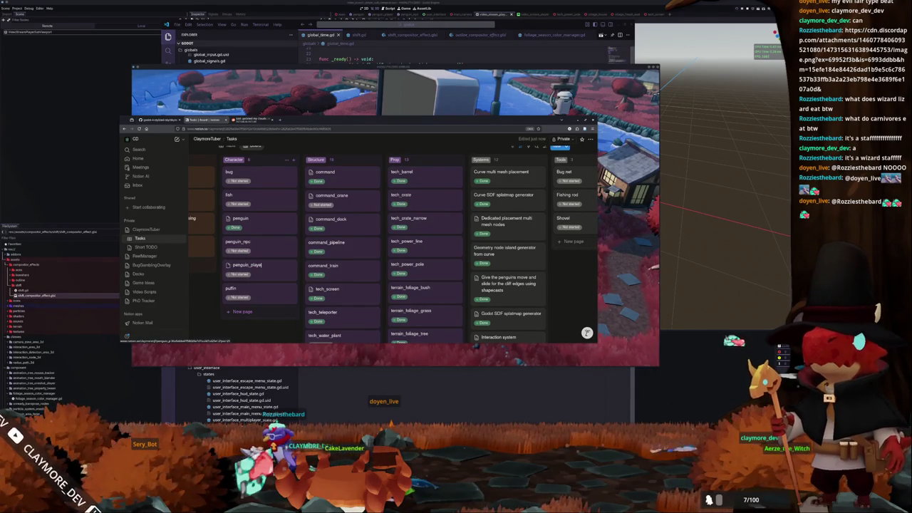
- Set penguin_player's status to Done and open the puffin task page
click(246, 271)
click(243, 233)
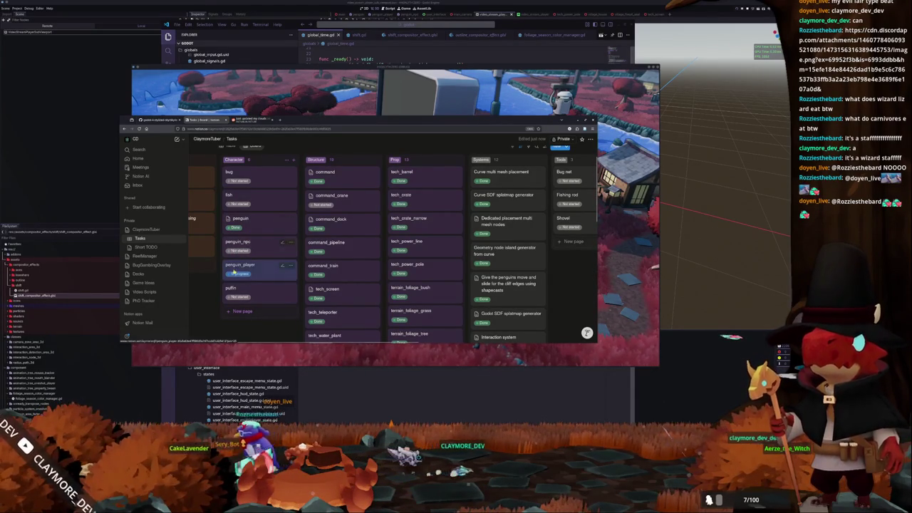
click(233, 273)
click(243, 255)
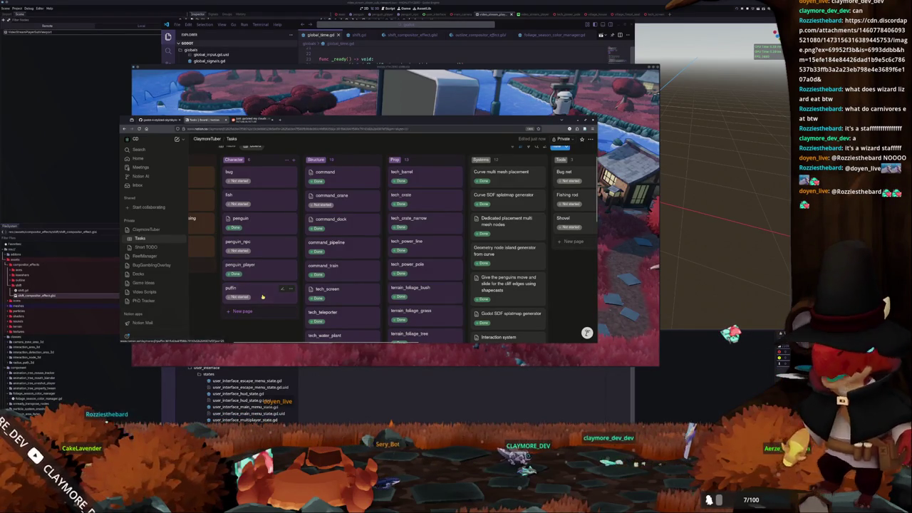
click(262, 297)
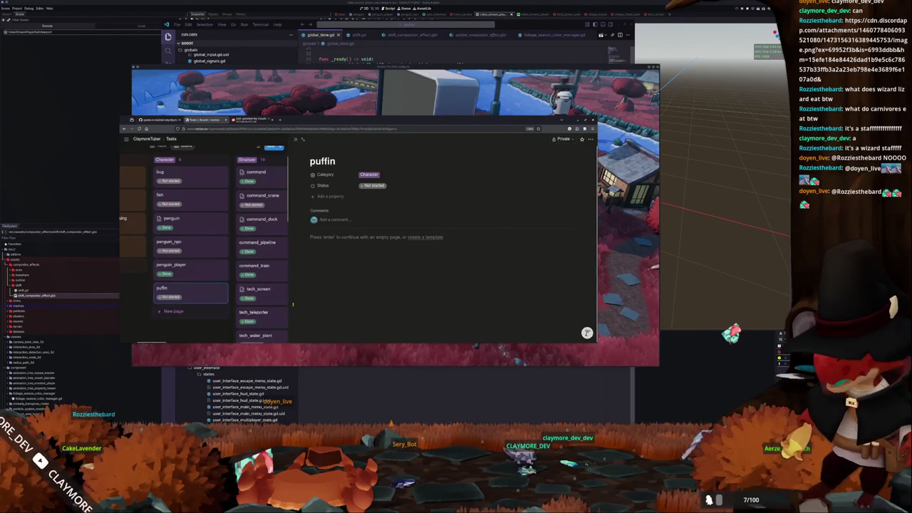
click(292, 352)
- Walk the player through the village up to the large blank board and back
key(d)
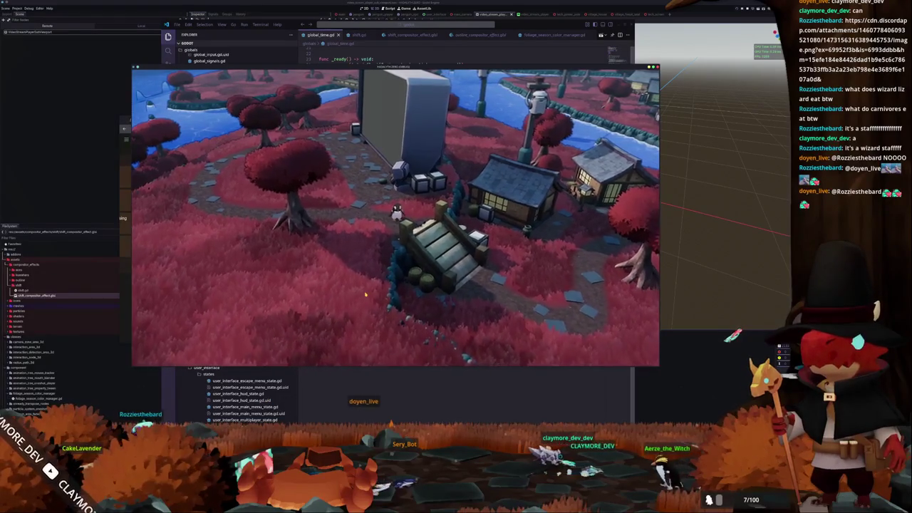
key(e)
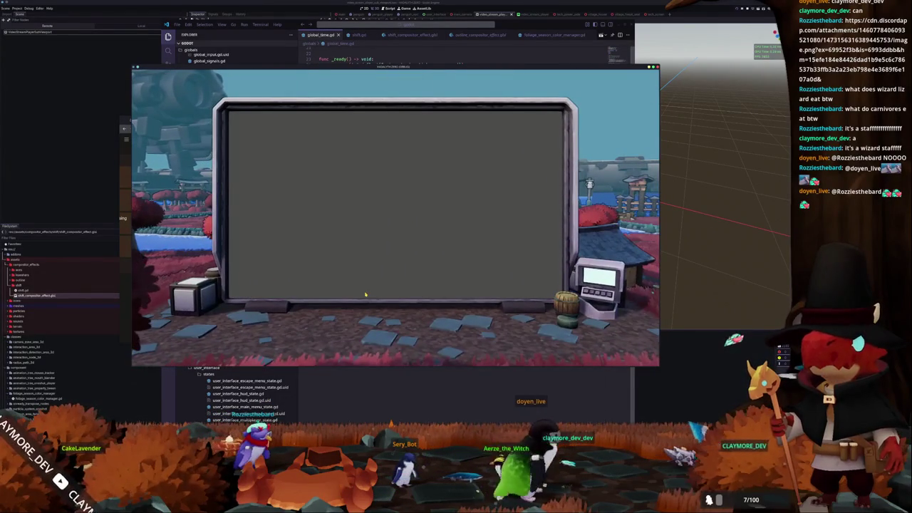
key(Escape)
key(e)
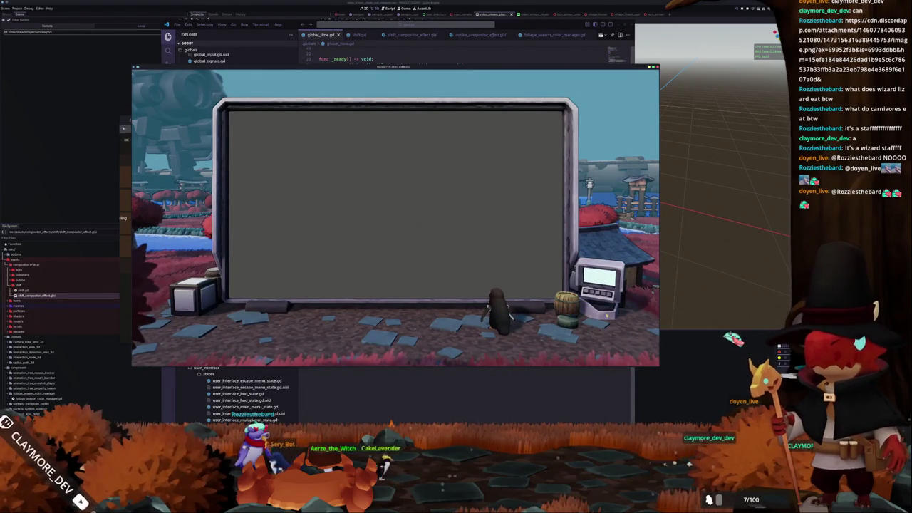
- Select the latest messages in the Godot output log, then return to global_time.gd's sun-ratio code
key(alt+Tab)
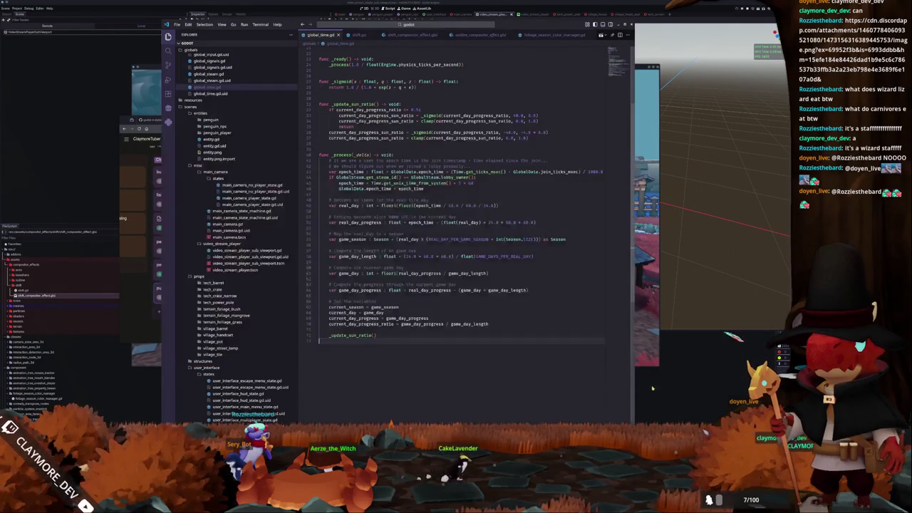
click(662, 387)
drag(488, 383, 427, 426)
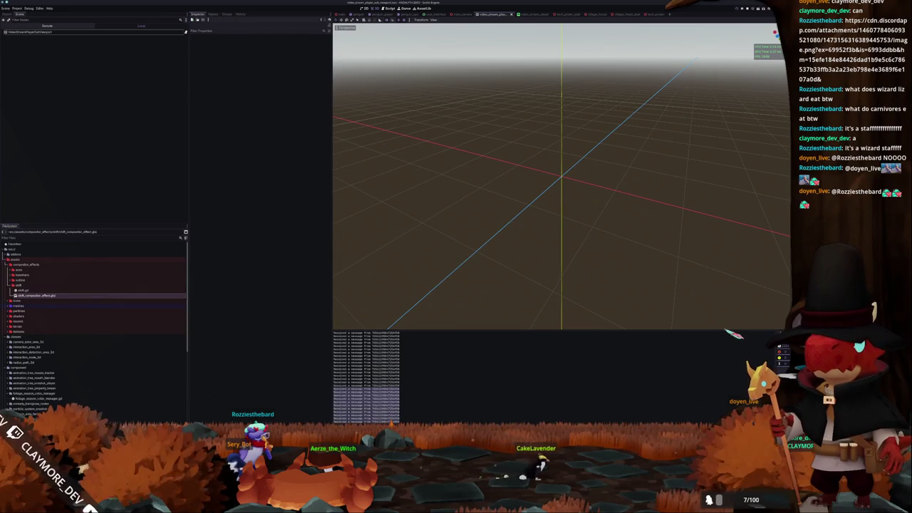
key(alt+Tab)
scroll(417, 34, down, 5)
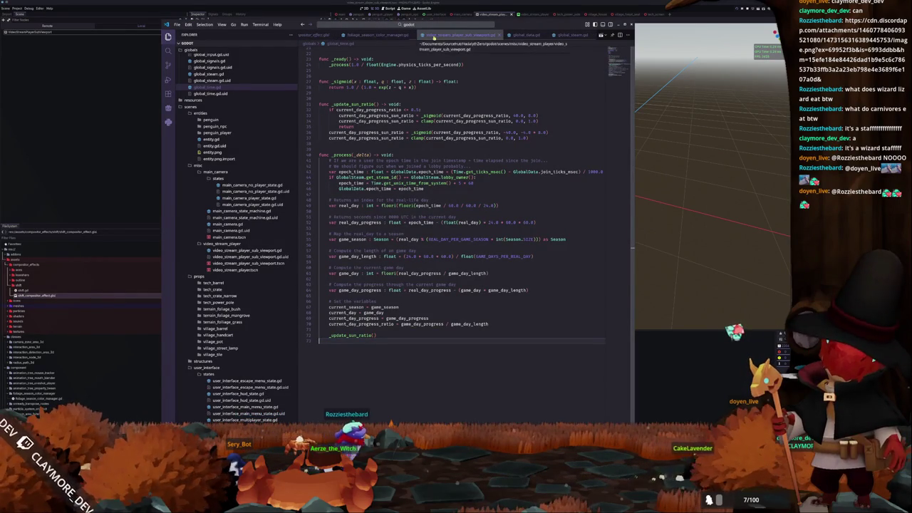
- Look through the global_data.gd script
click(538, 35)
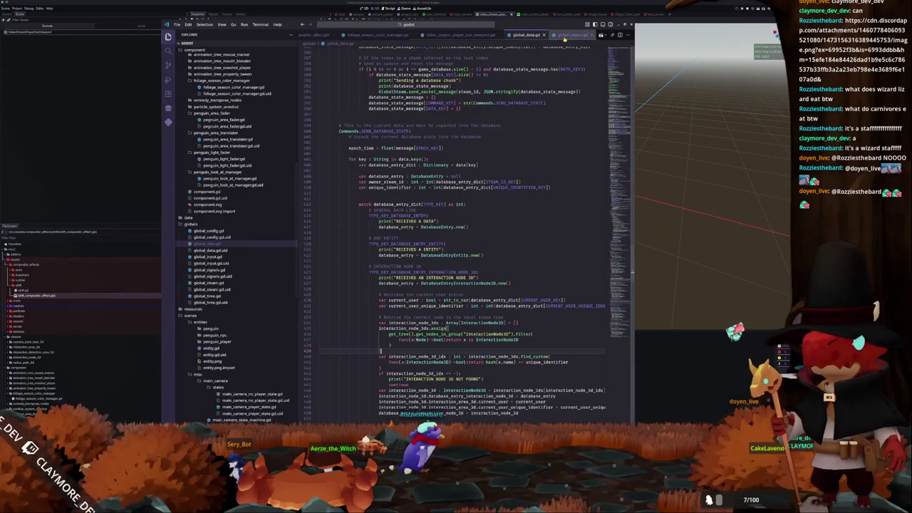
scroll(440, 37, up, 1)
scroll(439, 37, up, 3)
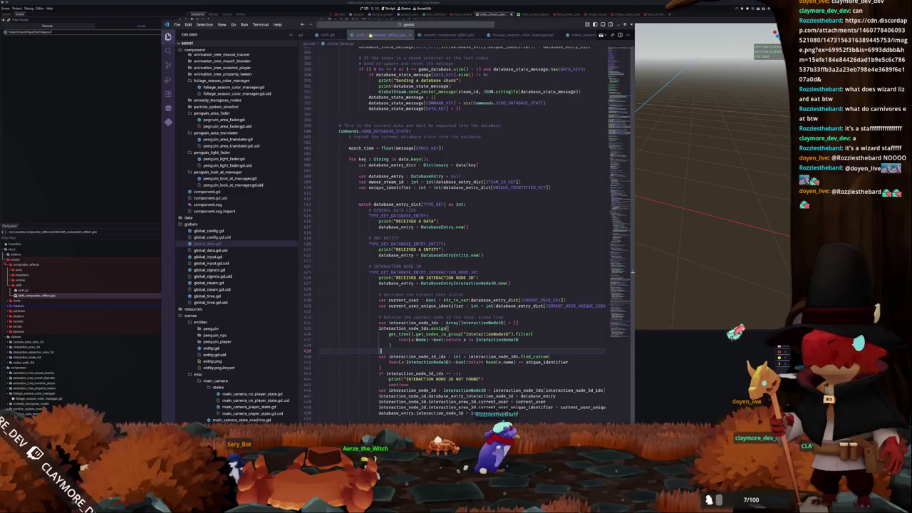
scroll(238, 252, down, 5)
scroll(238, 251, down, 5)
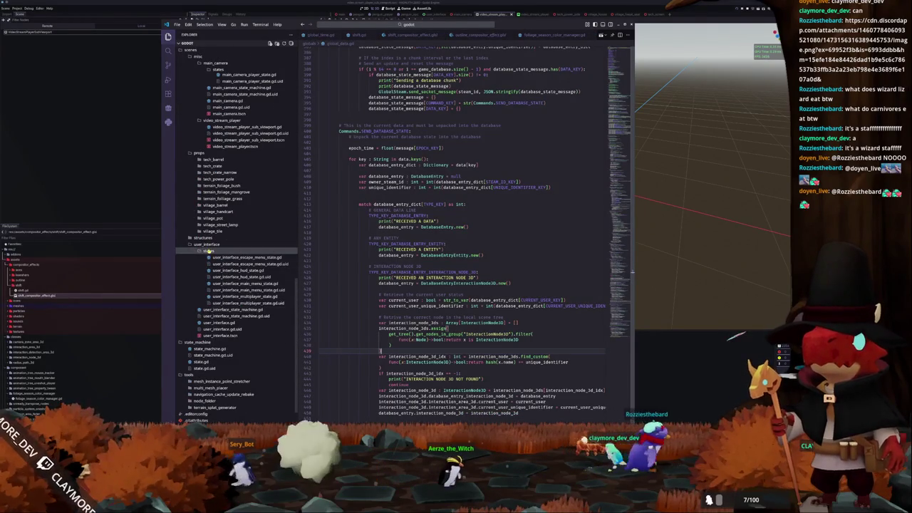
- Open multi_mesh_placer_area.gd from tools > multi_mesh_placer and select 'create' in its ray query line
click(208, 250)
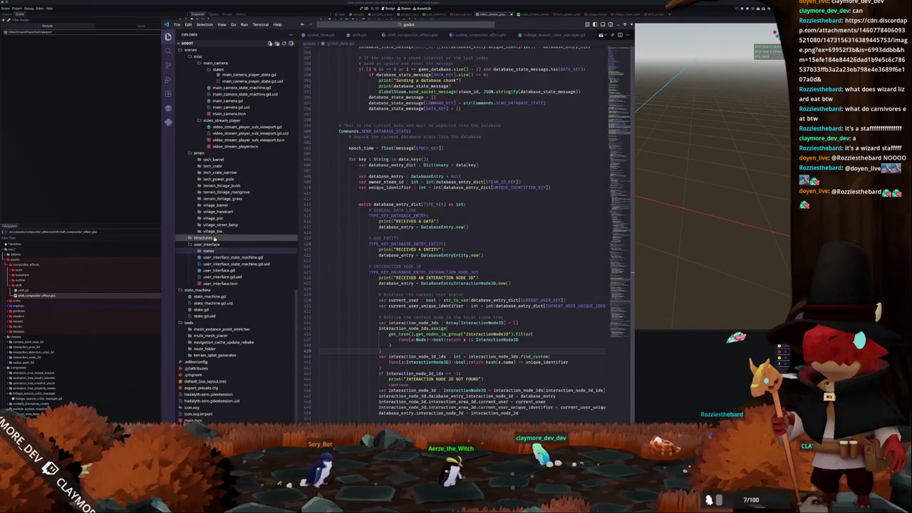
scroll(214, 249, down, 1)
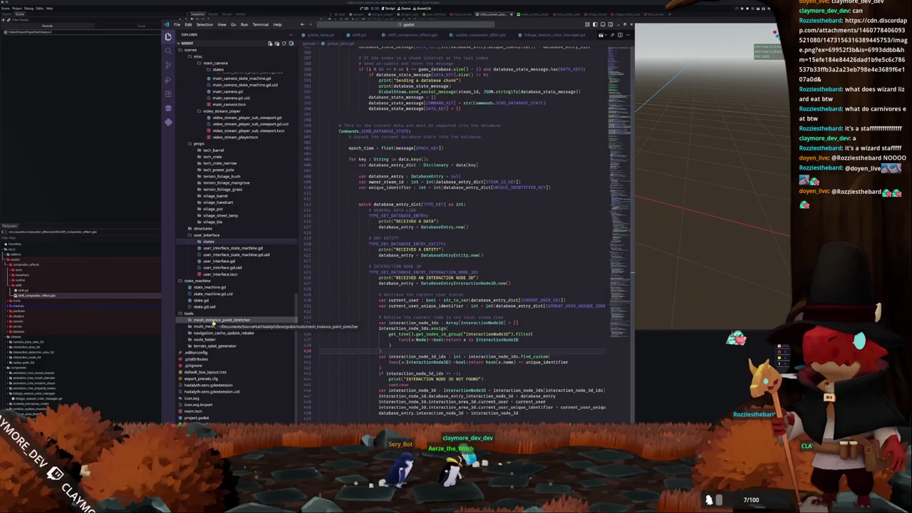
click(213, 328)
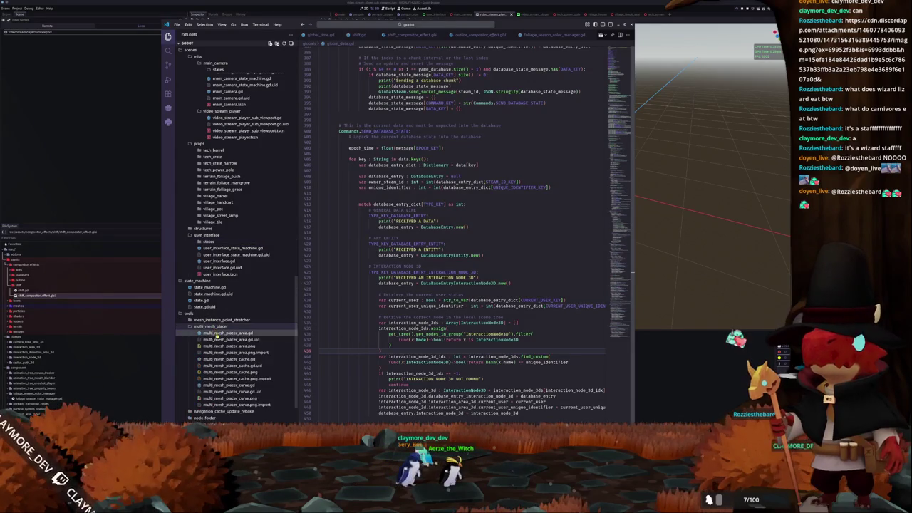
click(216, 333)
scroll(456, 235, down, 10)
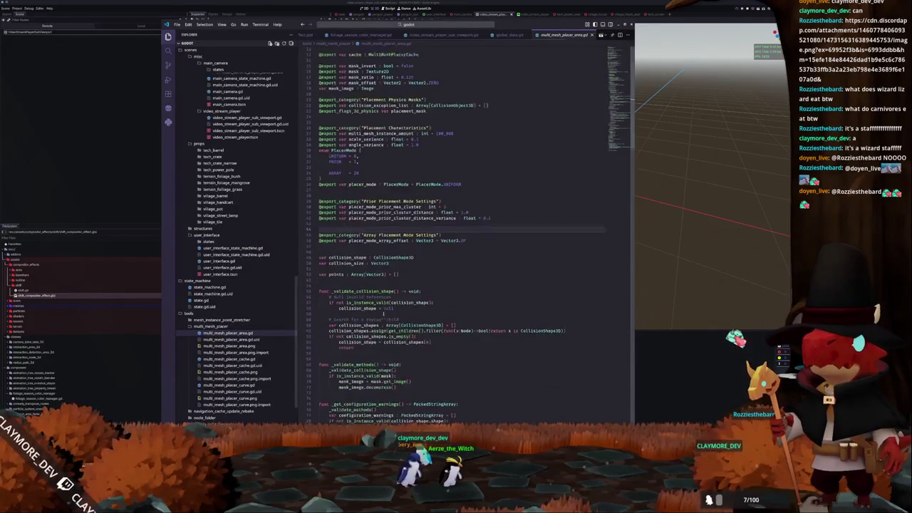
scroll(427, 308, down, 3)
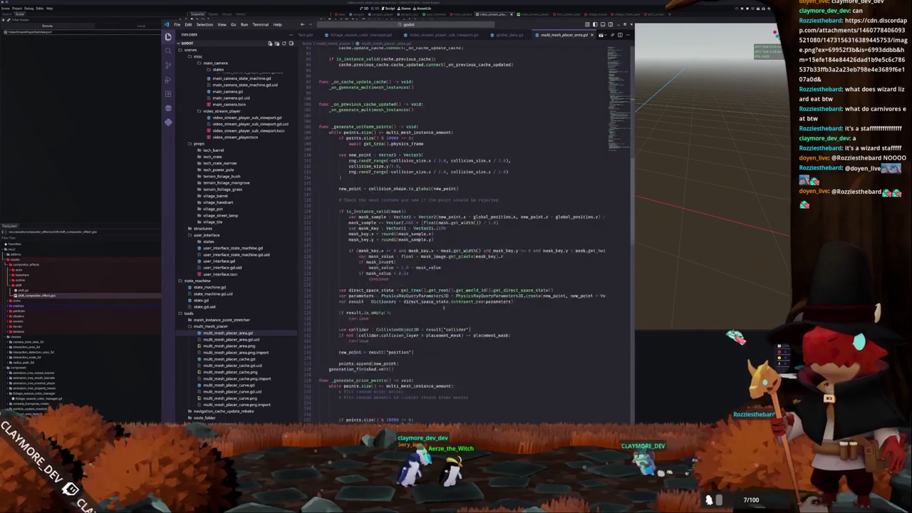
mouse_move(530, 295)
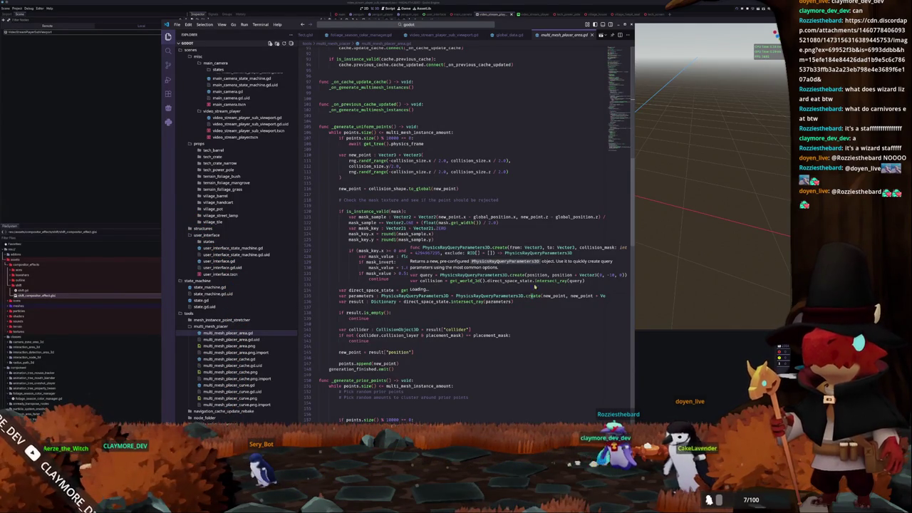
double_click(532, 295)
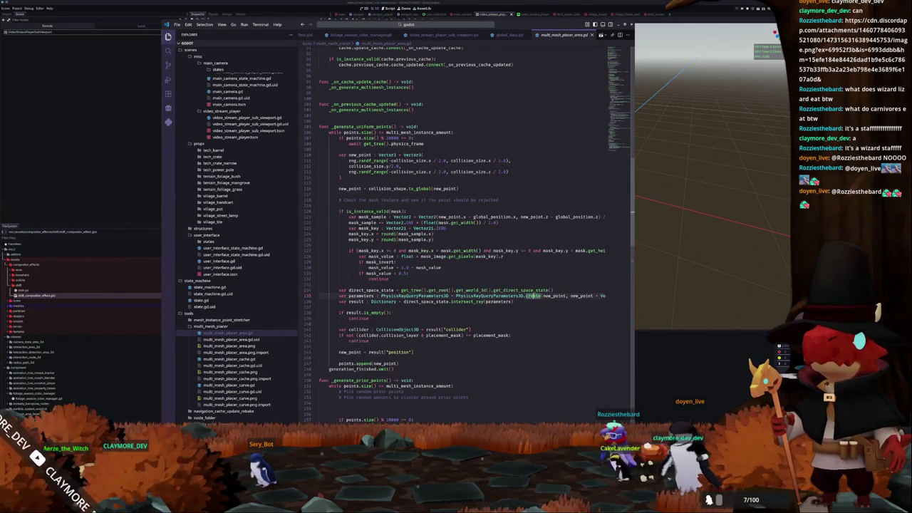